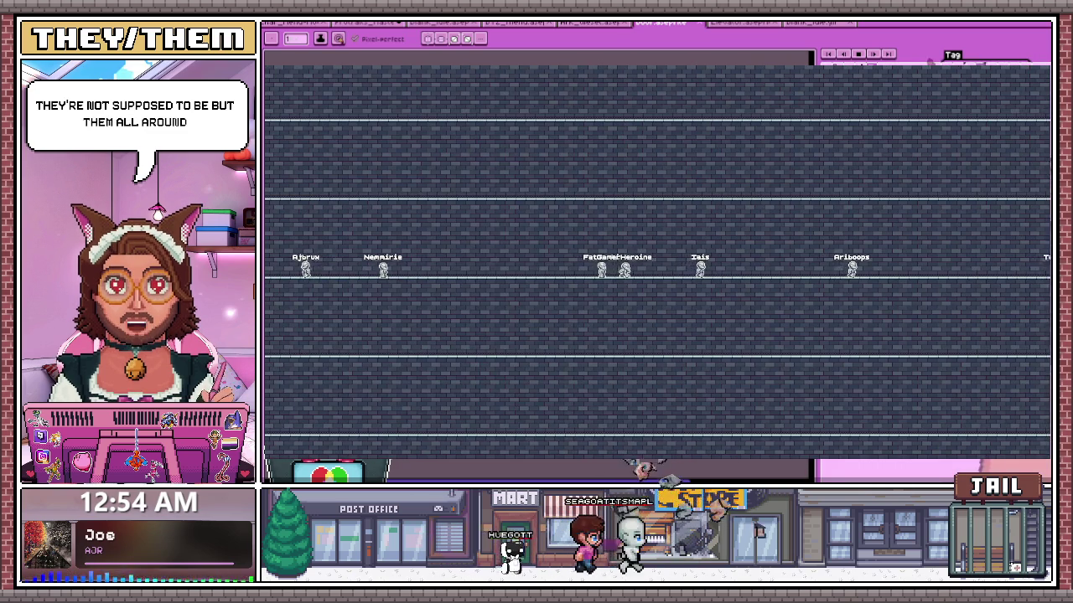
# - Stop the running Godot game with F8 and return to the Aseprite lab scene
pyautogui.press('F8')
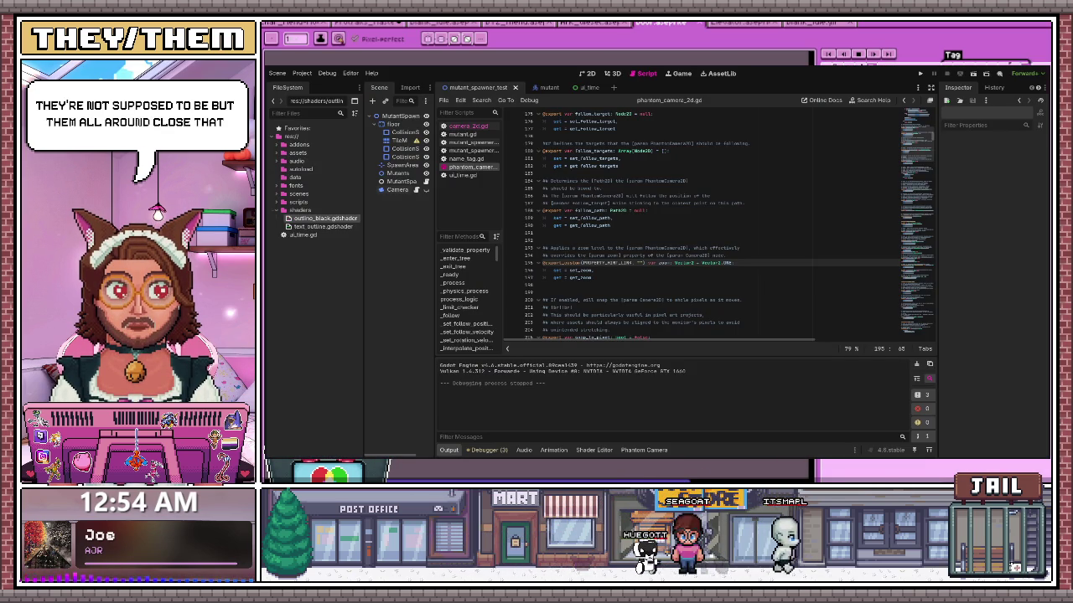
pyautogui.hotkey('alt', 'Tab')
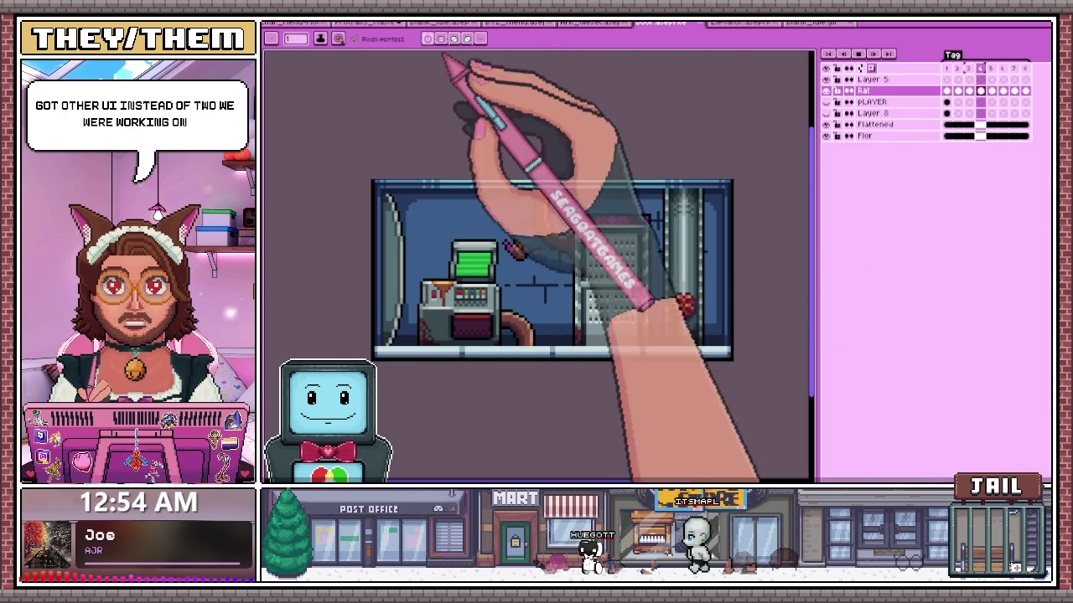
# - Cycle past the Broadcast menu and character sprite tabs to the character portraits sheet
pyautogui.click(513, 22)
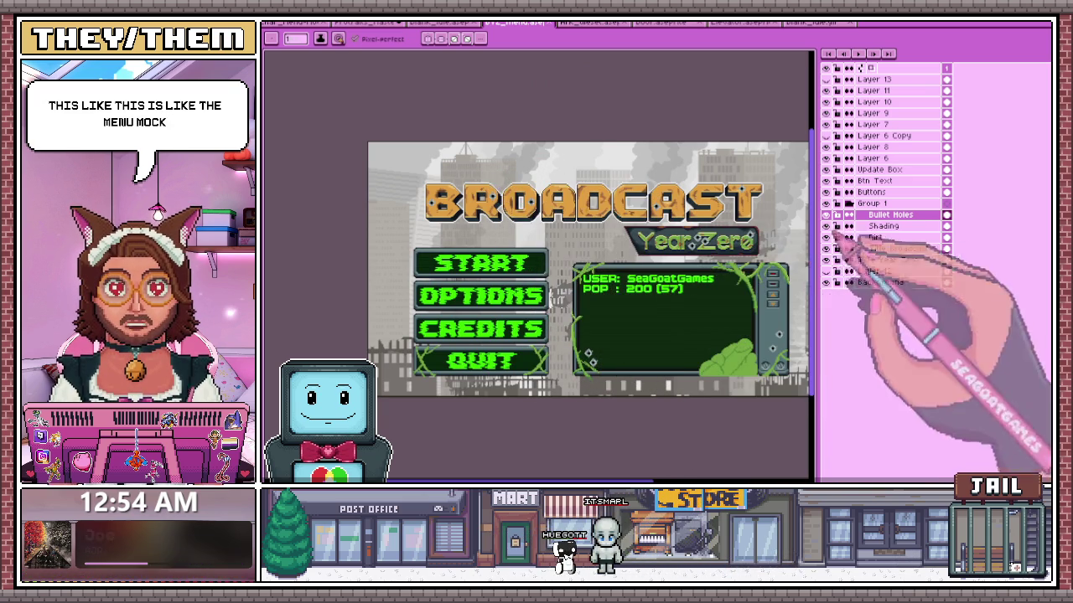
pyautogui.click(440, 23)
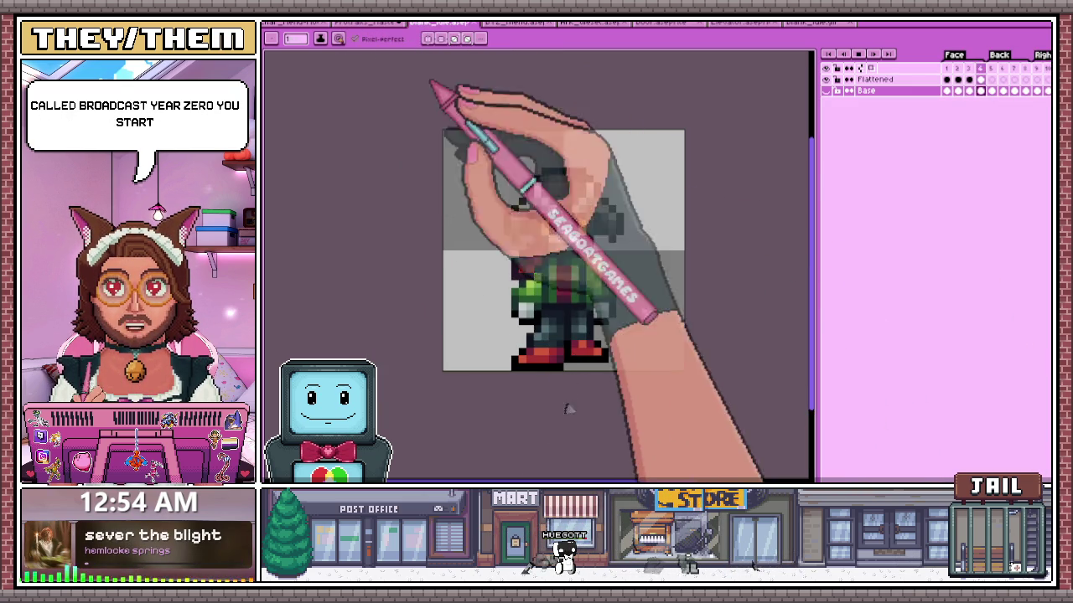
pyautogui.click(289, 22)
pyautogui.click(365, 23)
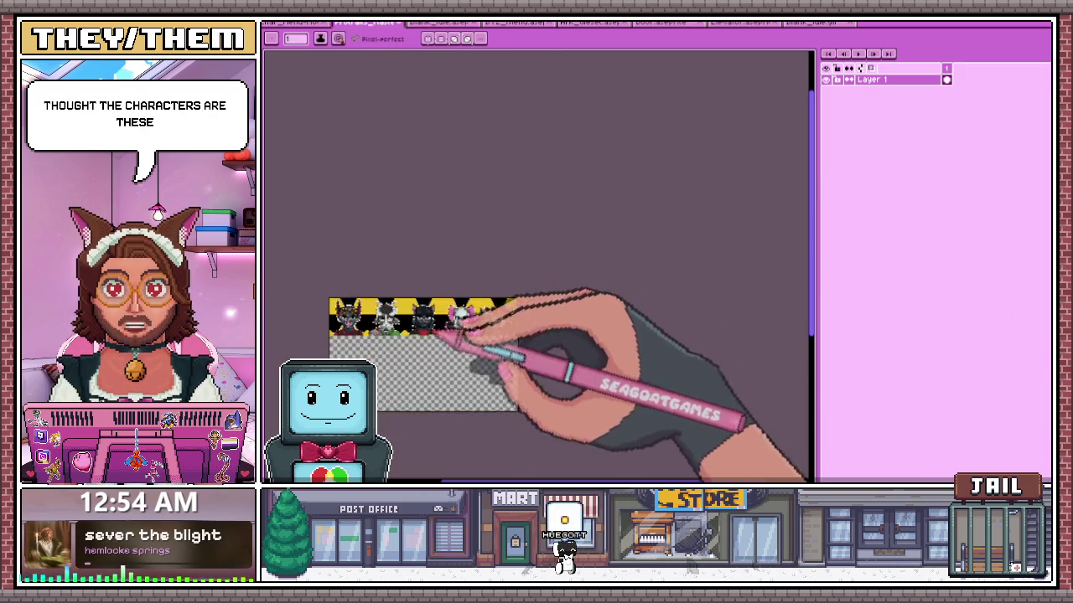
pyautogui.scroll(-1, 511, 325)
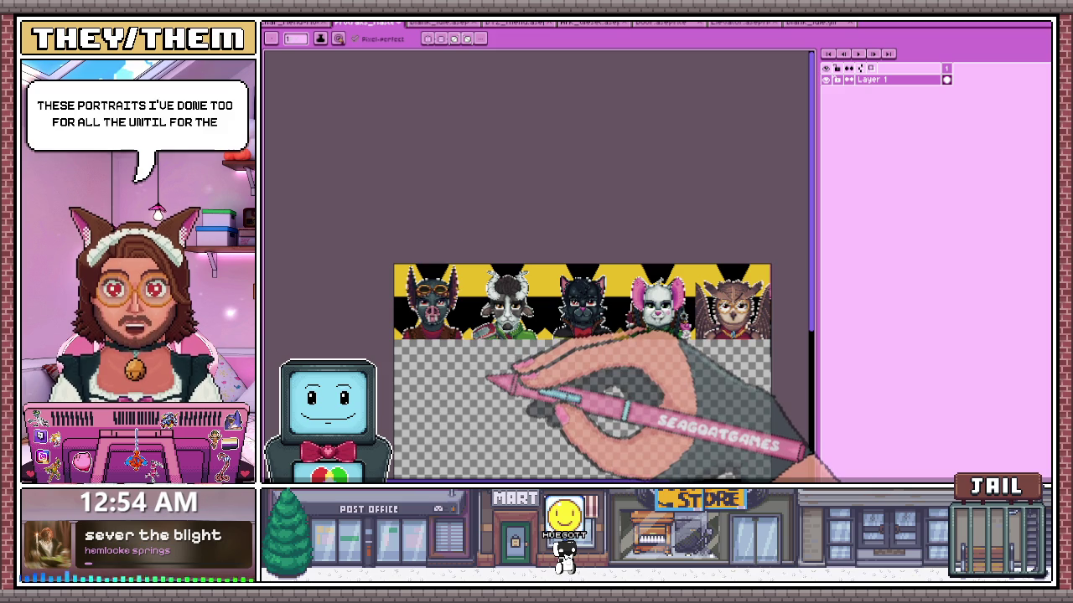
pyautogui.scroll(-1, 491, 373)
pyautogui.scroll(2, 453, 365)
pyautogui.scroll(1, 465, 285)
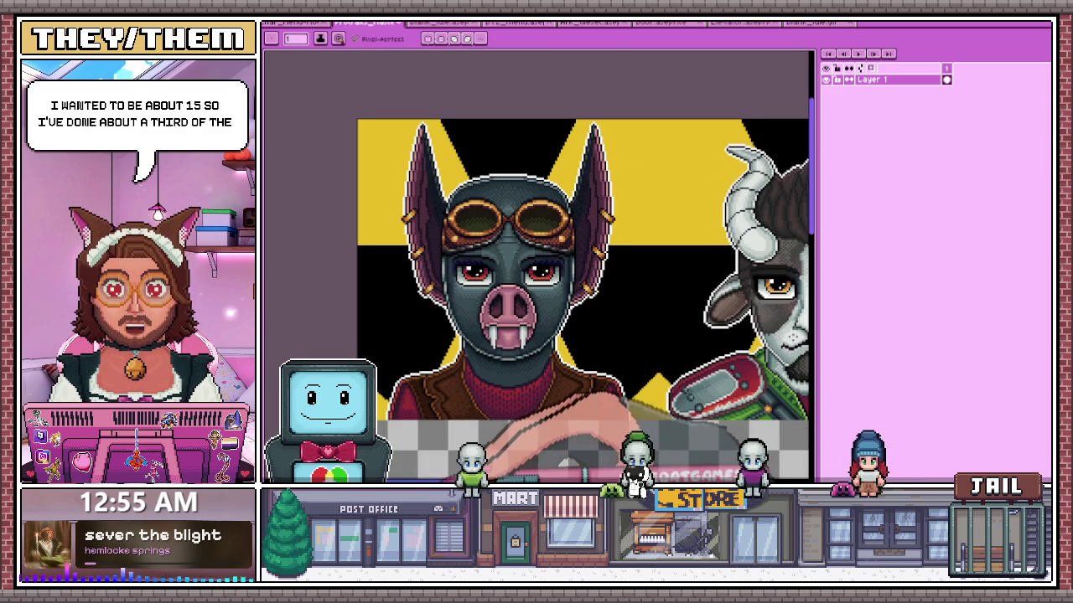
pyautogui.hscroll(2, 536, 301)
pyautogui.hscroll(3, 536, 302)
pyautogui.hscroll(3, 536, 301)
pyautogui.hscroll(3, 537, 301)
pyautogui.hscroll(1, 536, 302)
pyautogui.hscroll(1, 536, 302)
pyautogui.hscroll(1, 537, 302)
pyautogui.hscroll(1, 536, 302)
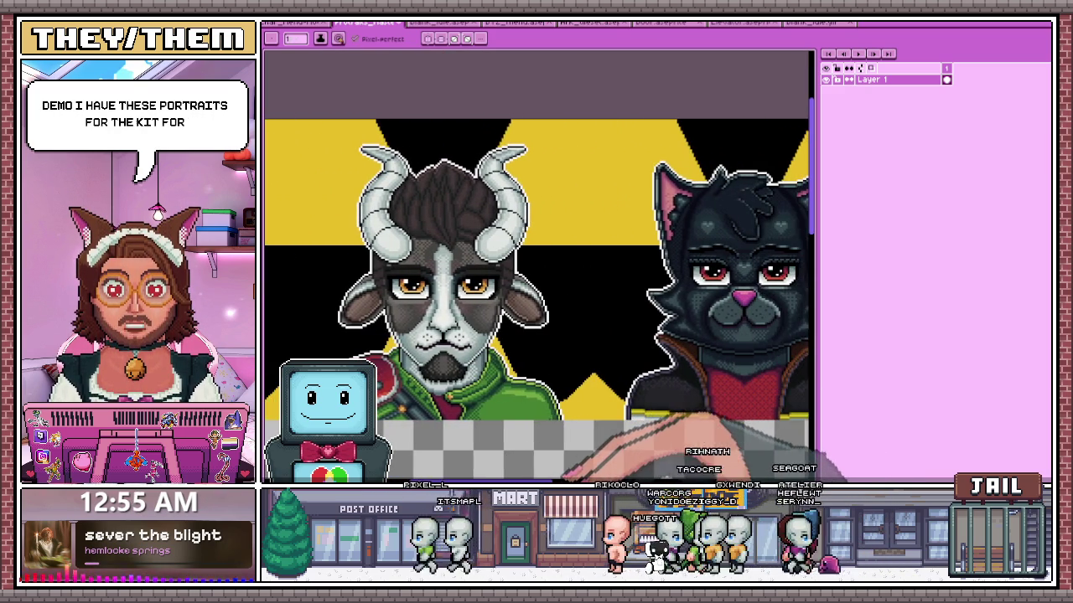
pyautogui.hscroll(1, 536, 302)
pyautogui.hscroll(3, 536, 302)
pyautogui.hscroll(3, 536, 302)
pyautogui.hscroll(3, 536, 269)
pyautogui.hscroll(2, 537, 268)
pyautogui.hscroll(2, 536, 268)
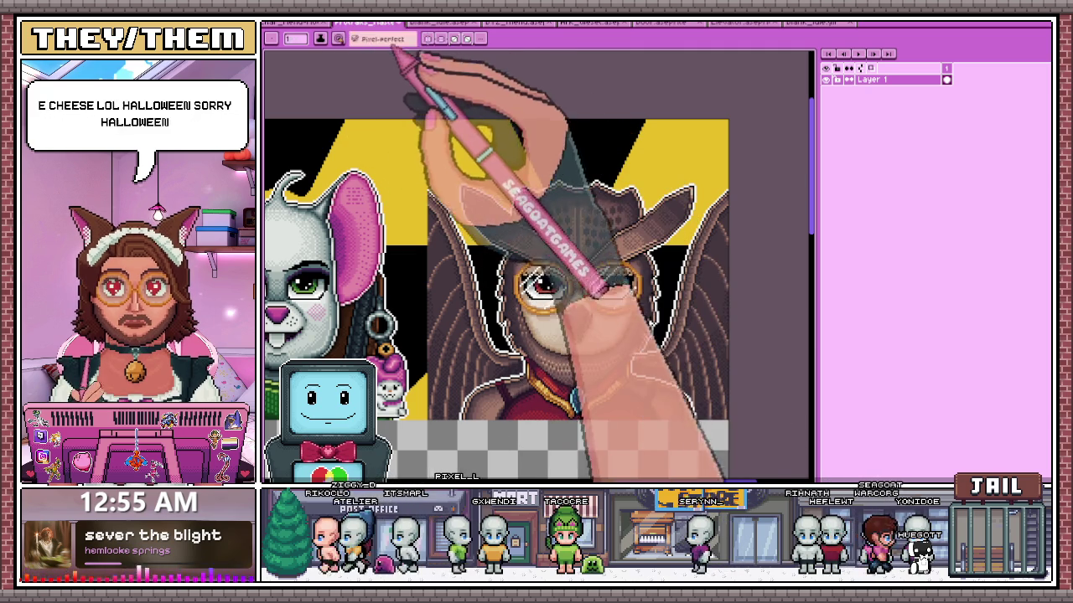
# - Open the character HUD document, hiding the Core page and showing the Skills page
pyautogui.click(295, 22)
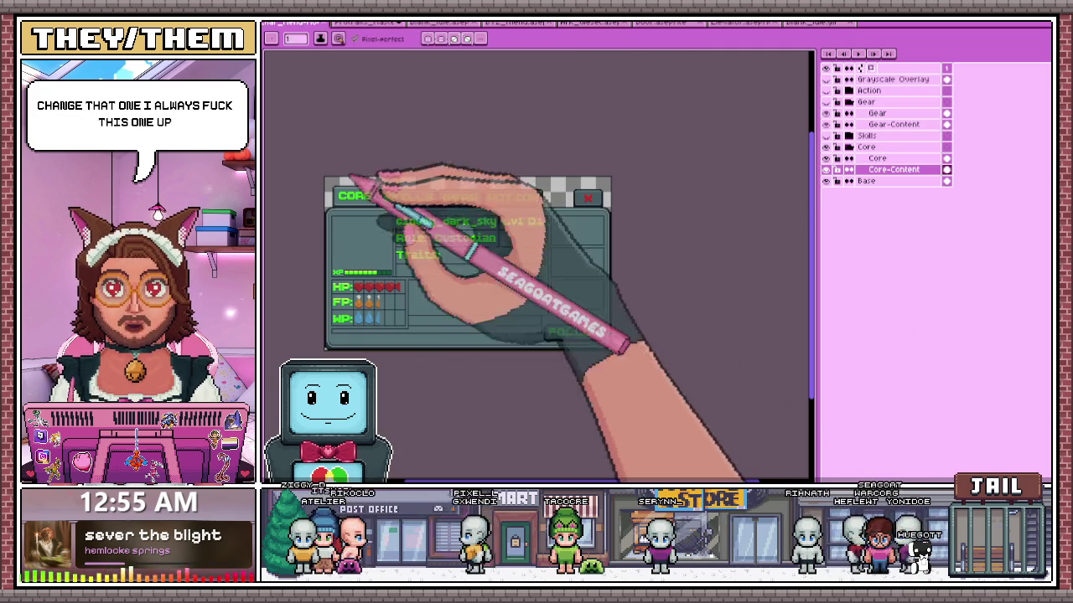
pyautogui.scroll(2, 339, 210)
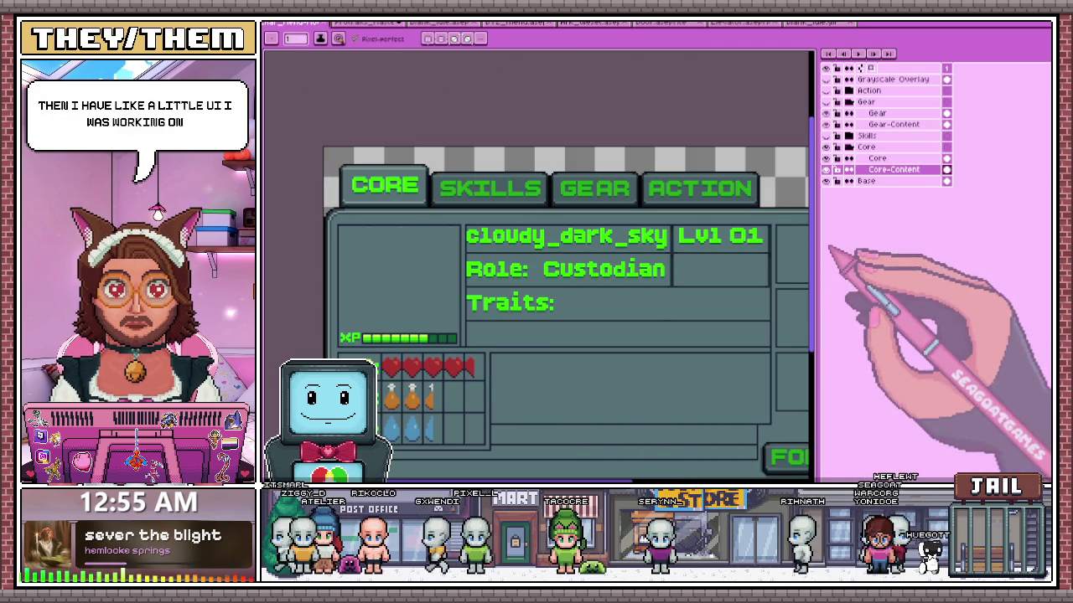
pyautogui.click(825, 147)
pyautogui.click(826, 135)
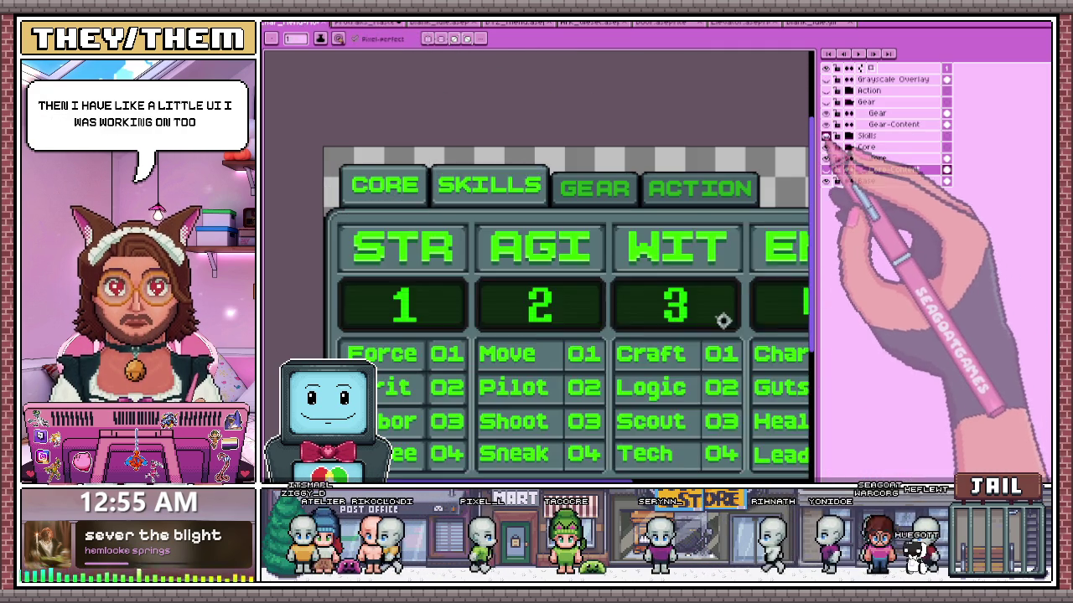
pyautogui.scroll(-4, 511, 331)
pyautogui.scroll(1, 520, 336)
pyautogui.scroll(2, 536, 339)
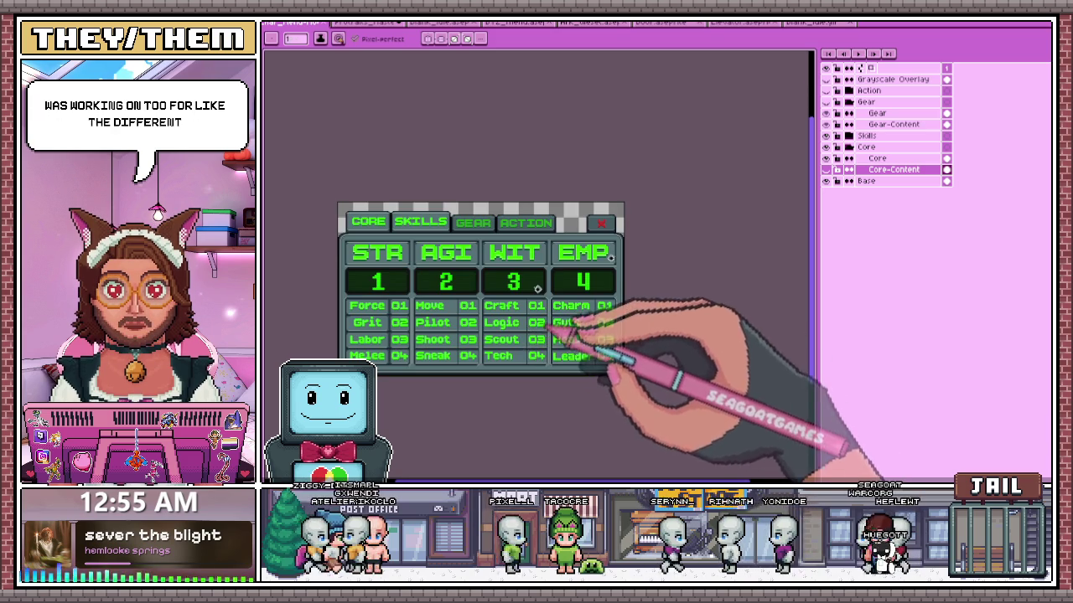
pyautogui.scroll(2, 385, 320)
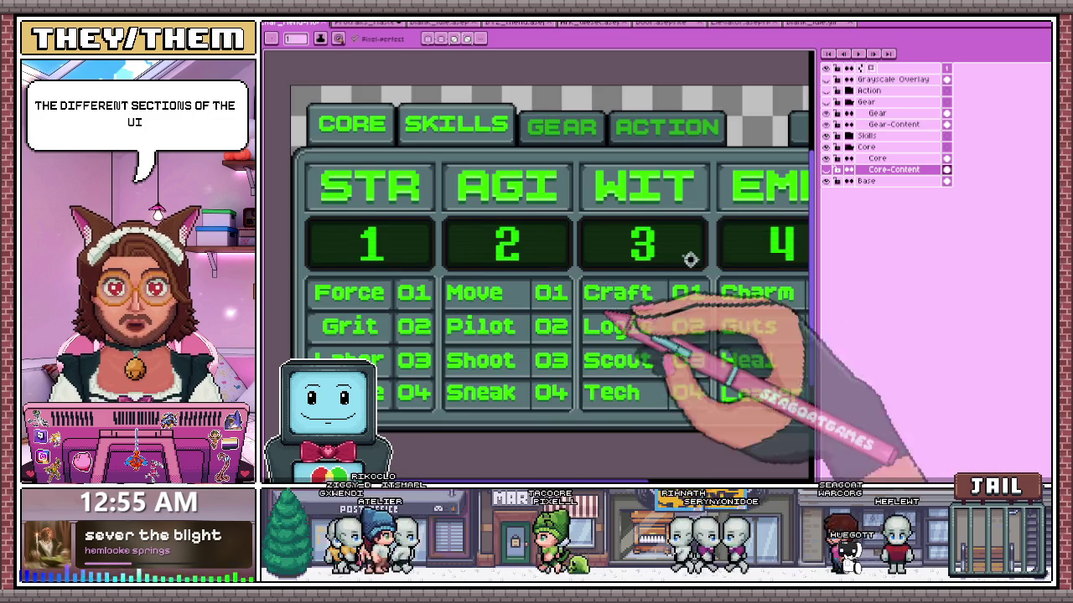
pyautogui.scroll(-2, 690, 259)
pyautogui.scroll(2, 662, 253)
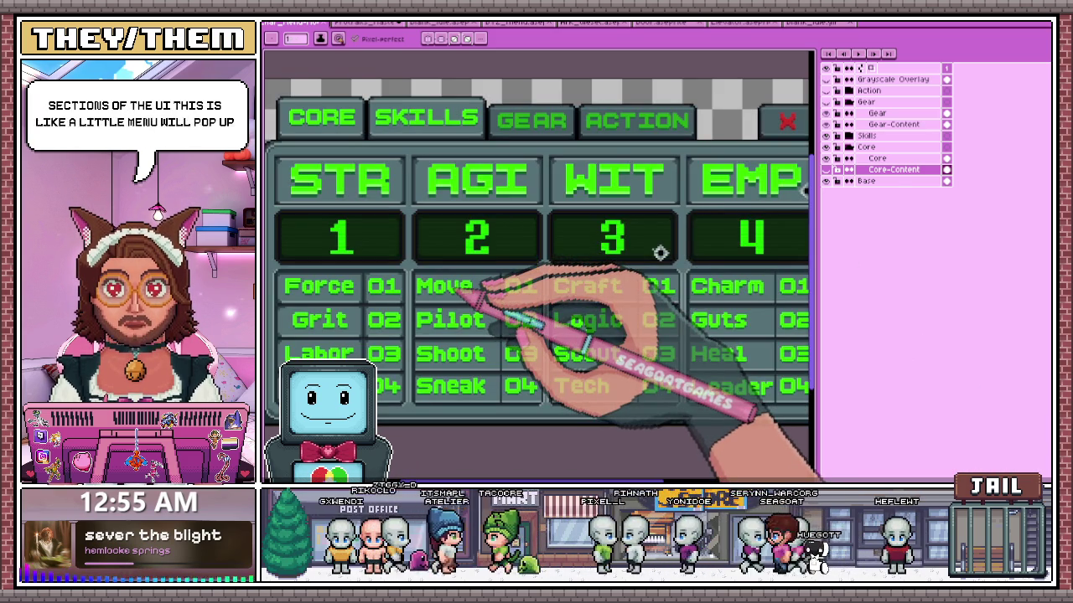
# - Toggle the Base frame and Core tab layers, collapse the Core group, and show the Core page again
pyautogui.click(825, 181)
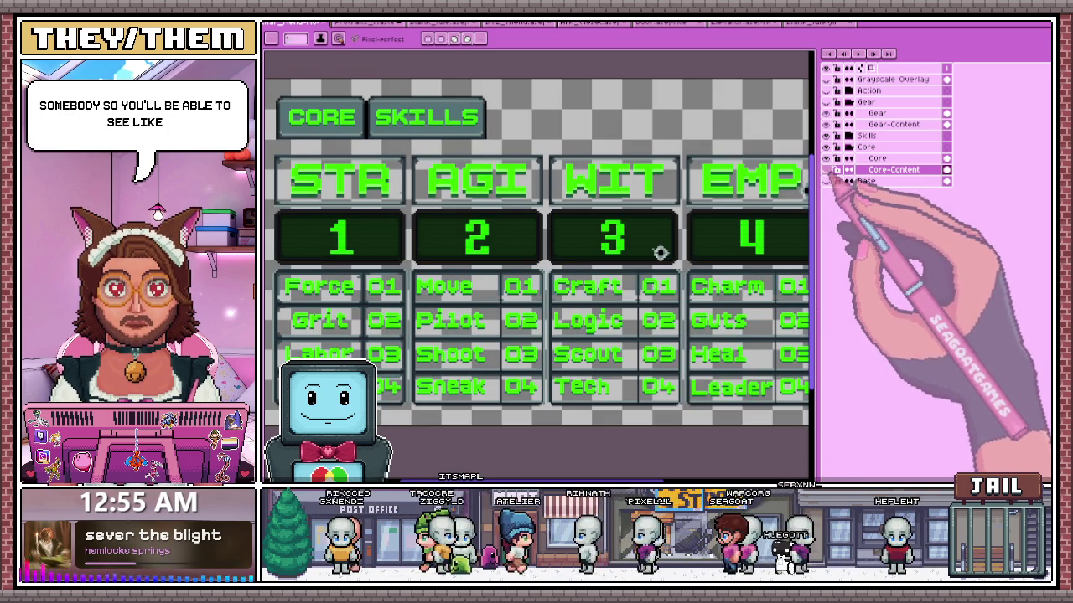
pyautogui.click(826, 158)
pyautogui.click(825, 157)
pyautogui.click(826, 181)
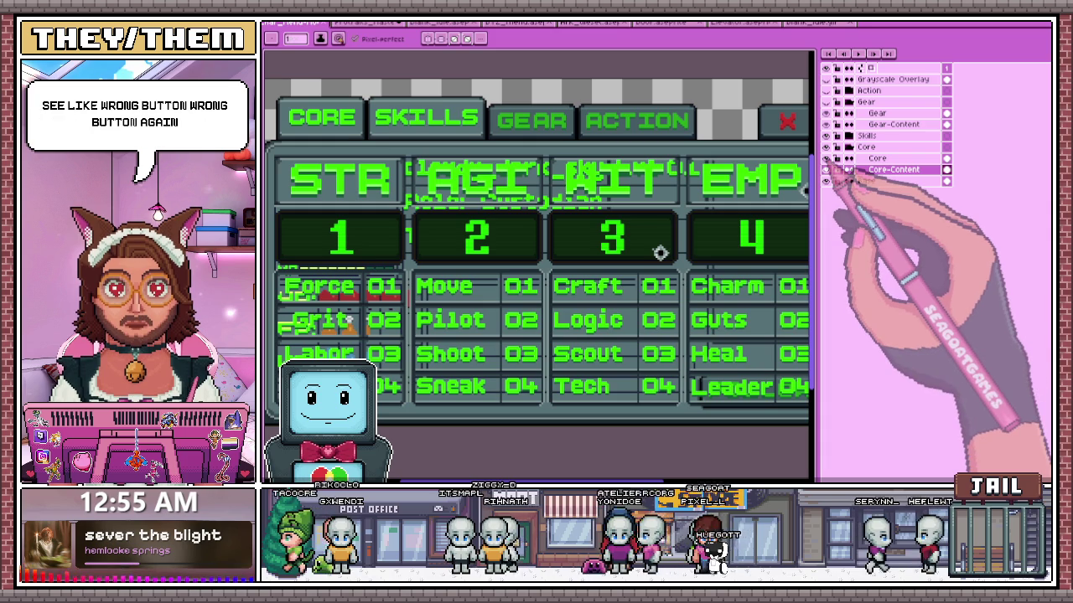
pyautogui.click(843, 147)
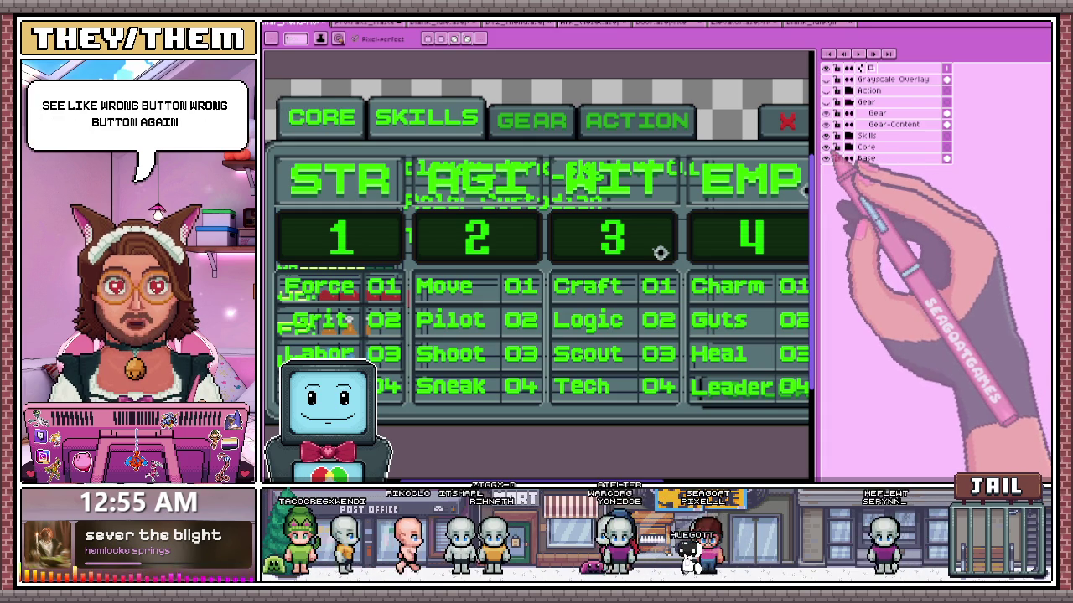
pyautogui.click(827, 148)
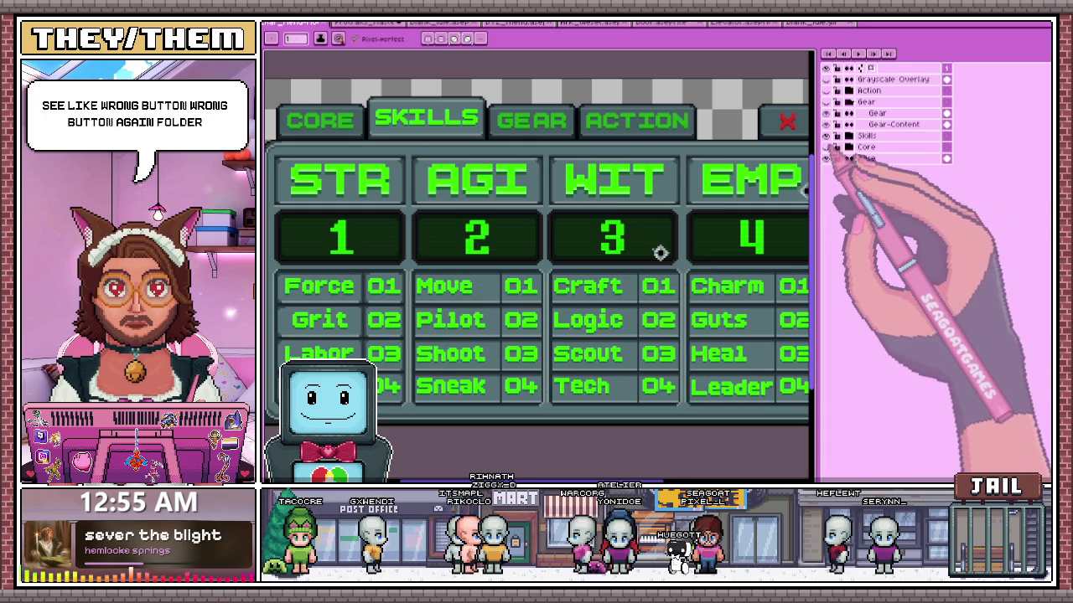
pyautogui.click(826, 136)
pyautogui.click(826, 148)
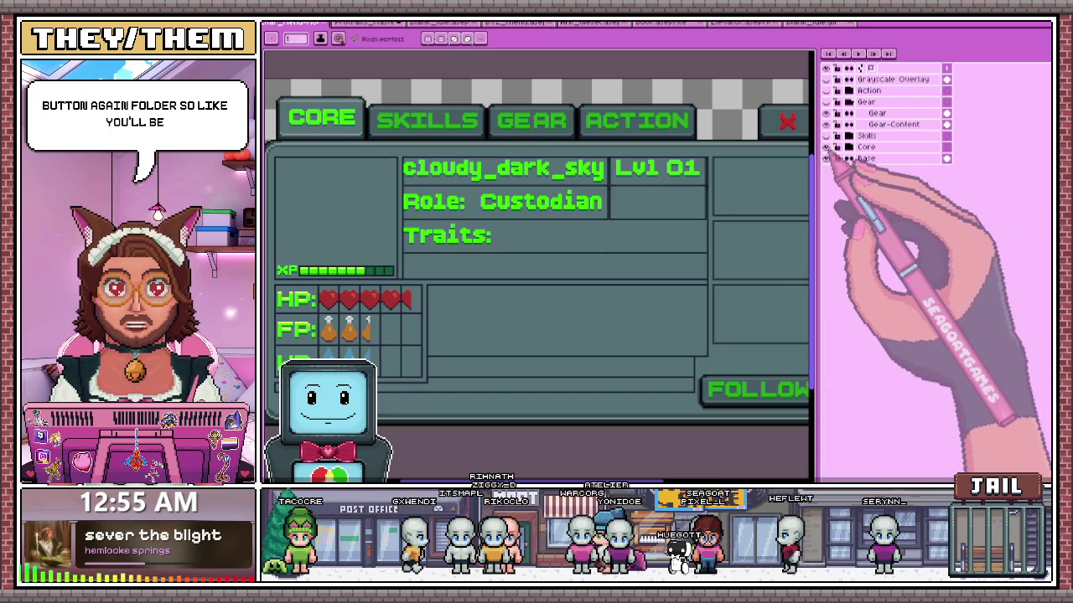
# - Hide the Core page again and show the Skills stat grid with STR, AGI, WIT and EMP
pyautogui.scroll(-1, 364, 226)
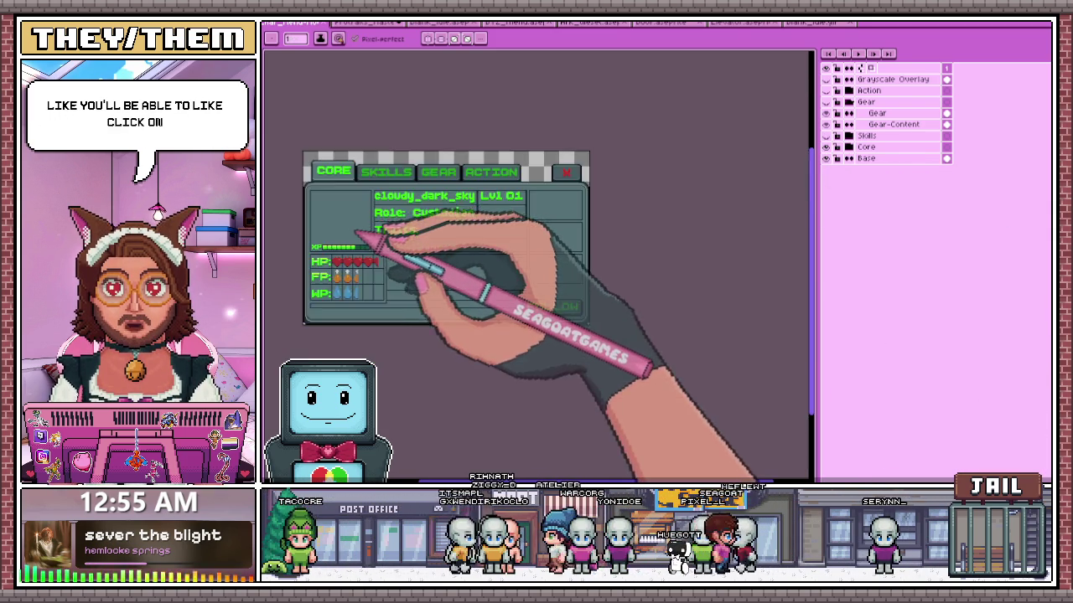
pyautogui.scroll(1, 369, 252)
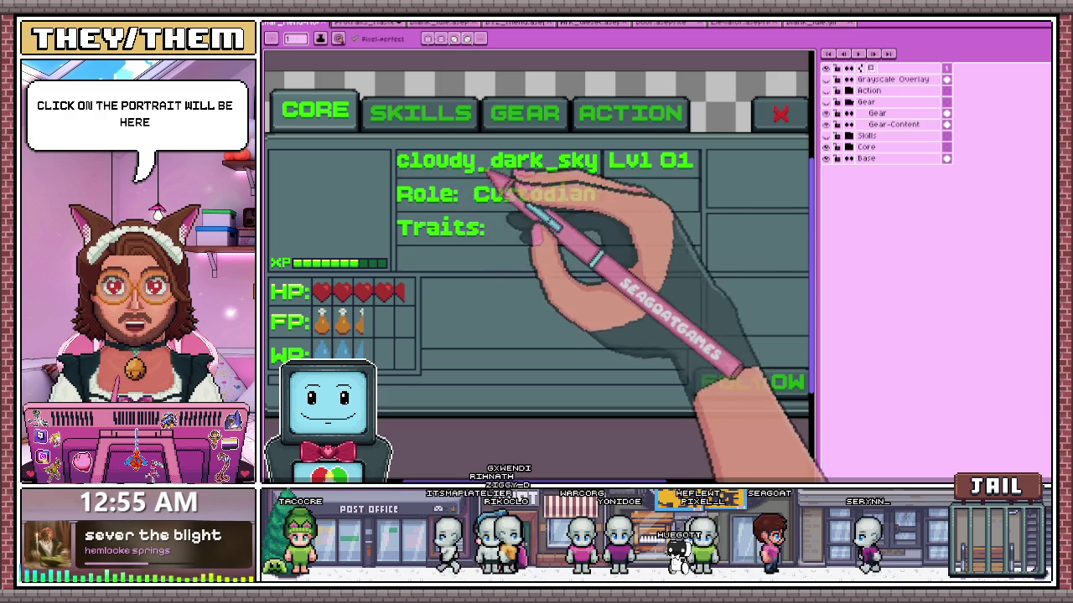
pyautogui.scroll(-1, 439, 244)
pyautogui.scroll(1, 352, 239)
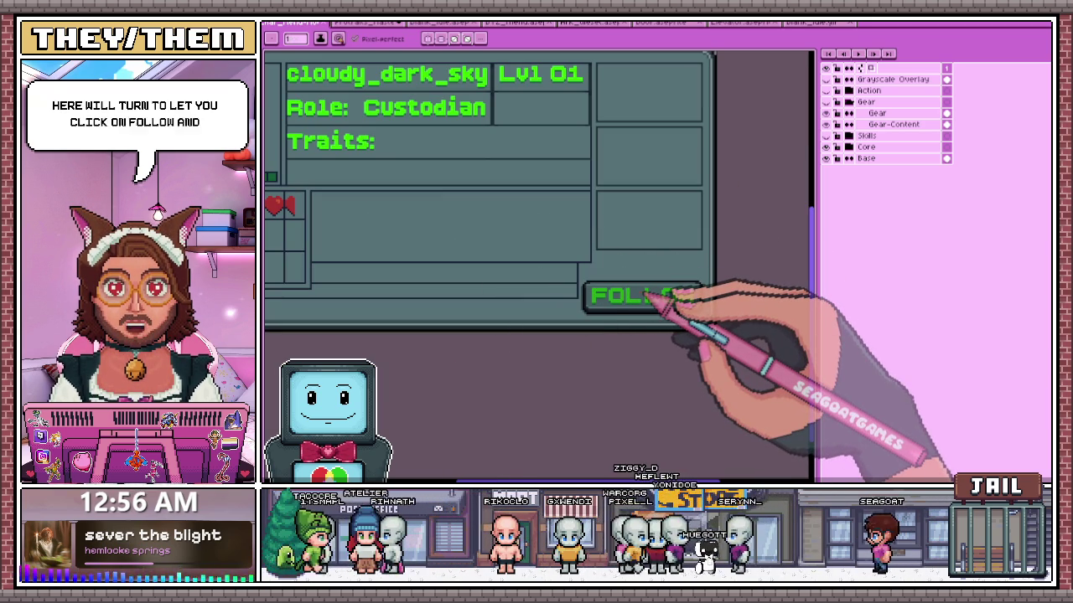
pyautogui.click(825, 147)
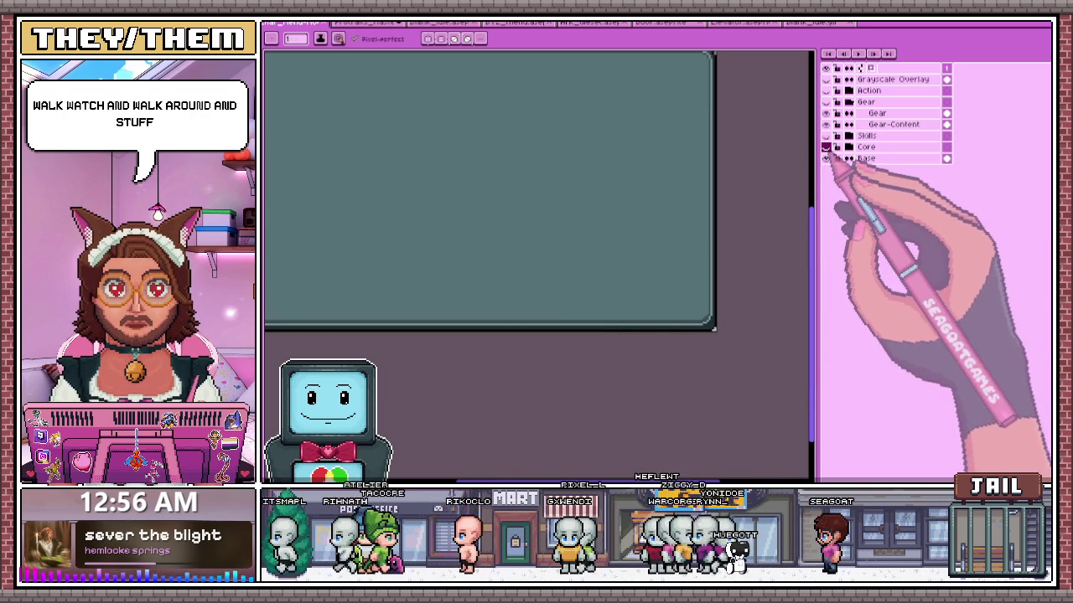
pyautogui.click(825, 136)
pyautogui.scroll(-2, 508, 175)
pyautogui.scroll(2, 469, 180)
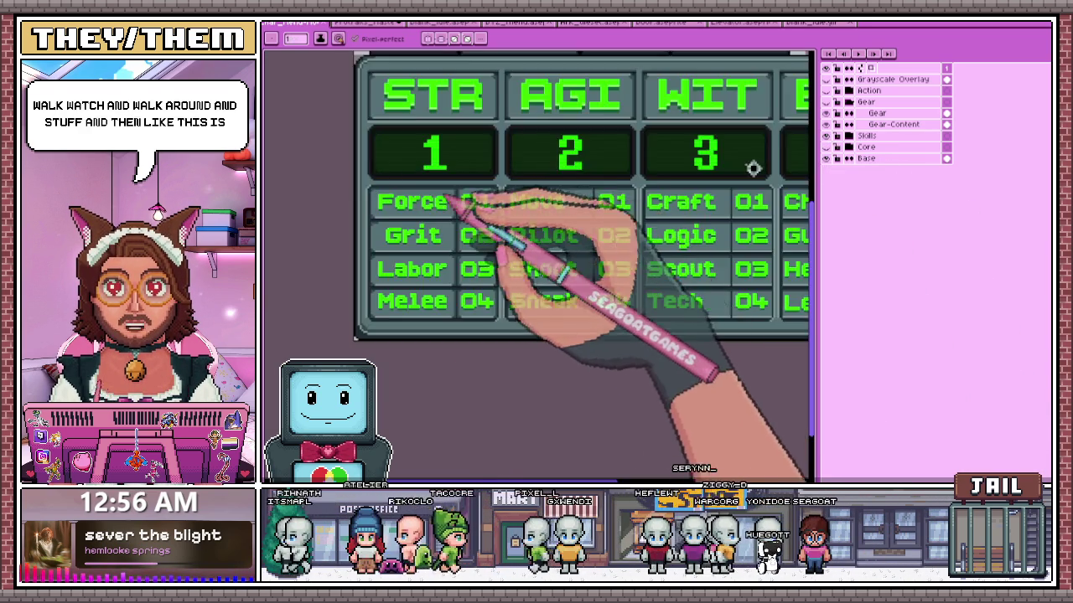
pyautogui.scroll(-2, 461, 199)
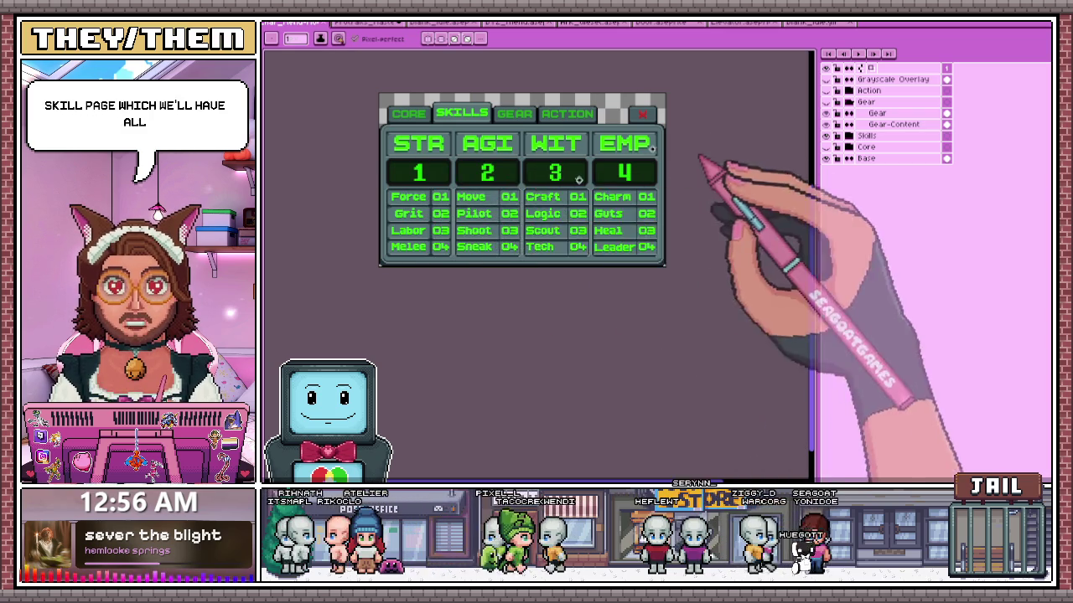
pyautogui.scroll(-2, 545, 221)
pyautogui.scroll(2, 362, 201)
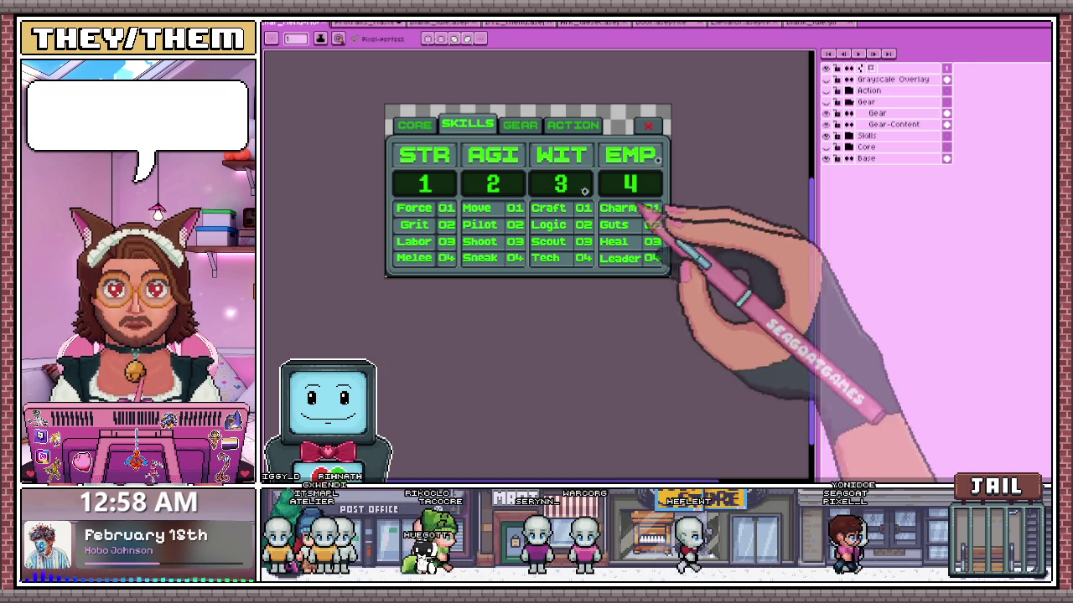
# - Cycle through the open documents to the elevator sprite and play its Open Door animation
pyautogui.click(444, 22)
pyautogui.click(364, 22)
pyautogui.scroll(-3, 629, 239)
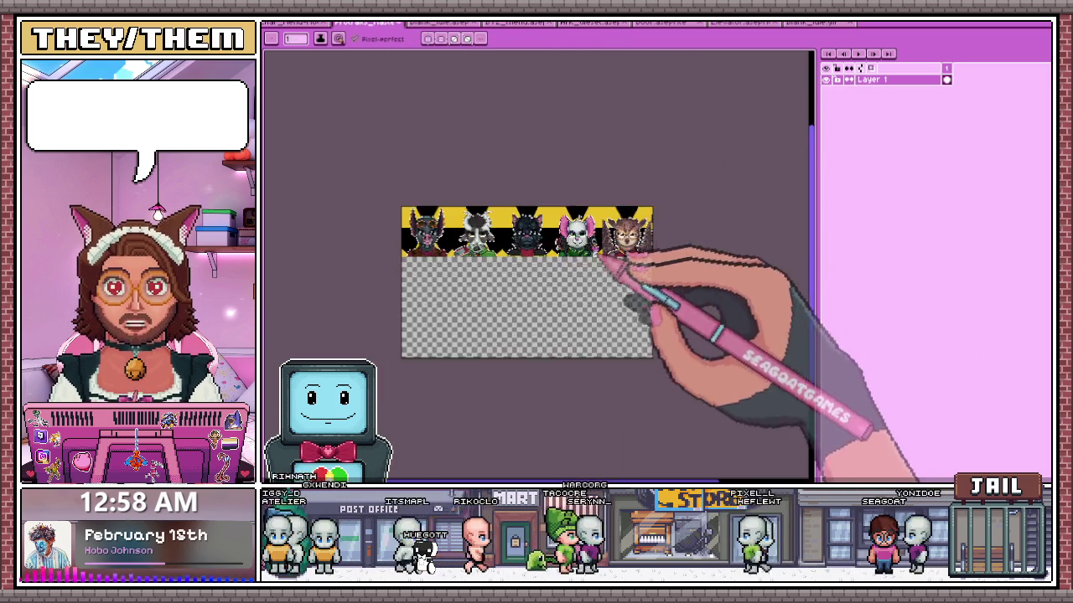
pyautogui.scroll(3, 385, 224)
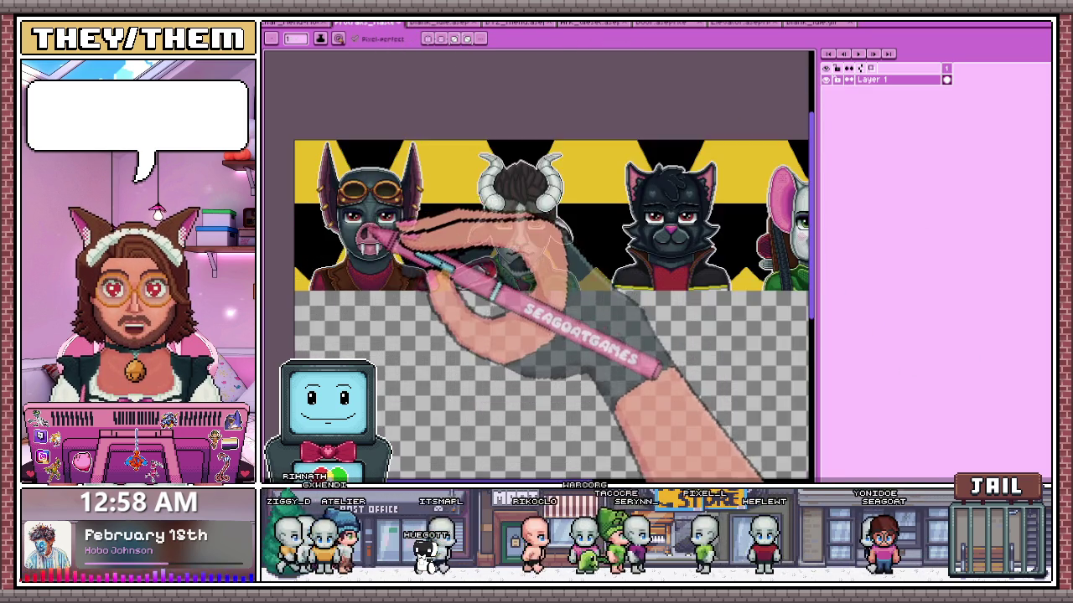
pyautogui.click(515, 22)
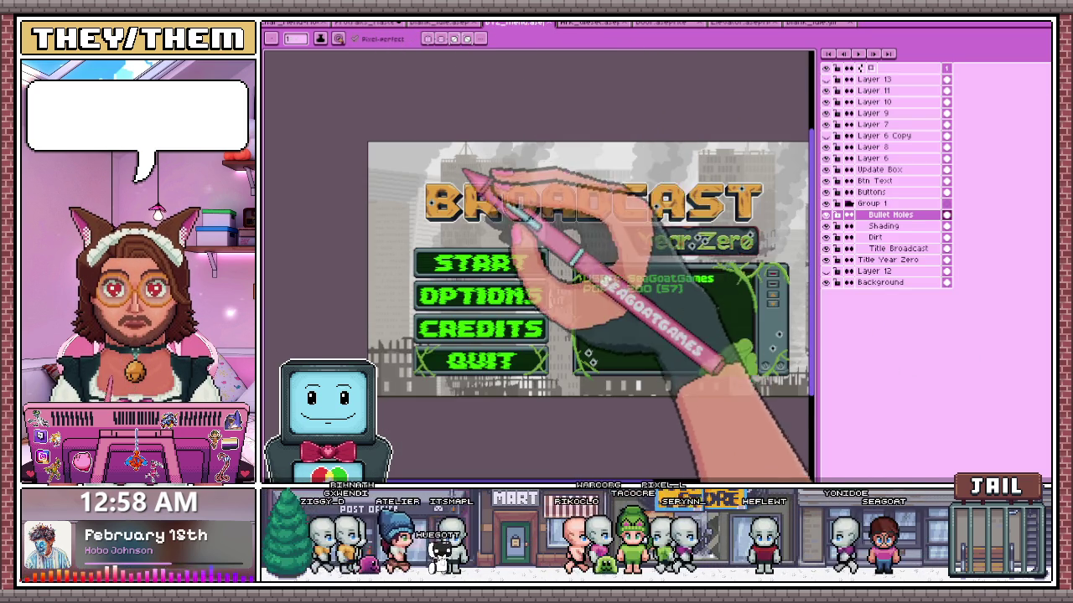
pyautogui.click(597, 23)
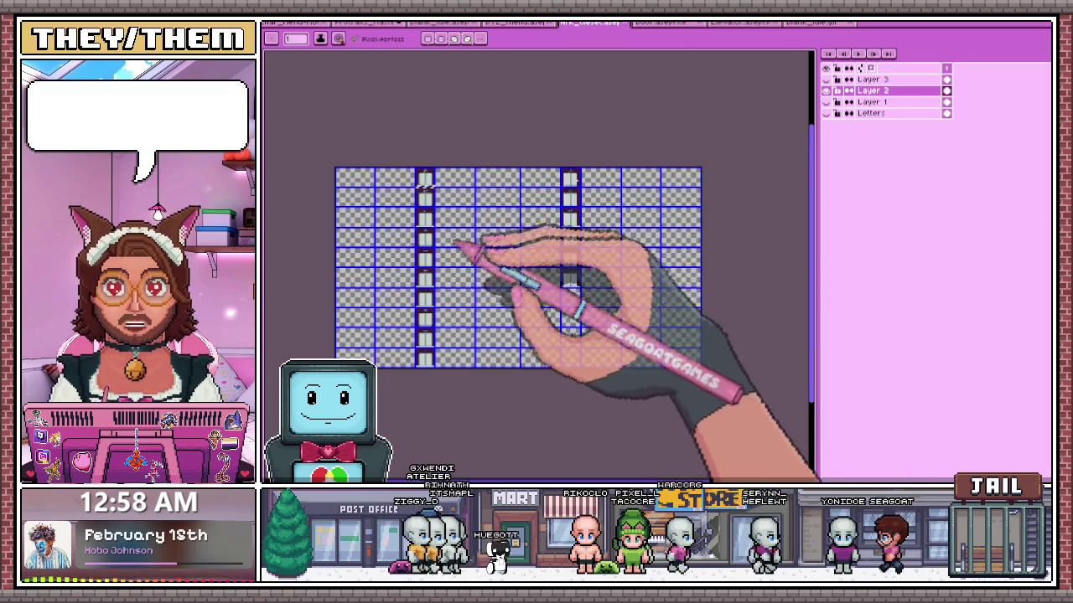
pyautogui.click(671, 22)
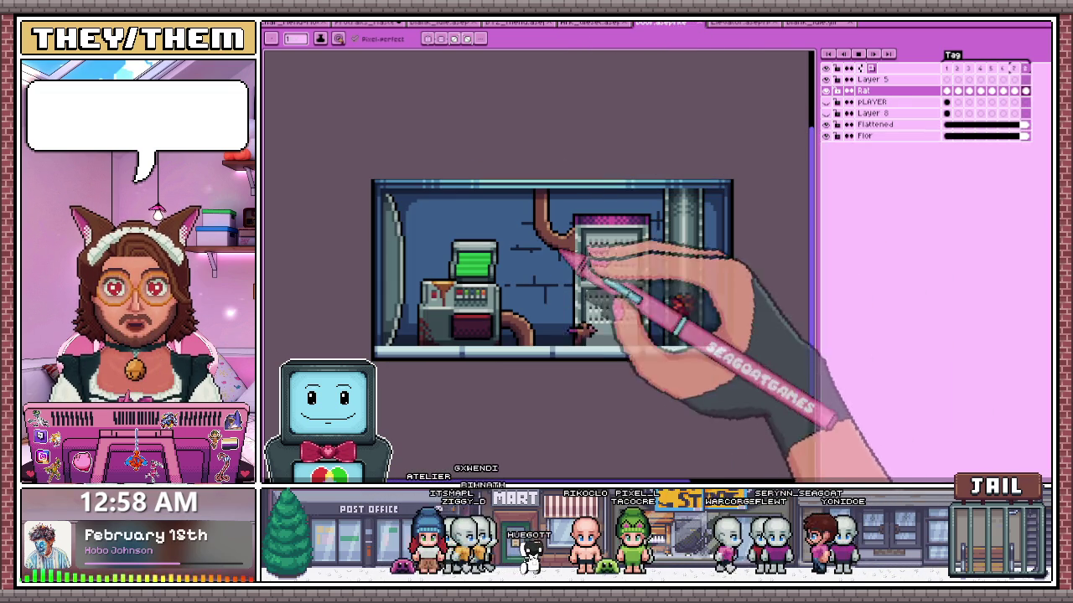
pyautogui.click(738, 23)
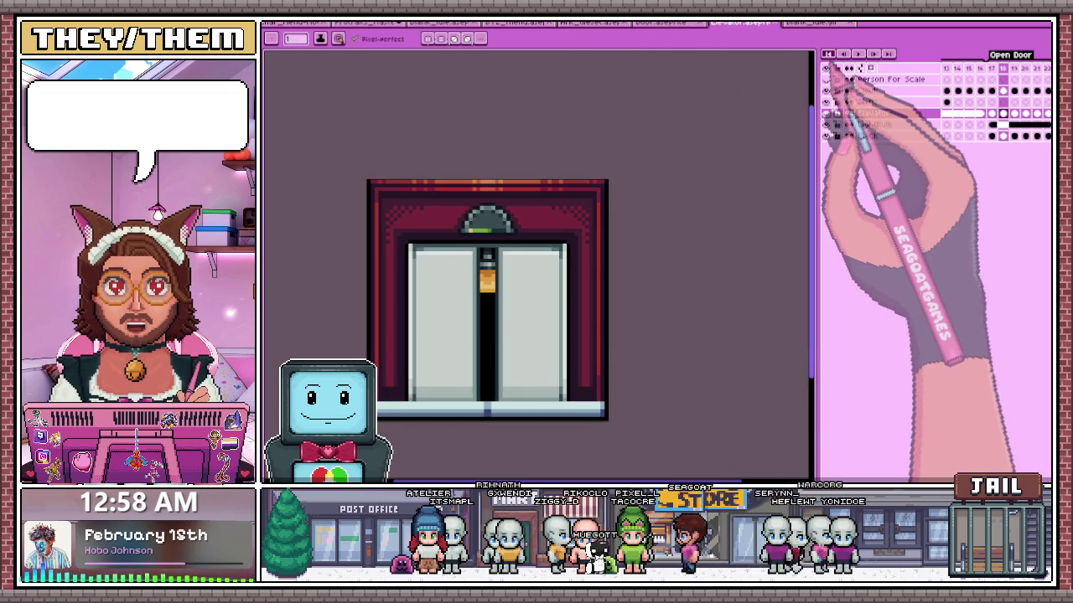
pyautogui.click(858, 54)
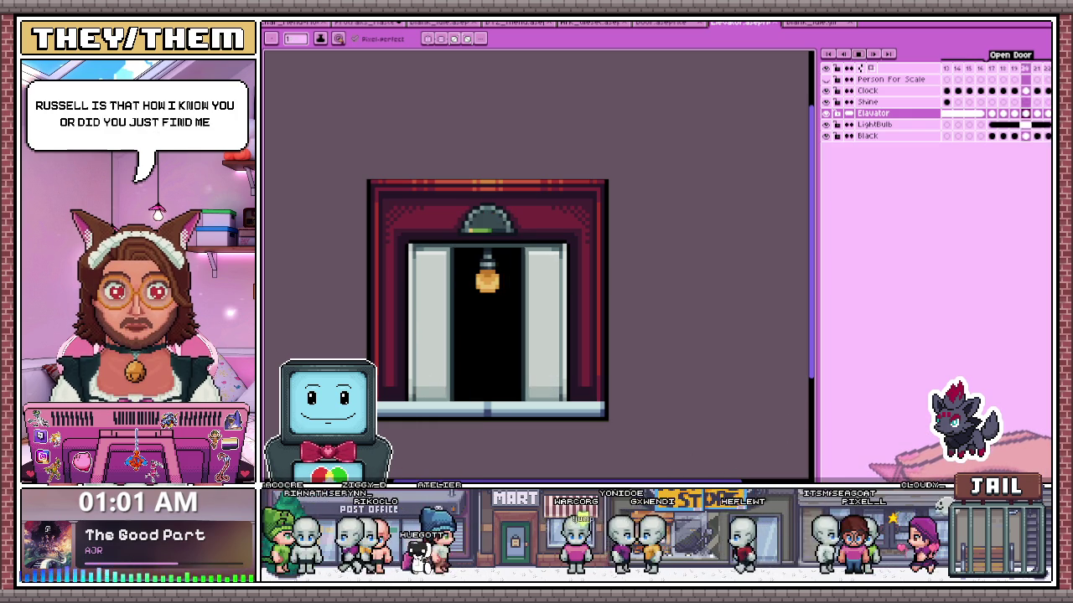
pyautogui.press('Left')
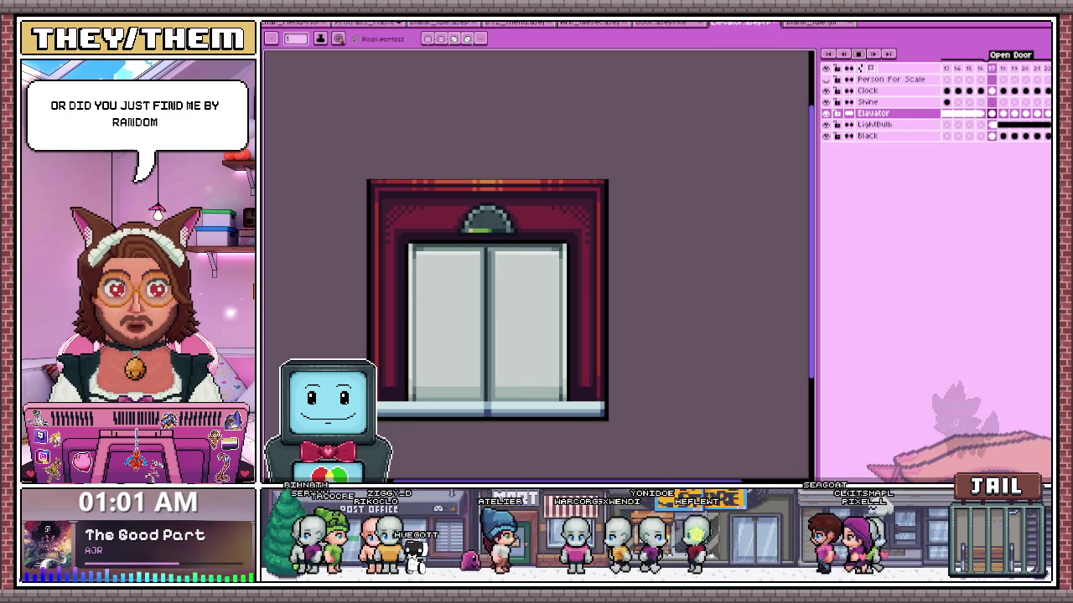
pyautogui.press('Return')
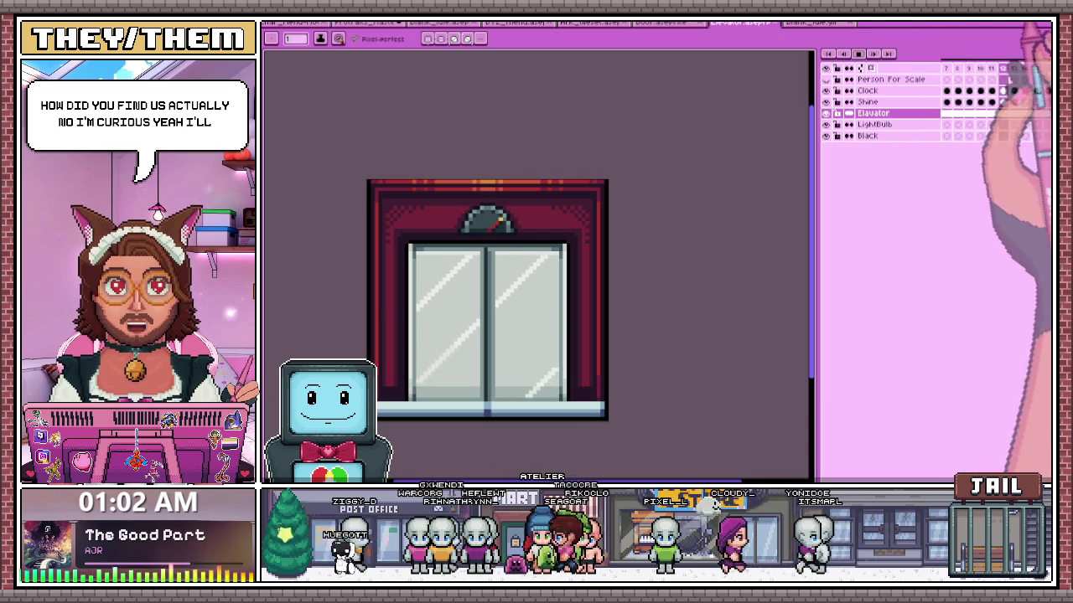
# - Open the lab room sprite, go to frame 6 of the rat's hop, and hide the Flattened and Flor layers
pyautogui.click(666, 20)
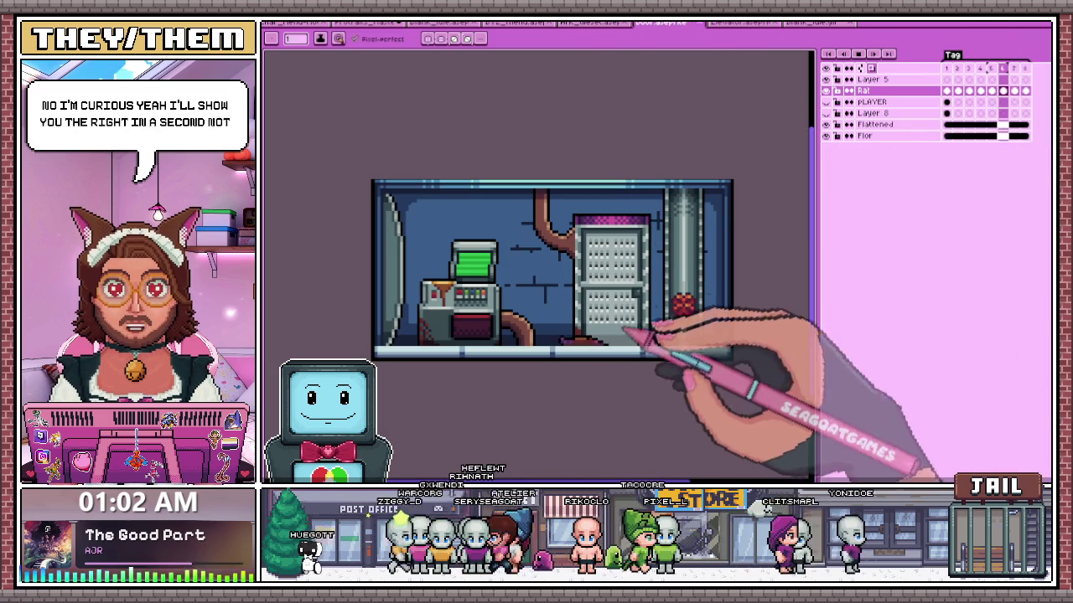
pyautogui.scroll(1, 524, 333)
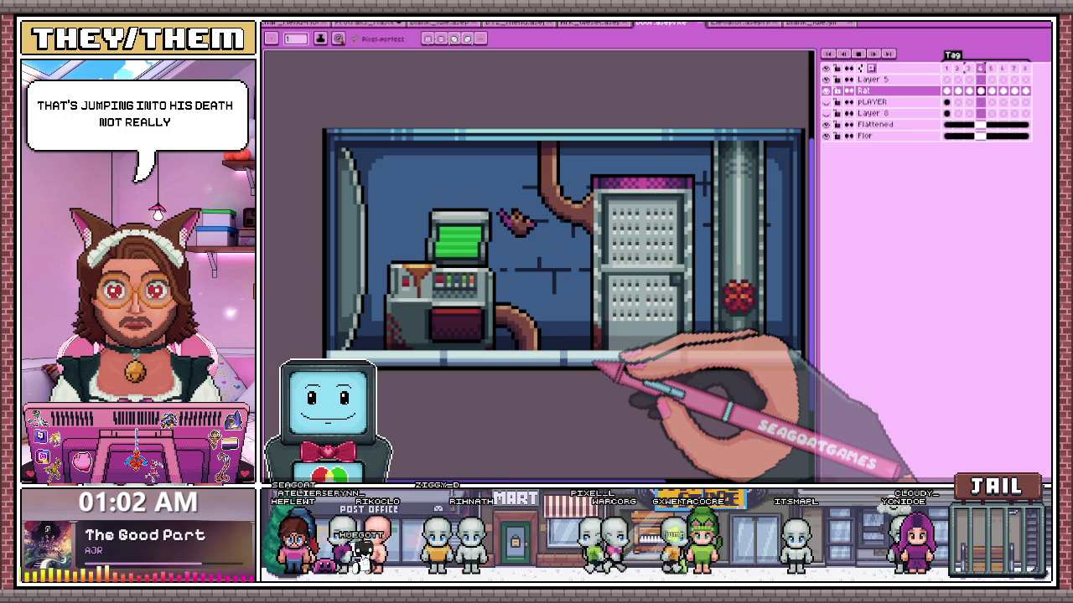
pyautogui.click(991, 90)
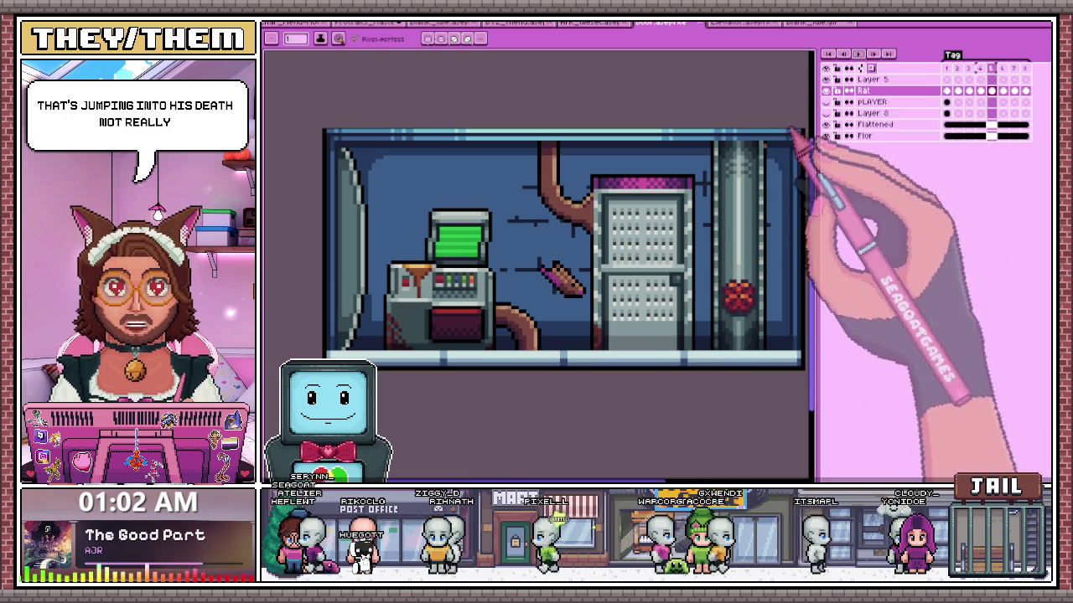
pyautogui.click(1003, 91)
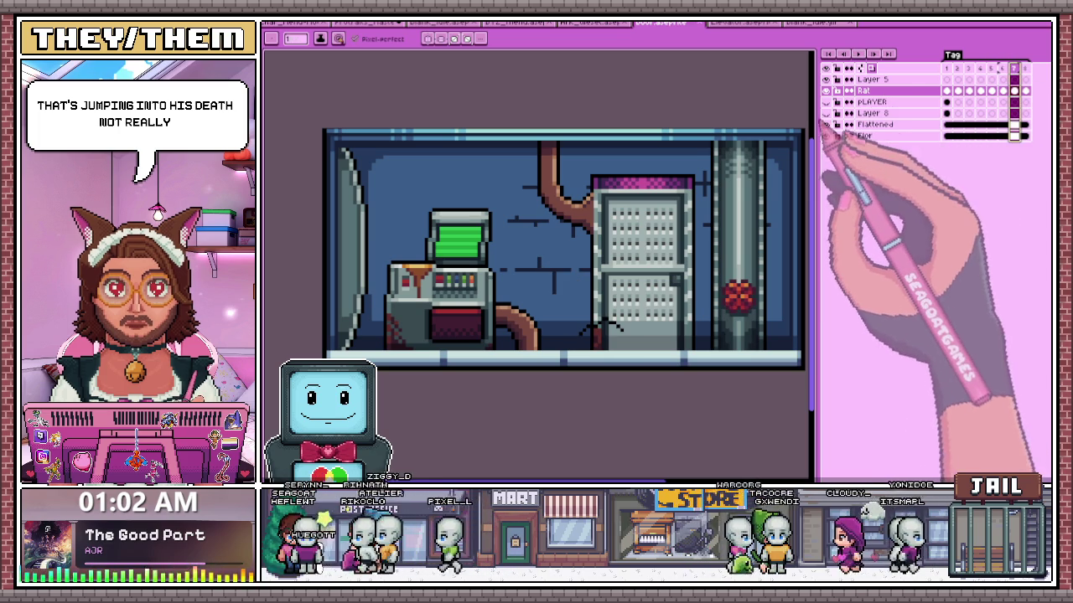
pyautogui.moveTo(825, 124); pyautogui.dragTo(825, 136)
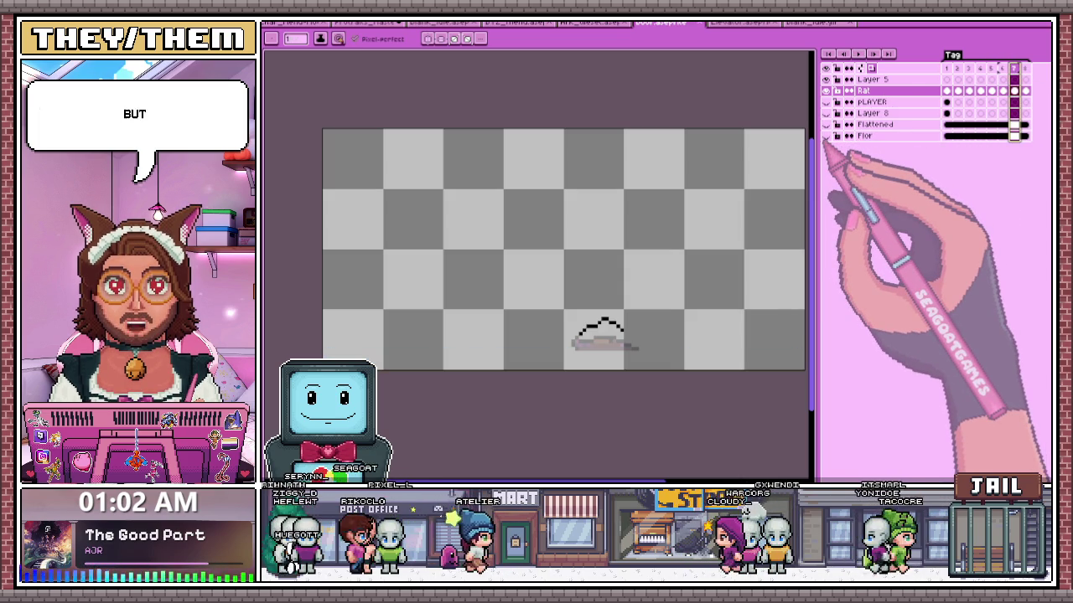
# - Draw the black arch's ends and left slope over the rat ghost in frame 7, undoing a stray bottom line
pyautogui.scroll(-1, 515, 299)
pyautogui.scroll(2, 529, 262)
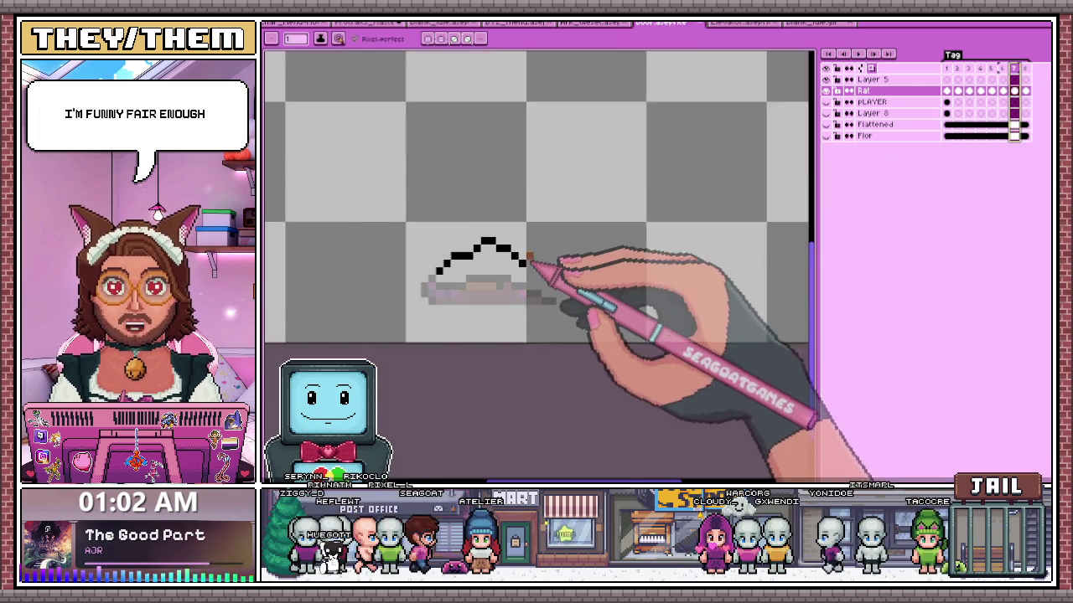
pyautogui.scroll(1, 529, 263)
pyautogui.click(541, 279)
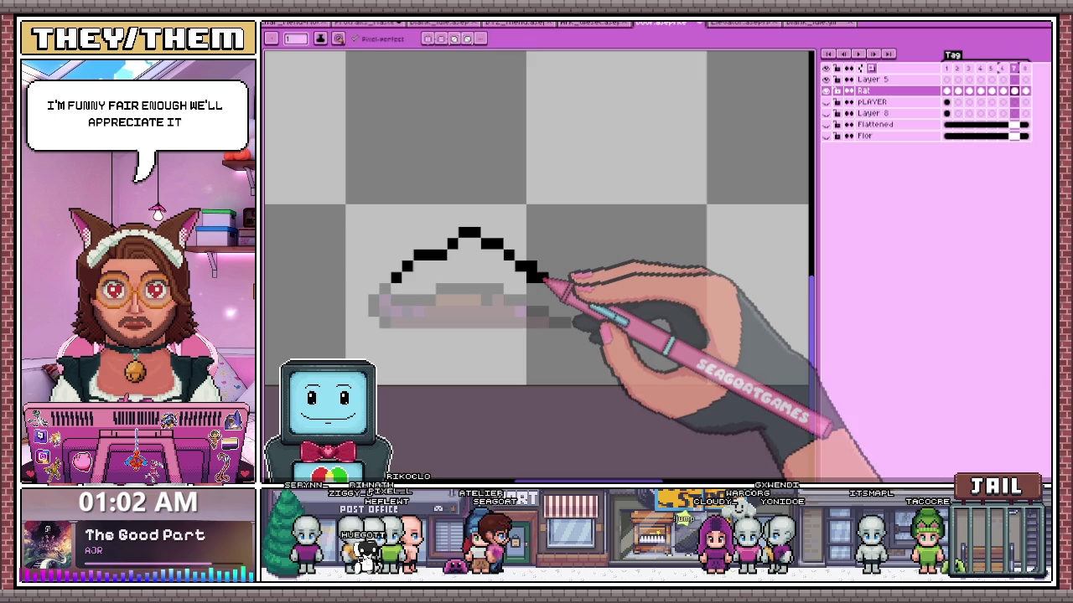
pyautogui.scroll(-2, 541, 283)
pyautogui.scroll(3, 502, 289)
pyautogui.click(450, 265)
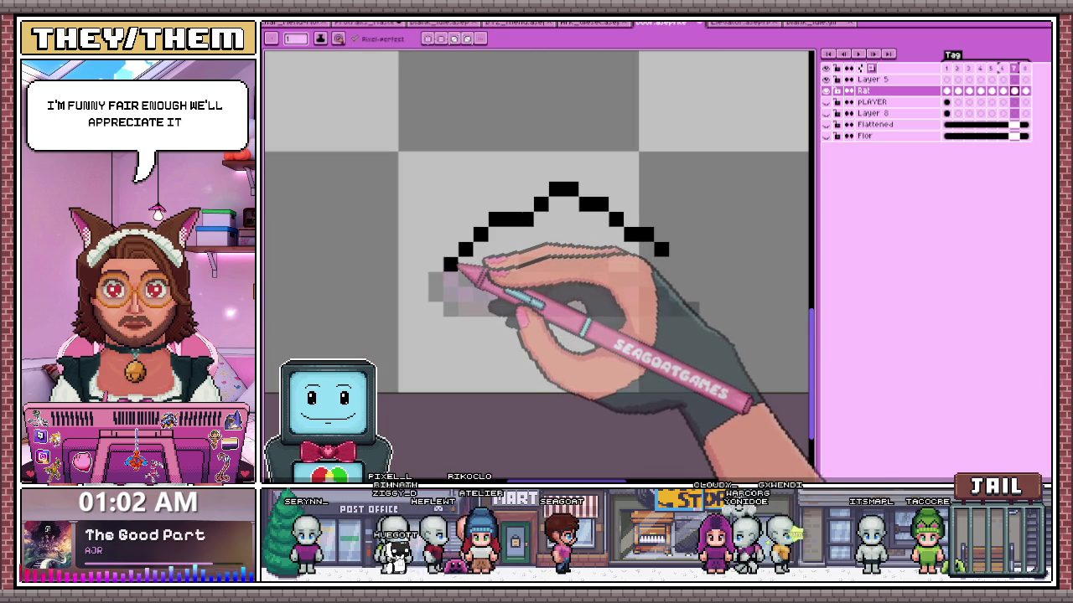
pyautogui.moveTo(435, 279); pyautogui.dragTo(450, 293)
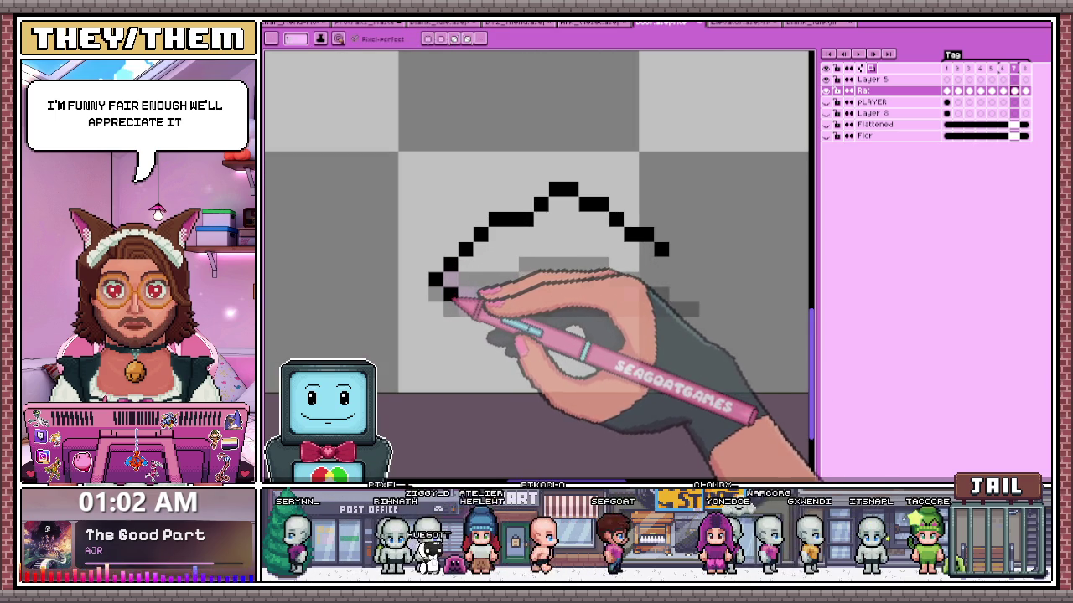
pyautogui.moveTo(459, 310); pyautogui.dragTo(634, 311)
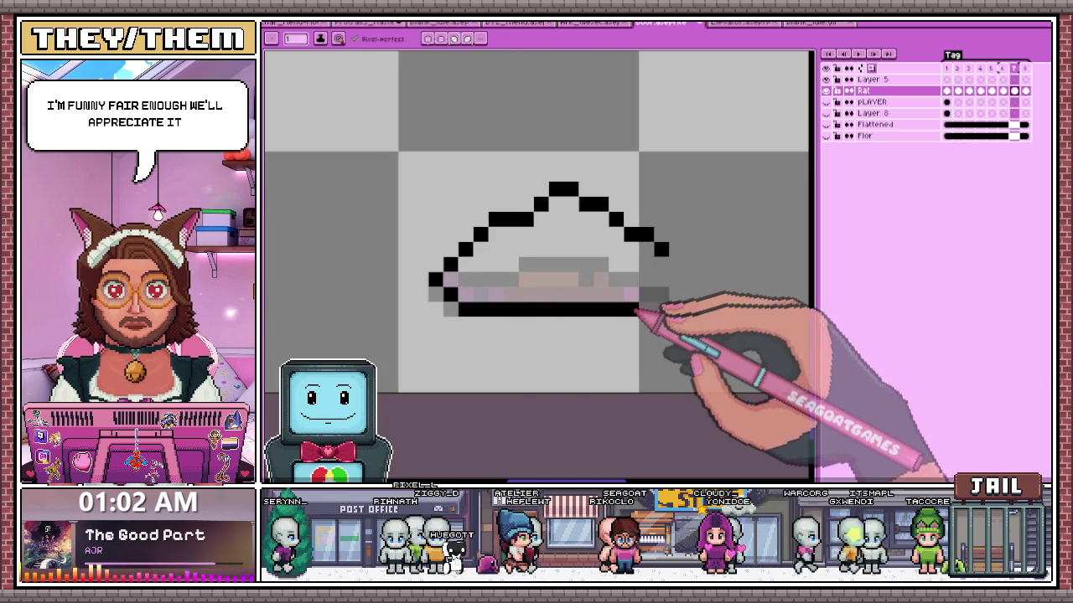
pyautogui.hotkey('ctrl', 'z')
pyautogui.click(662, 263)
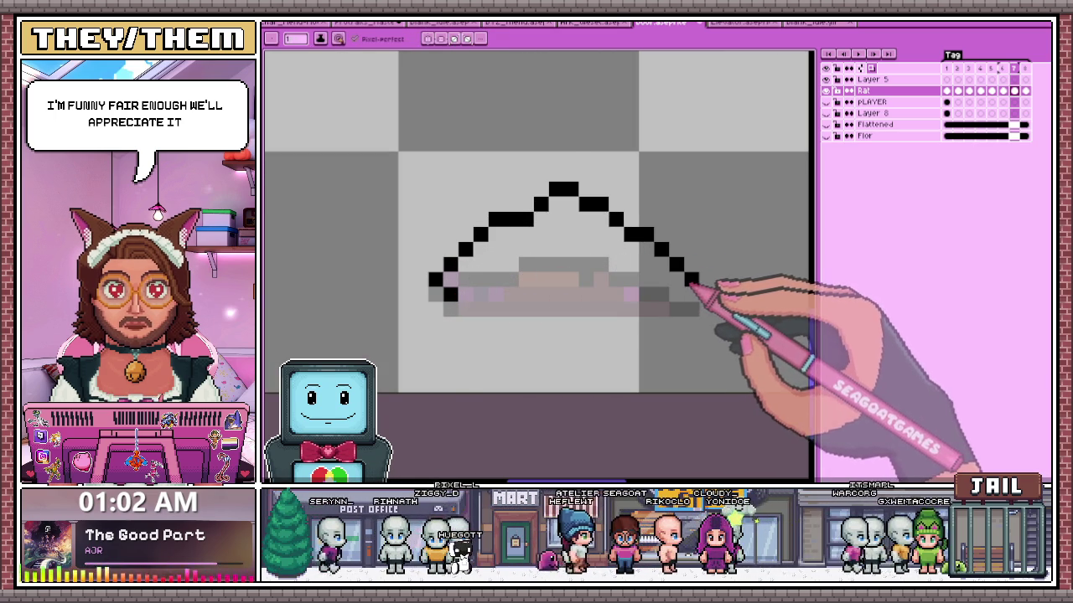
pyautogui.scroll(-3, 681, 282)
pyautogui.scroll(3, 689, 280)
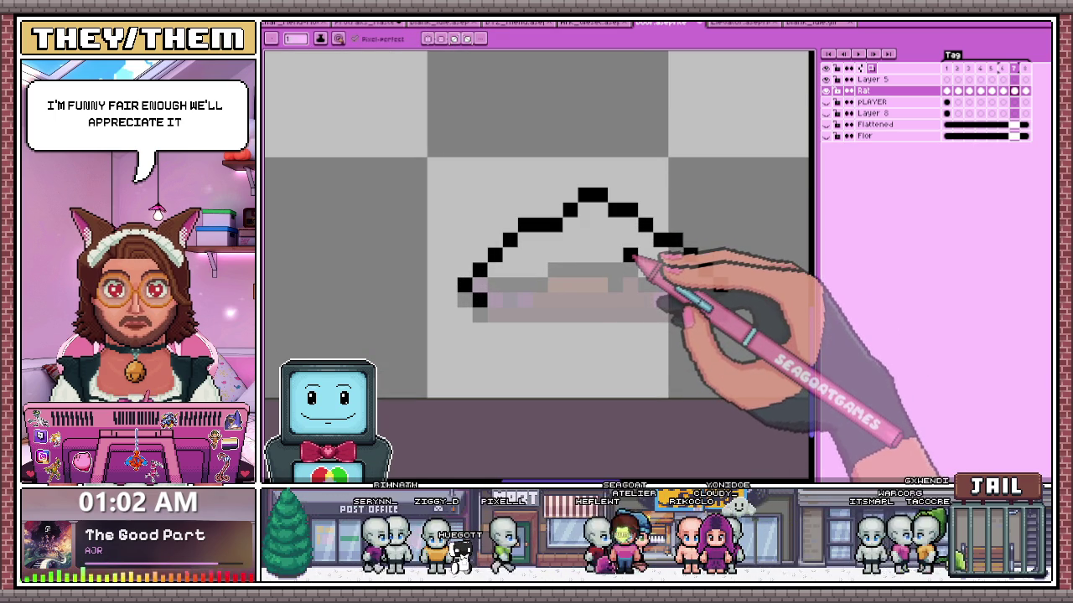
# - Compare the arch frame with the next coloured-rat frame, then go to frame 2 with the small rat
pyautogui.click(1025, 90)
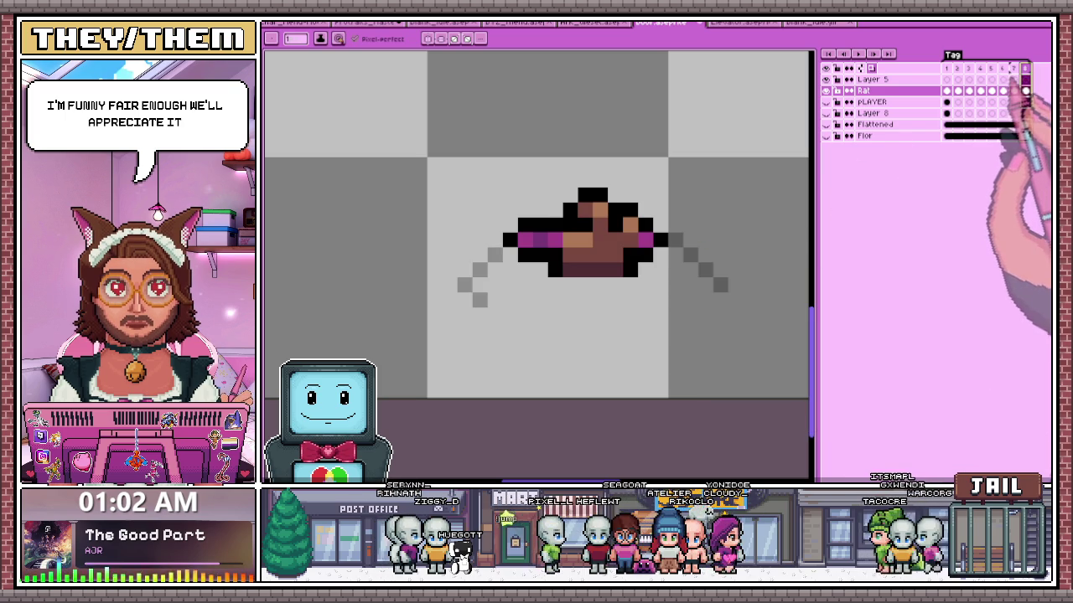
pyautogui.click(1014, 90)
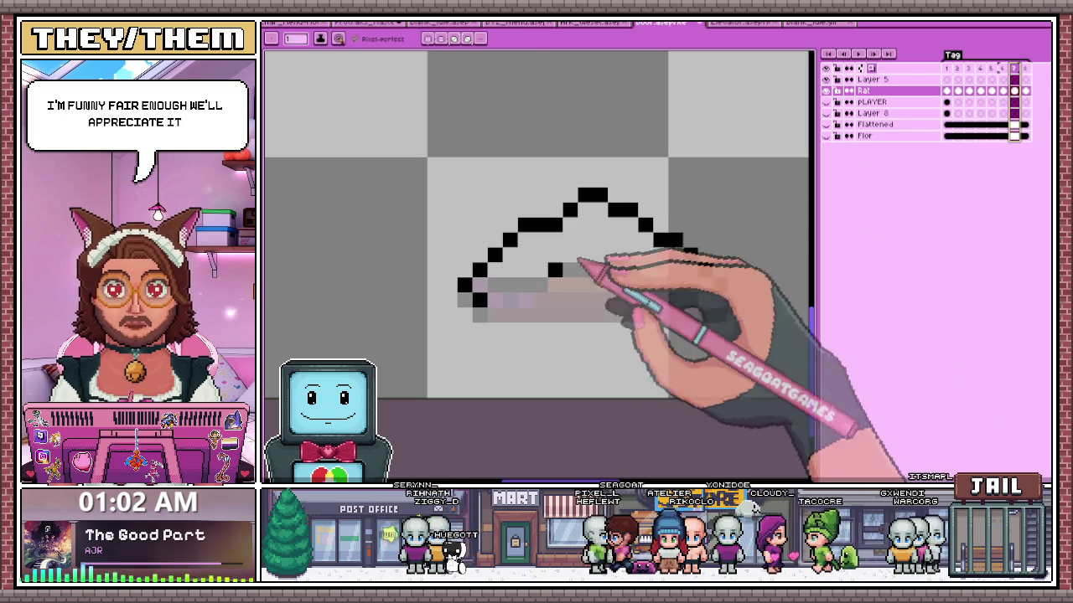
pyautogui.scroll(-1, 536, 285)
pyautogui.scroll(2, 628, 277)
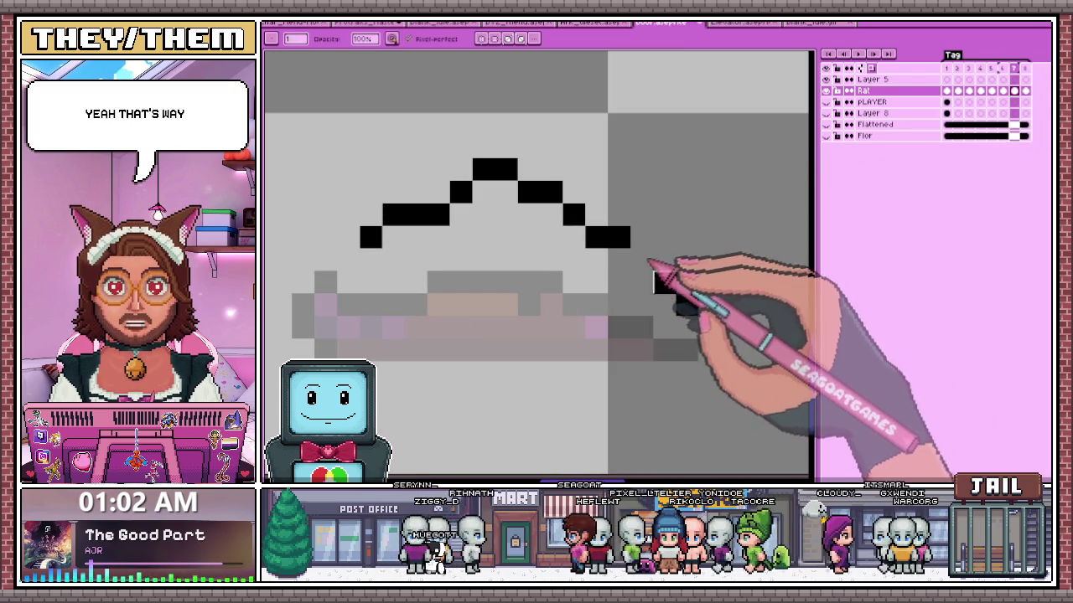
pyautogui.scroll(-2, 647, 245)
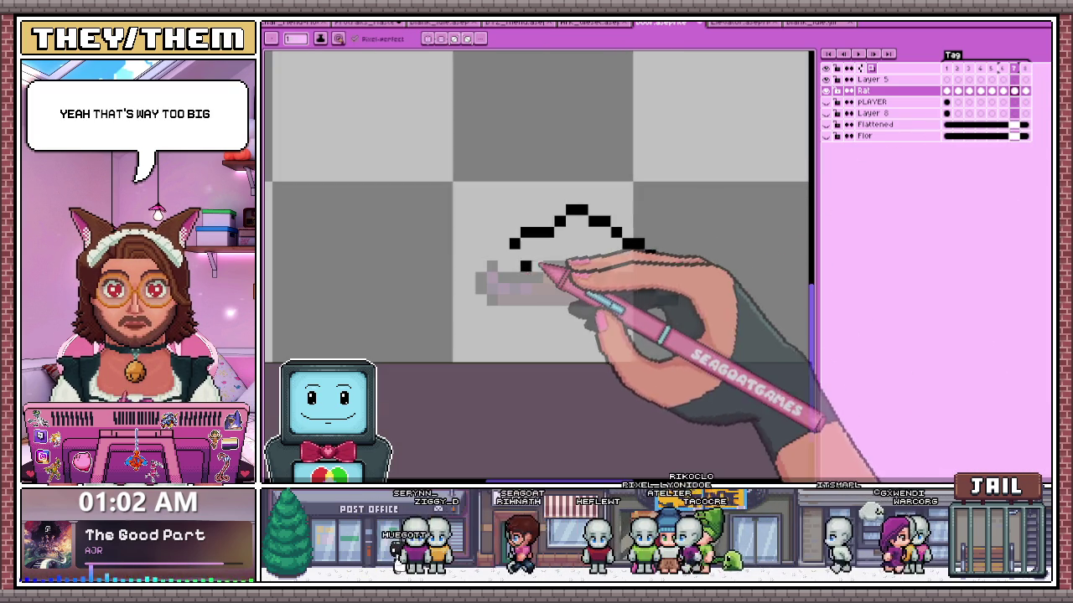
pyautogui.click(958, 89)
pyautogui.scroll(-3, 778, 179)
pyautogui.scroll(-1, 575, 307)
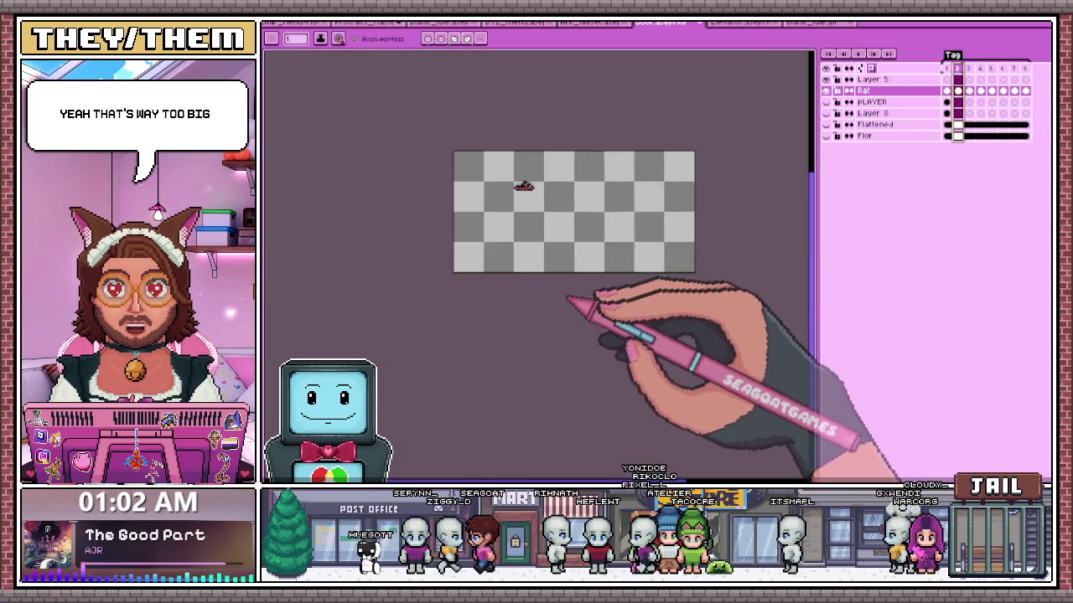
# - Switch to the freehand tool with E and step to frame 3 of the rat
pyautogui.scroll(1, 536, 193)
pyautogui.press('e')
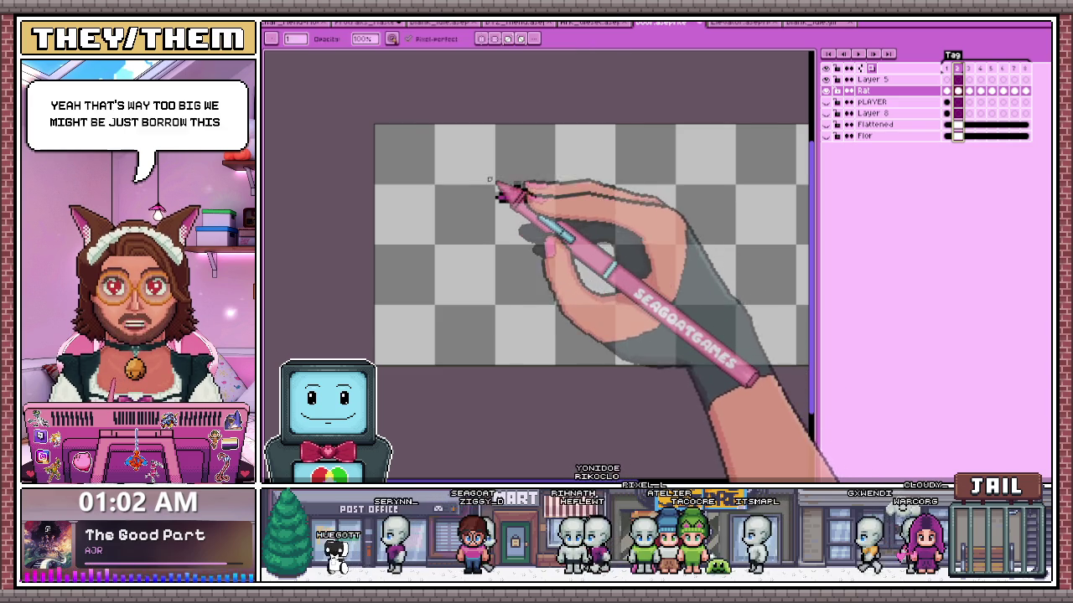
pyautogui.scroll(1, 499, 188)
pyautogui.scroll(-2, 545, 193)
pyautogui.scroll(1, 587, 192)
pyautogui.click(969, 90)
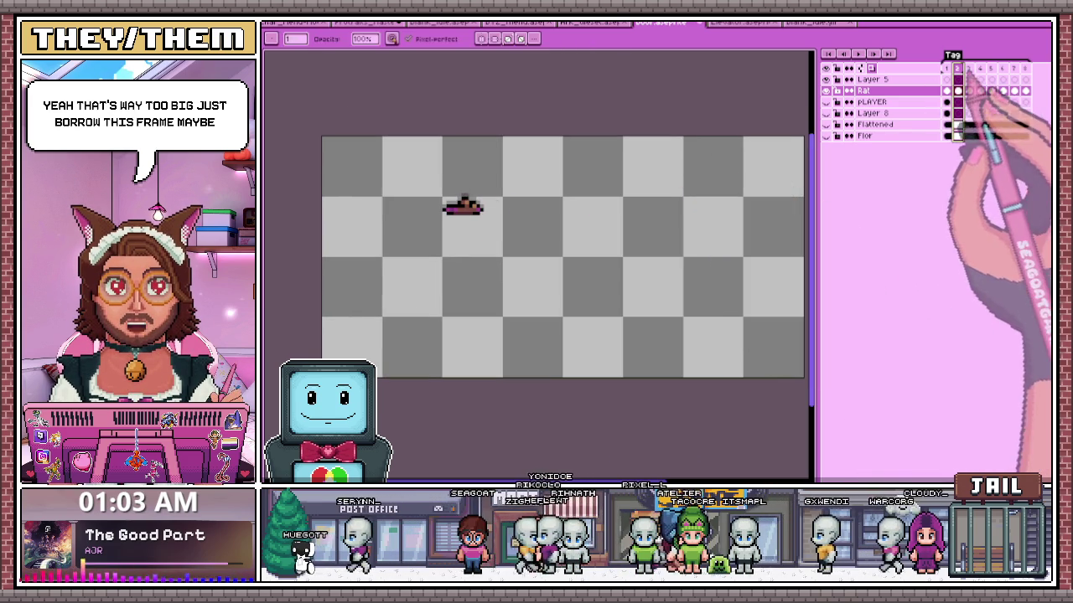
pyautogui.scroll(1, 452, 196)
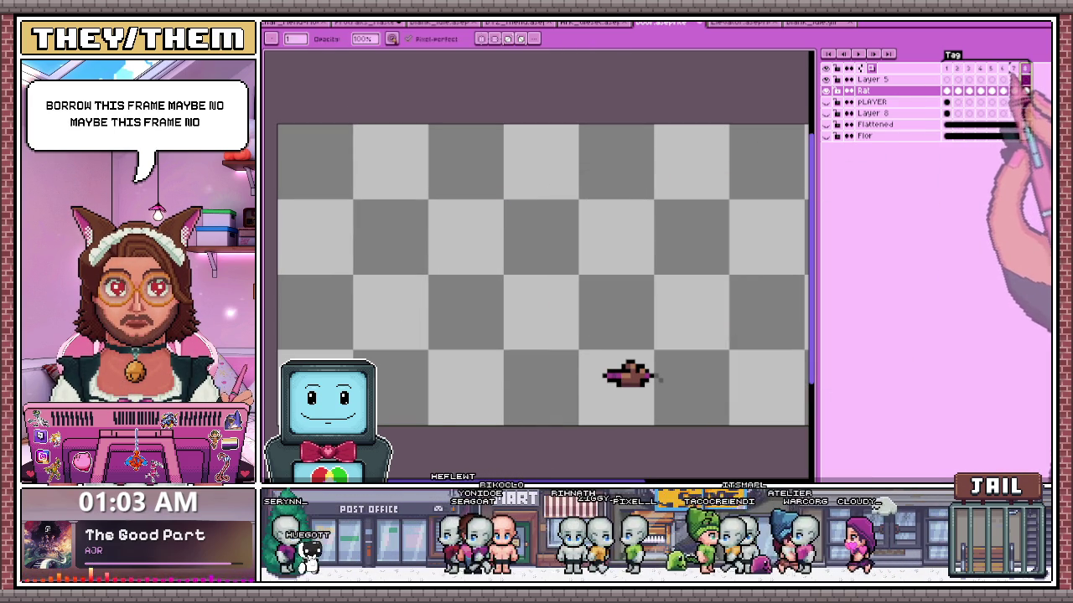
pyautogui.scroll(-1, 544, 277)
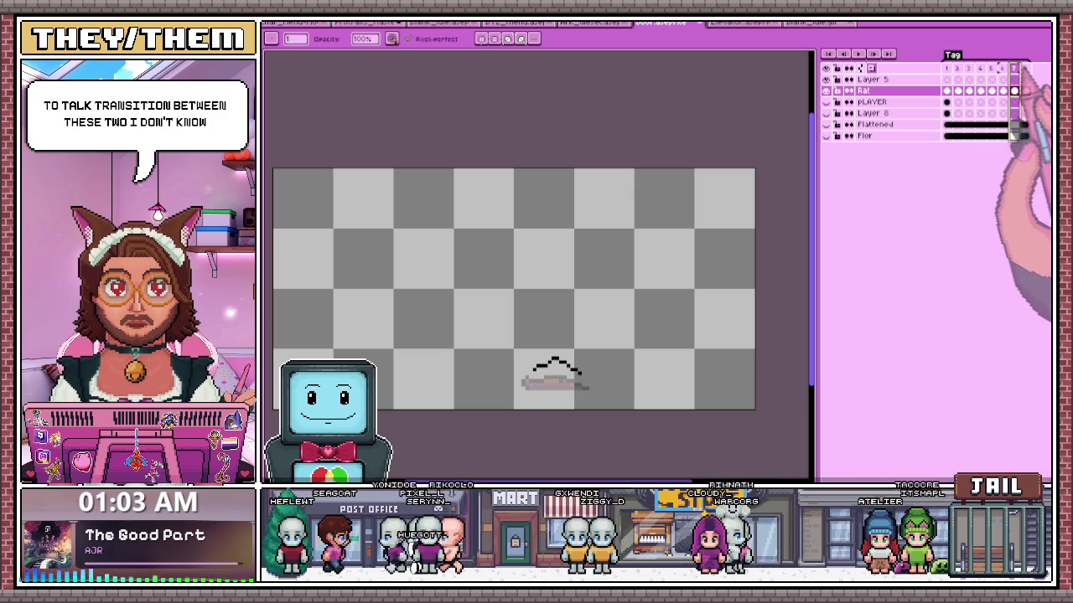
# - Return to frame 7, toggle onion skinning off and back on, and show the coloured rat frame
pyautogui.click(1013, 68)
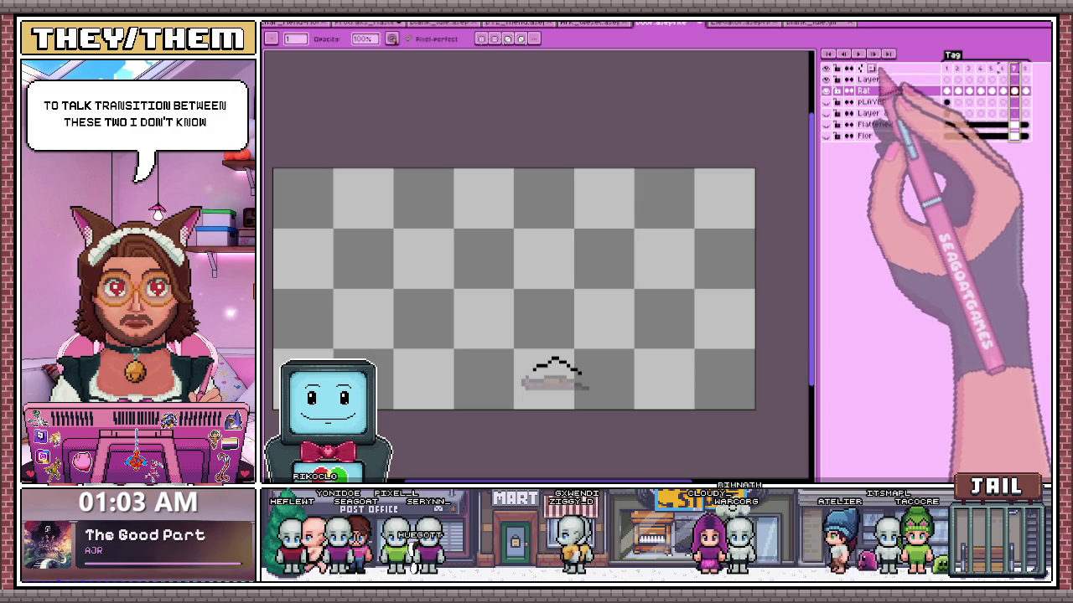
pyautogui.click(870, 68)
pyautogui.click(870, 68)
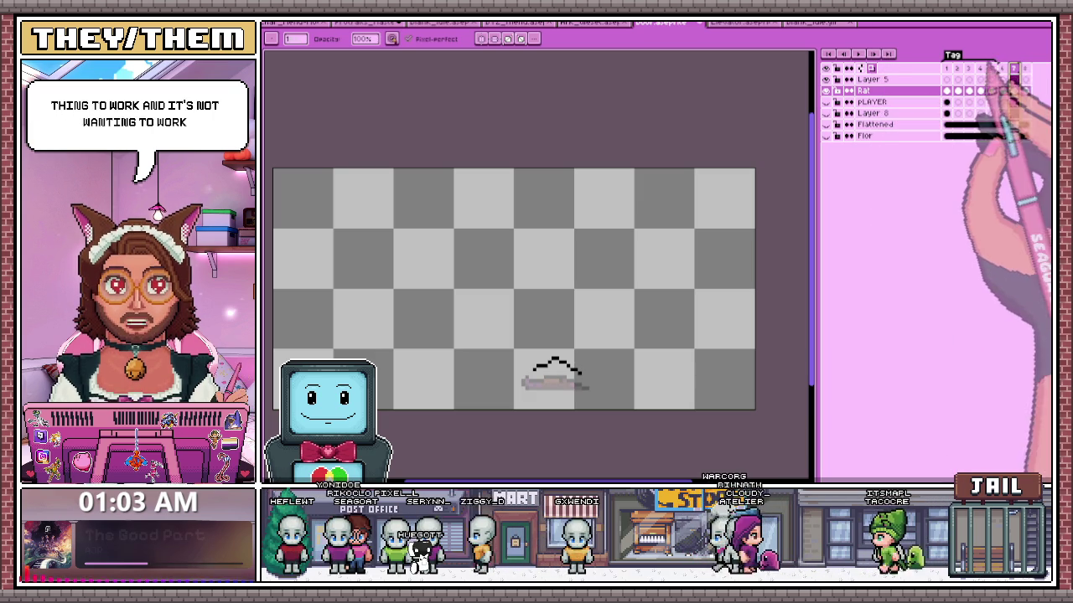
pyautogui.click(1014, 68)
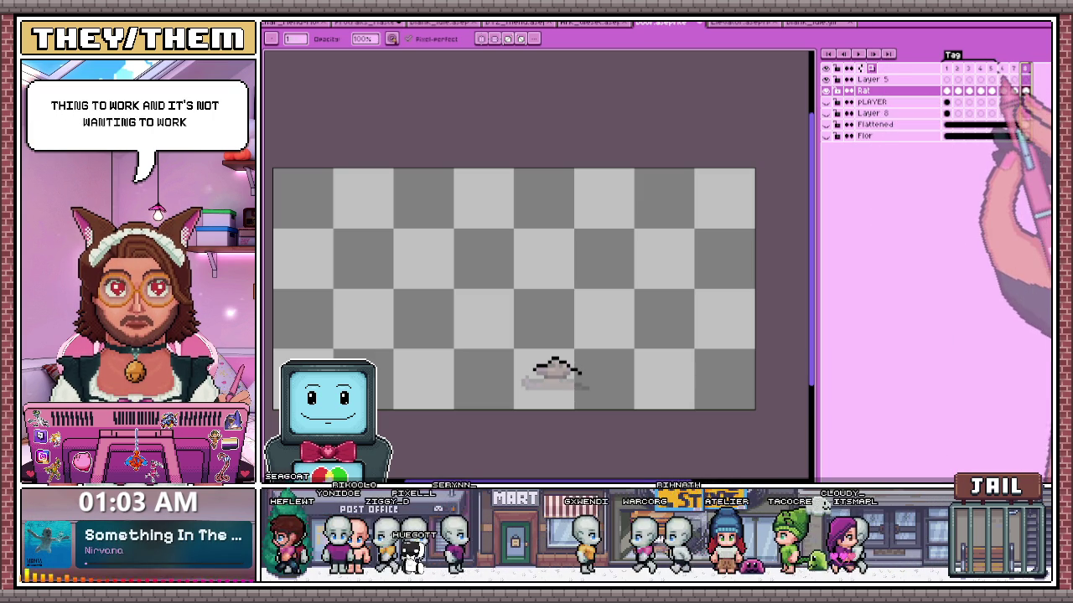
pyautogui.click(1014, 68)
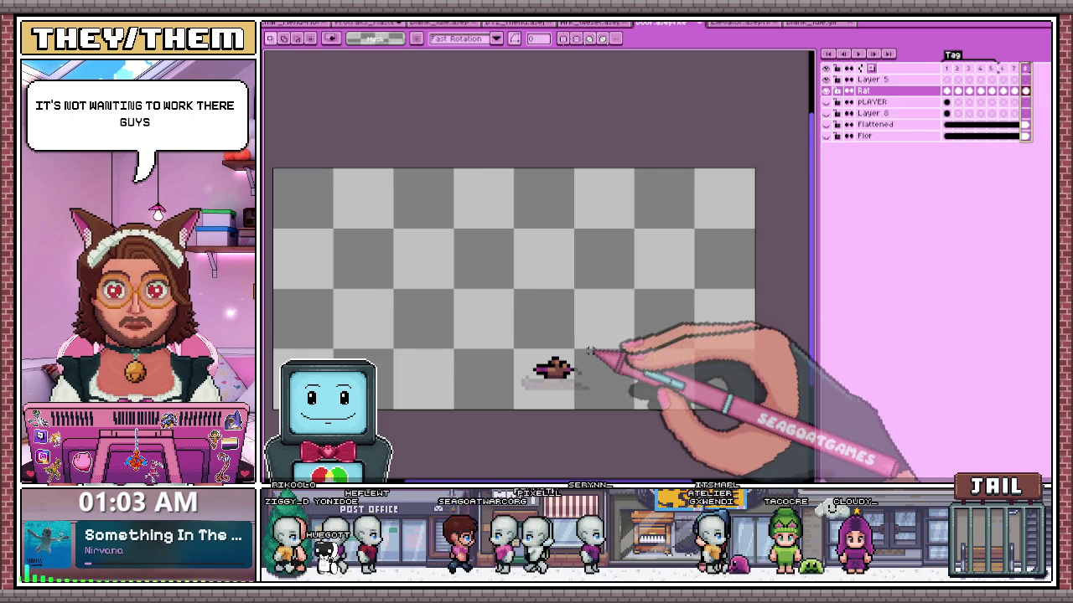
# - Switch to the selection tool with M and flip between the brown rat and black outline frames
pyautogui.scroll(1, 545, 369)
pyautogui.press('m')
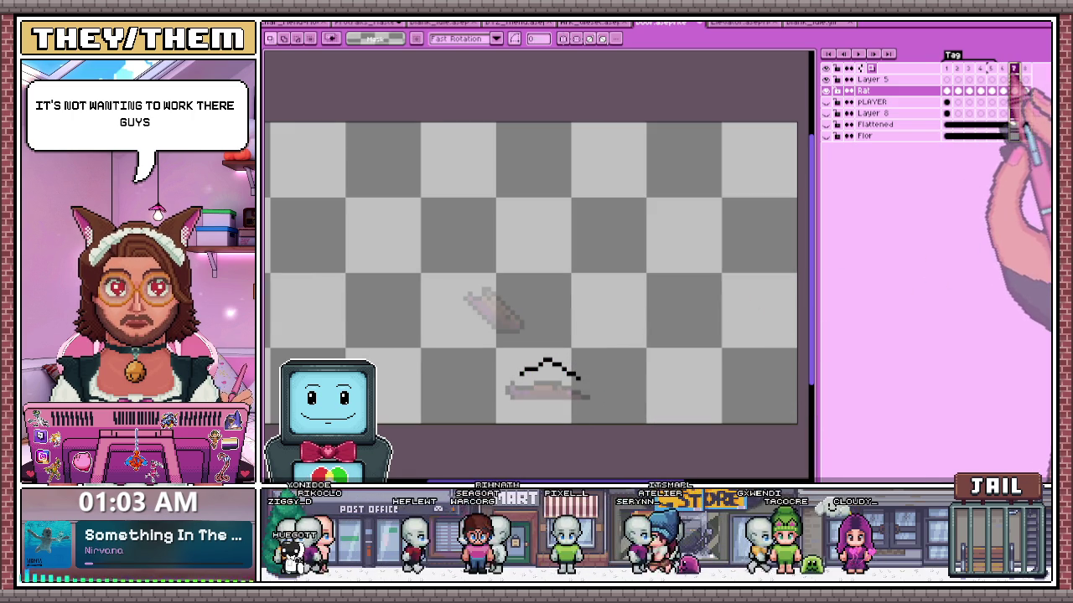
pyautogui.scroll(1, 545, 369)
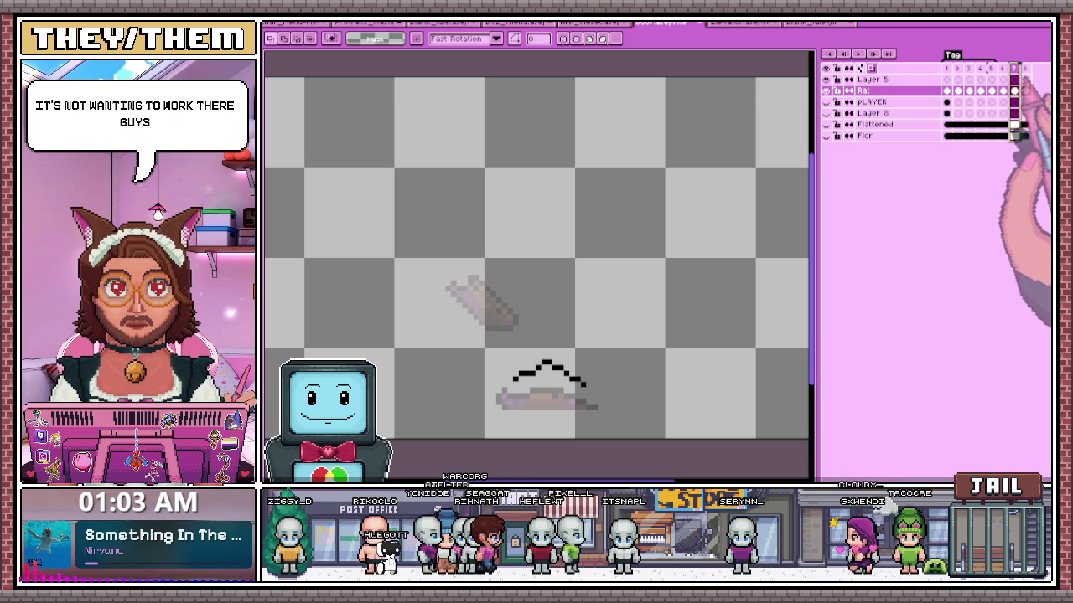
pyautogui.click(1014, 90)
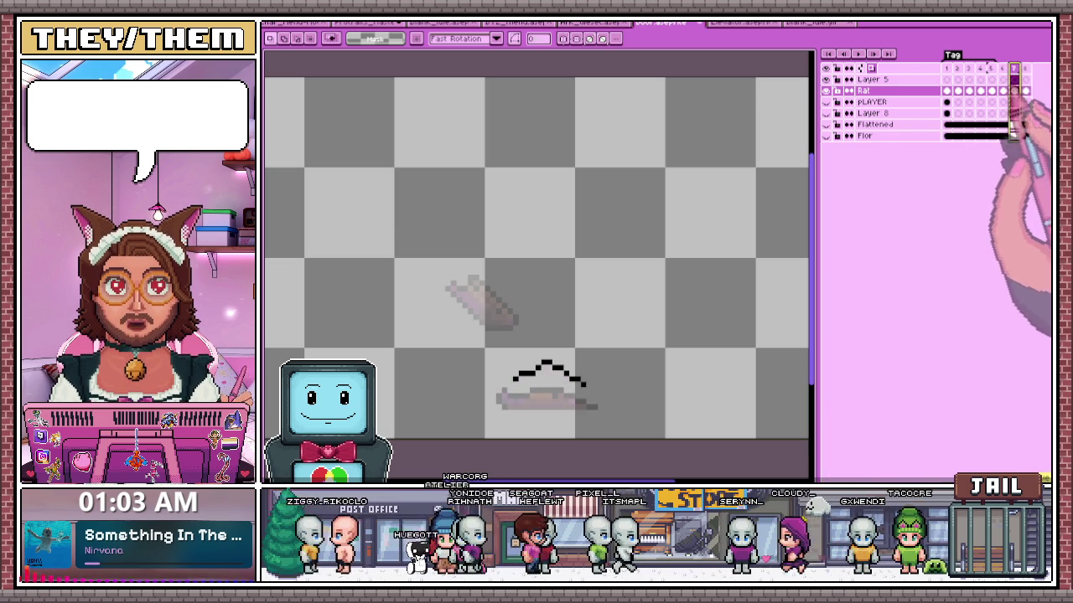
pyautogui.click(1003, 89)
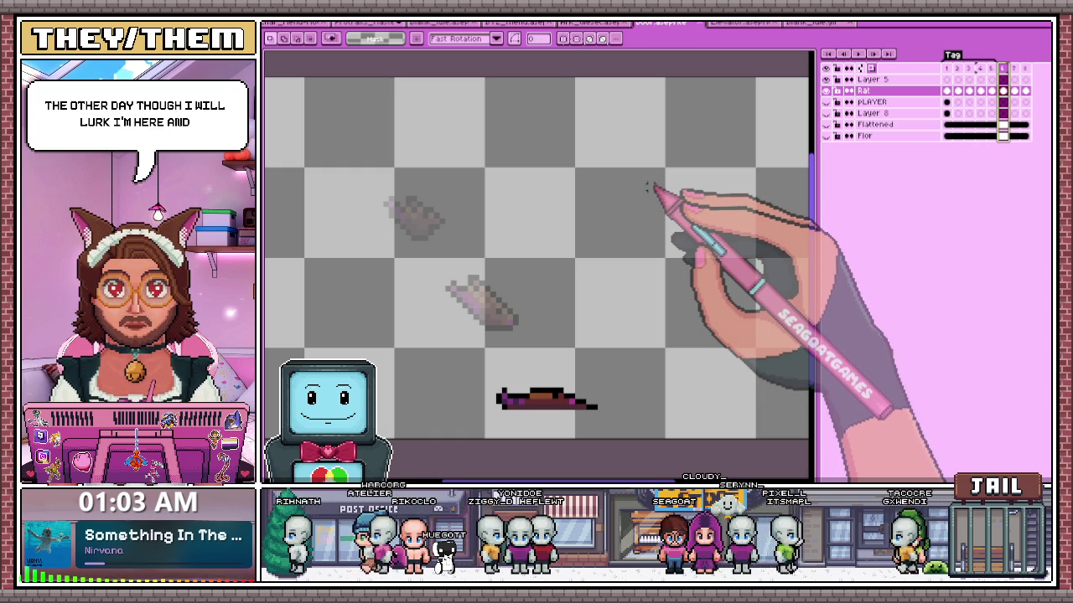
pyautogui.click(1014, 90)
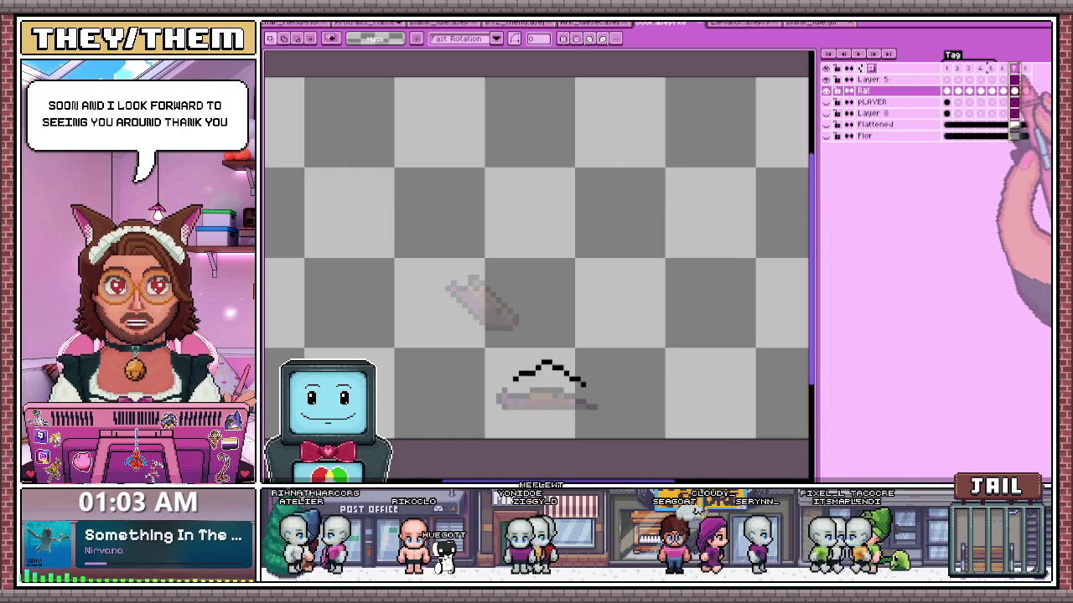
pyautogui.click(1004, 90)
pyautogui.click(1014, 89)
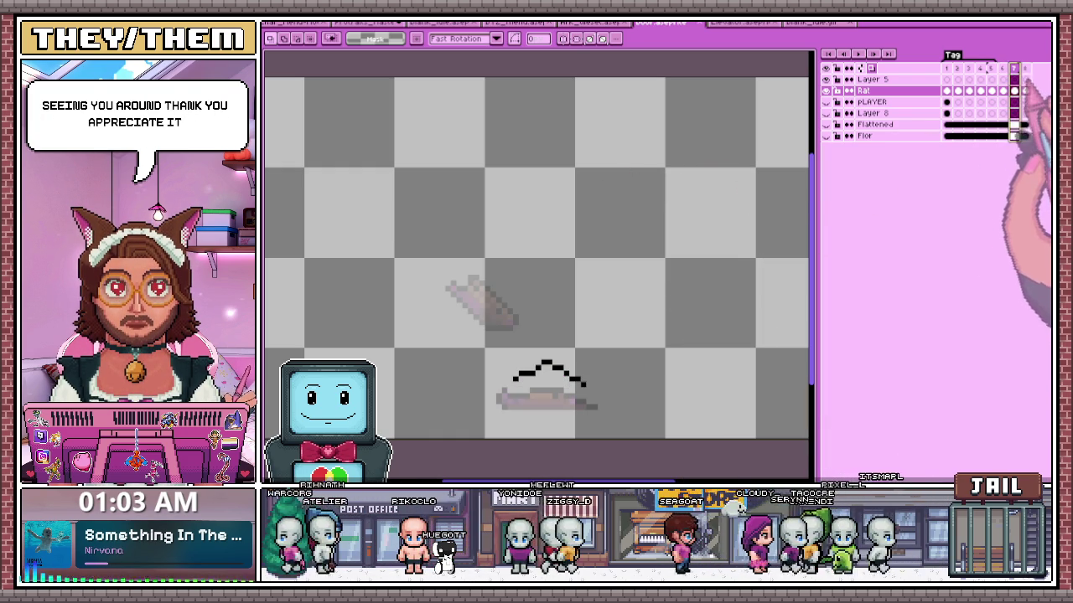
pyautogui.click(1024, 68)
pyautogui.click(1014, 67)
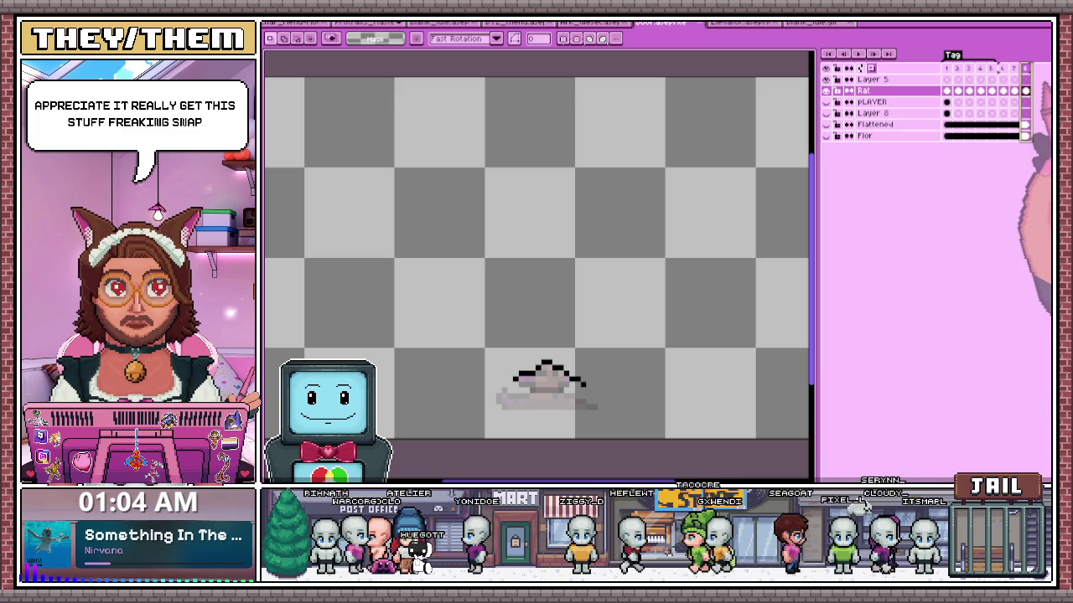
pyautogui.click(1024, 68)
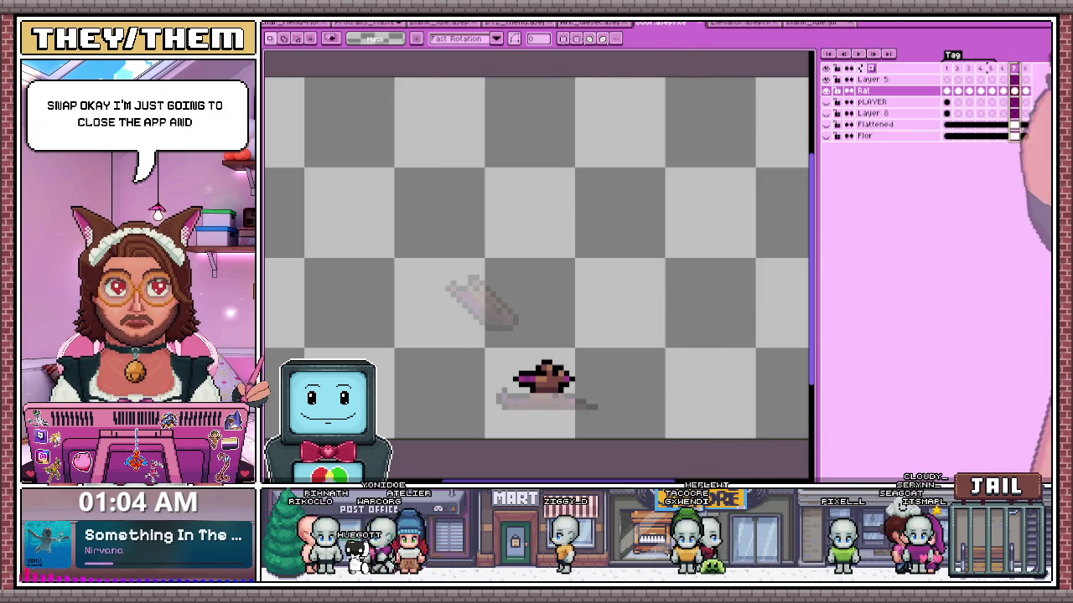
# - Quit Aseprite with Ctrl+Q, answer the save warning, and after reopening go to frame 7
pyautogui.hotkey('ctrl', 'q')
pyautogui.click(629, 275)
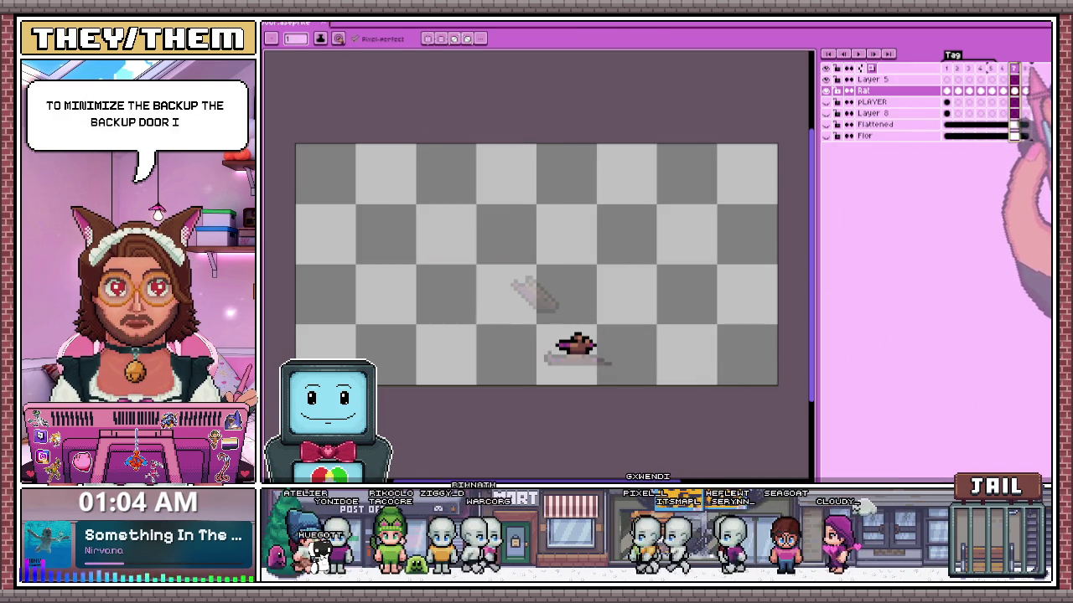
pyautogui.click(1014, 91)
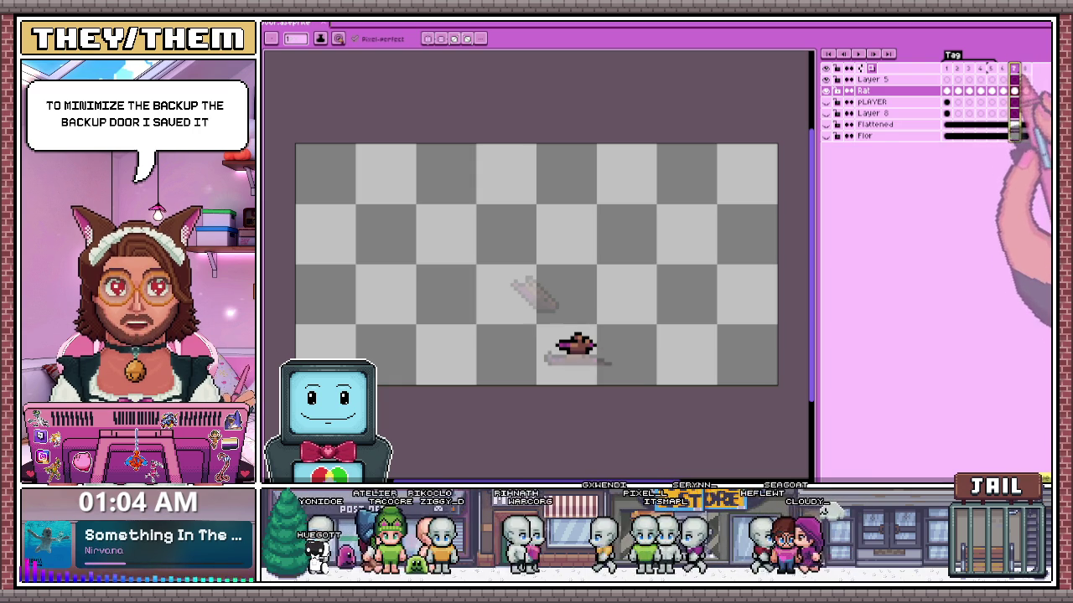
# - Turn on larger timeline thumbnails, widen the timeline to show frames 1–8, and select frame 6
pyautogui.click(859, 68)
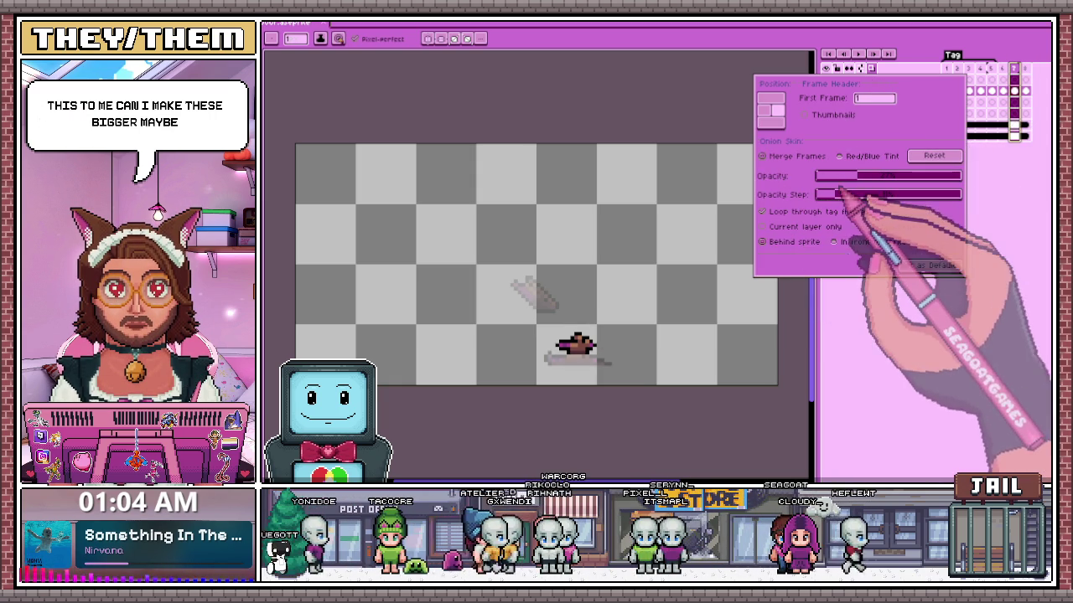
pyautogui.click(831, 116)
pyautogui.moveTo(897, 132)
pyautogui.mouseDown()
pyautogui.moveTo(930, 134)
pyautogui.moveTo(914, 132)
pyautogui.mouseUp()
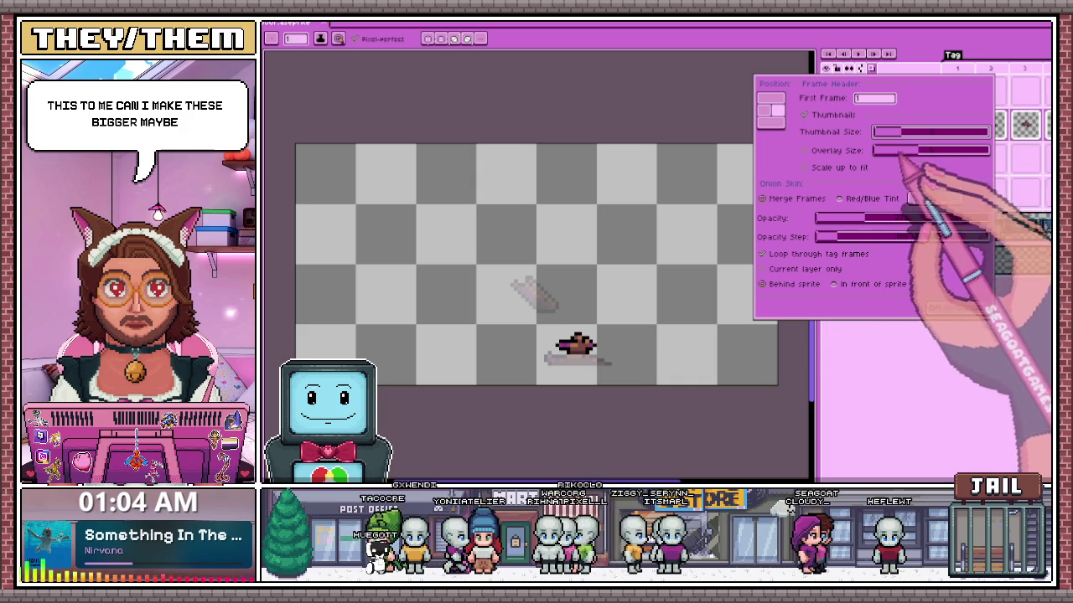
pyautogui.click(947, 335)
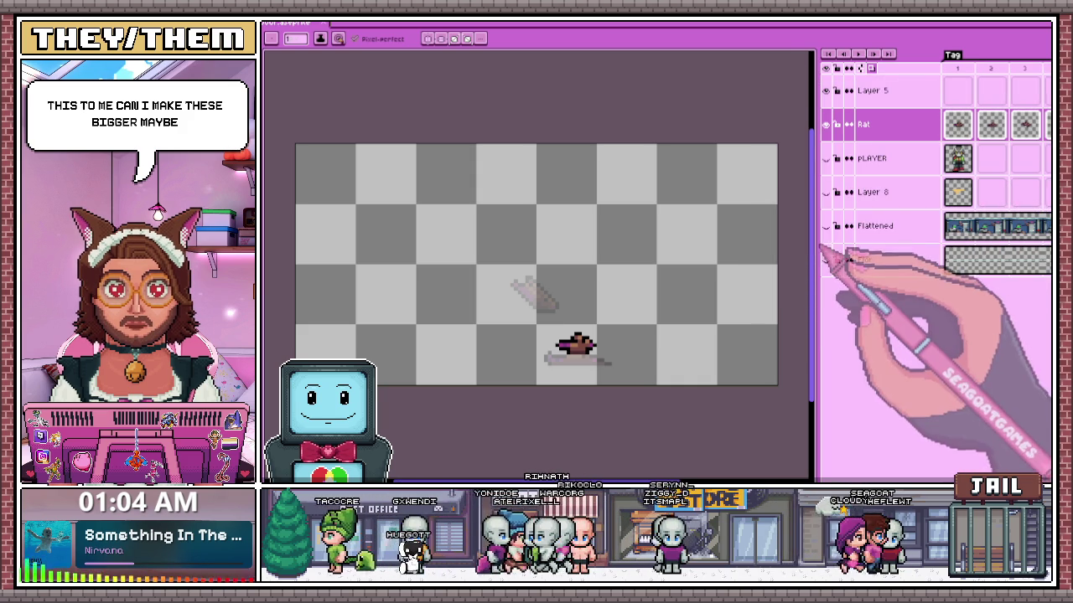
pyautogui.moveTo(811, 260); pyautogui.dragTo(491, 260)
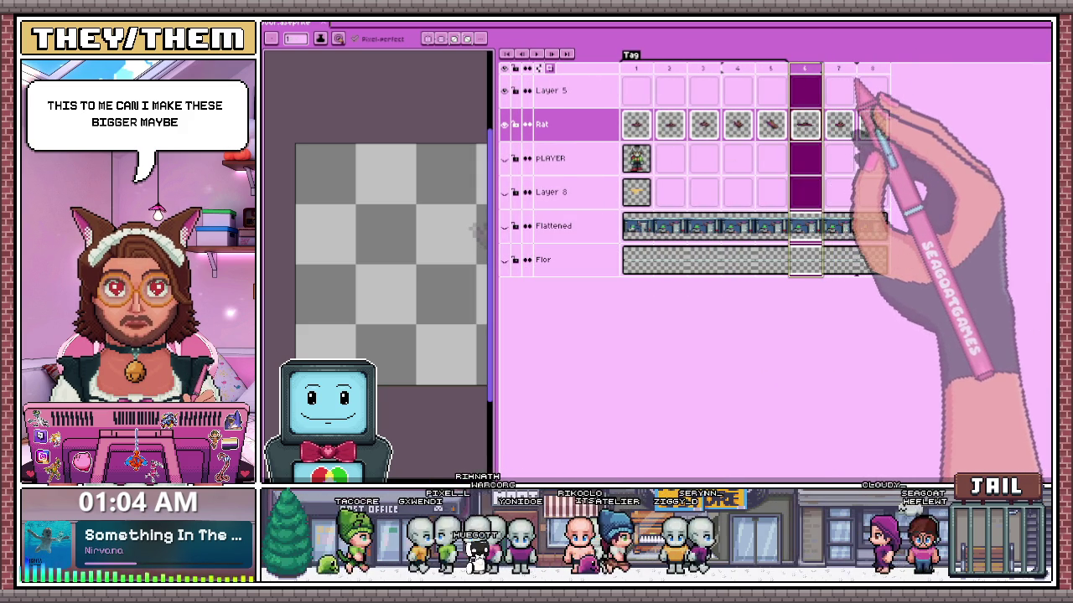
pyautogui.press('Right')
pyautogui.click(807, 68)
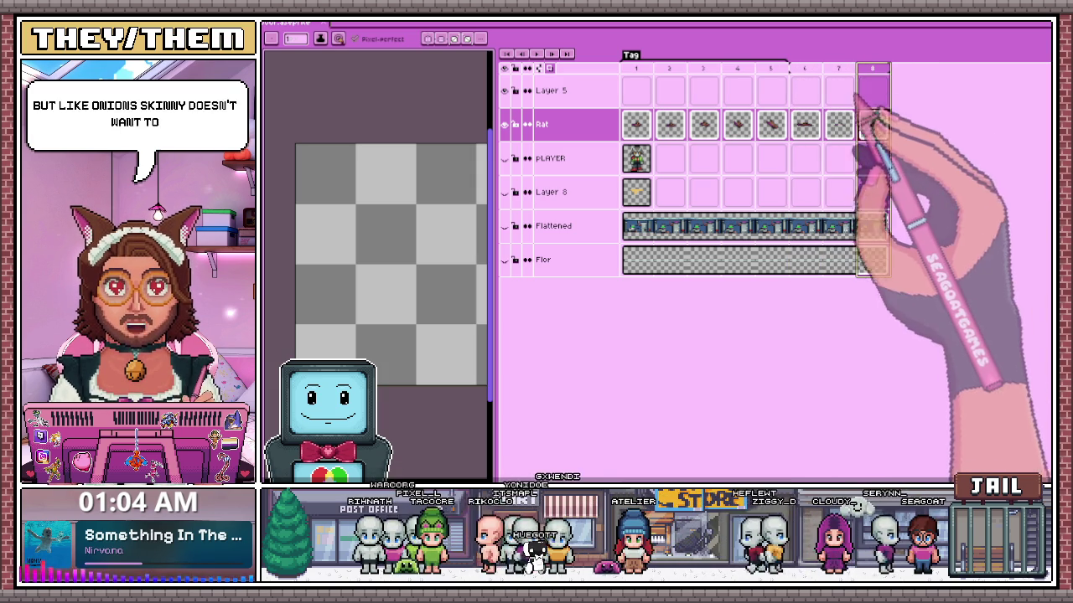
# - Add a new frame with Alt+N, then turn timeline thumbnails back off
pyautogui.hotkey('alt', 'n')
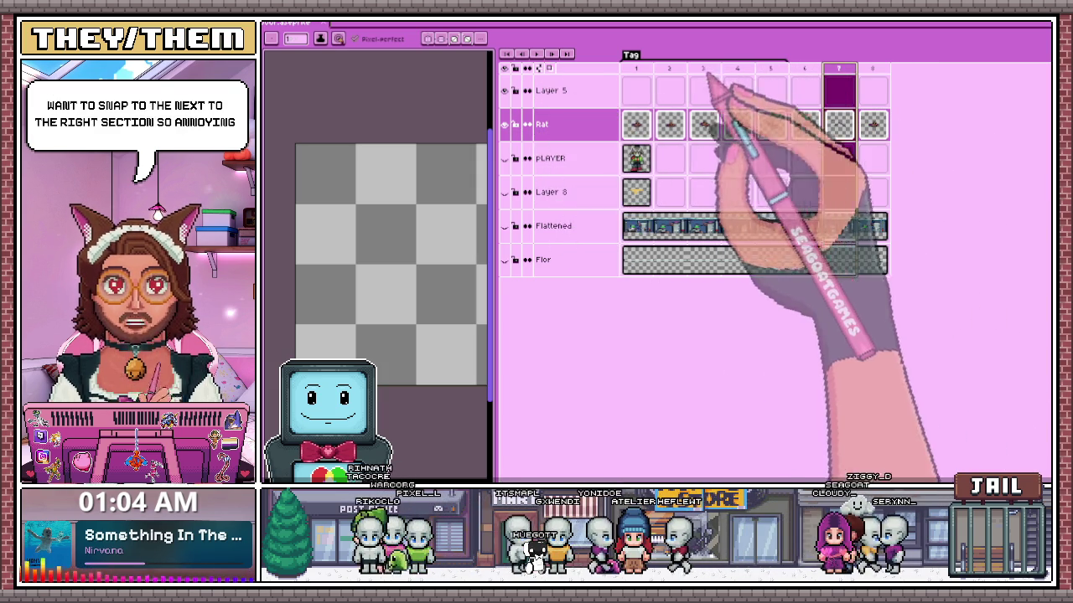
pyautogui.moveTo(494, 86)
pyautogui.mouseDown()
pyautogui.moveTo(783, 75)
pyautogui.moveTo(819, 92)
pyautogui.moveTo(841, 127)
pyautogui.moveTo(765, 144)
pyautogui.mouseUp()
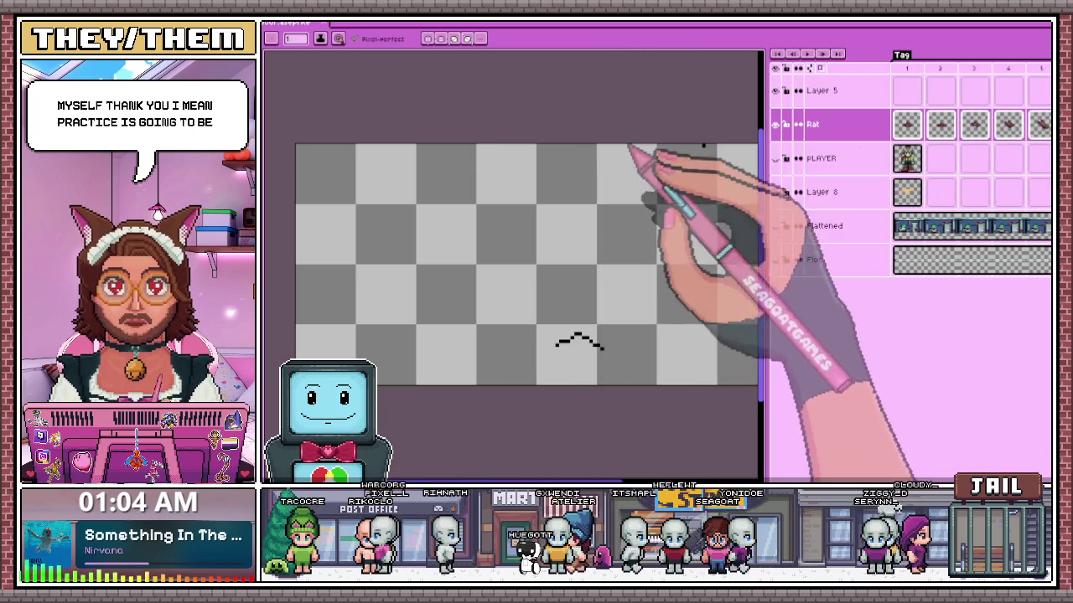
pyautogui.scroll(-1, 731, 164)
pyautogui.scroll(-1, 620, 247)
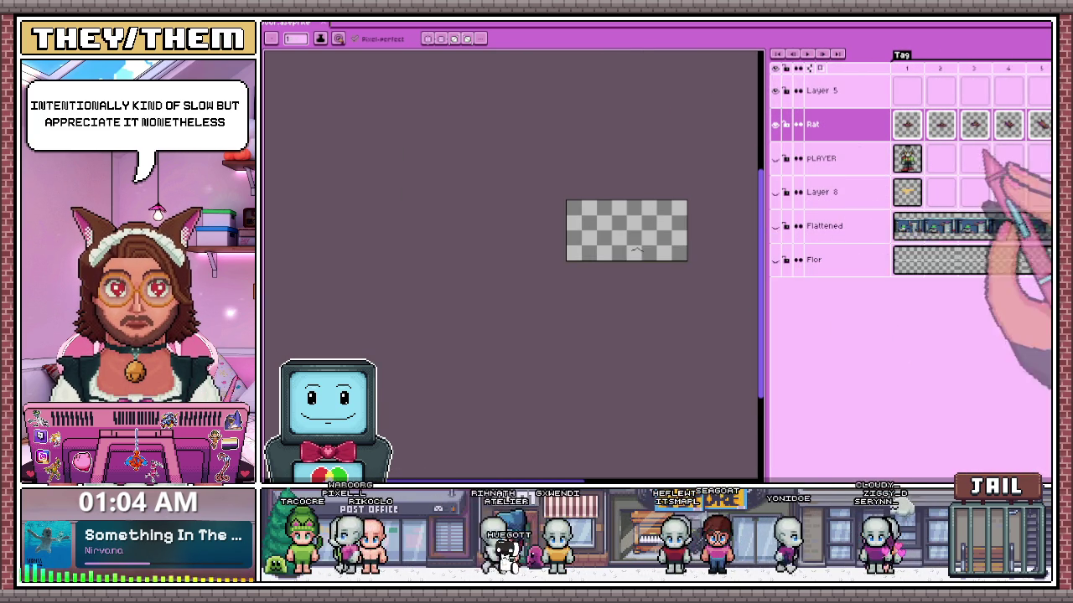
pyautogui.click(818, 67)
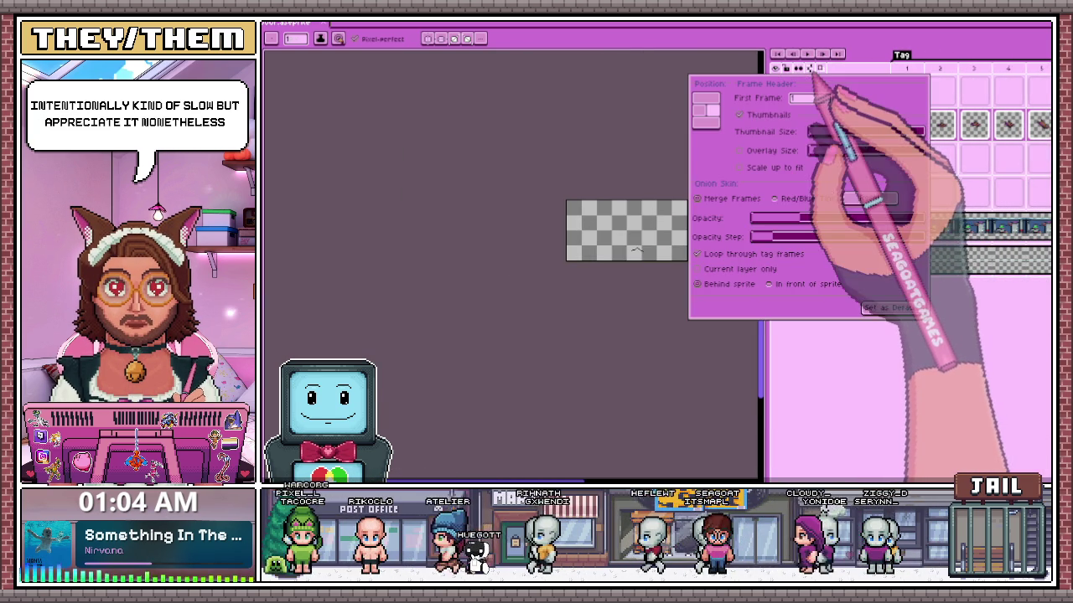
pyautogui.click(759, 115)
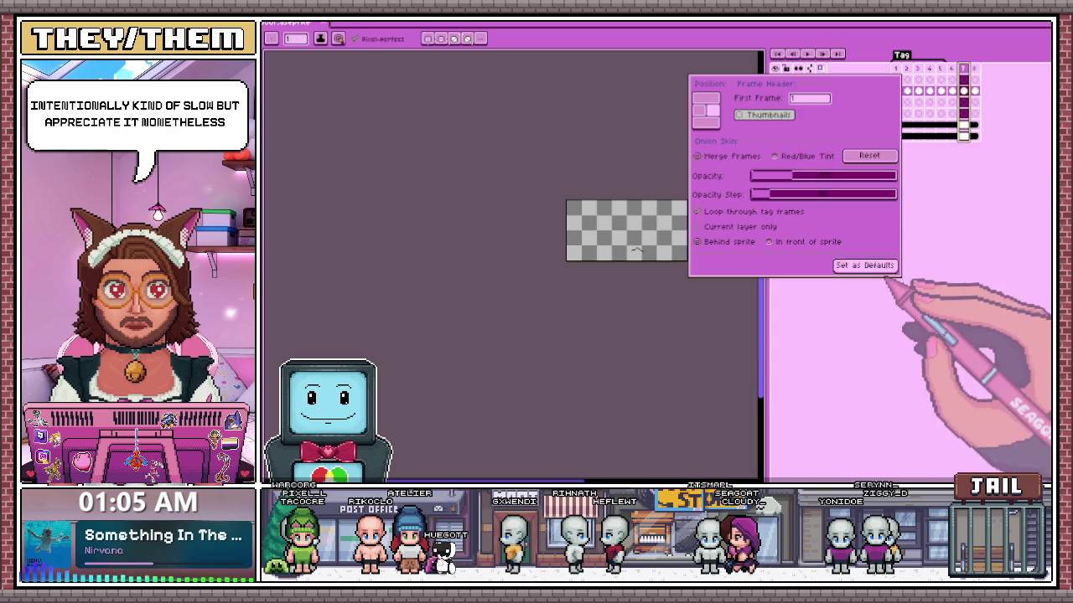
pyautogui.click(876, 283)
pyautogui.scroll(1, 634, 239)
pyautogui.scroll(1, 662, 268)
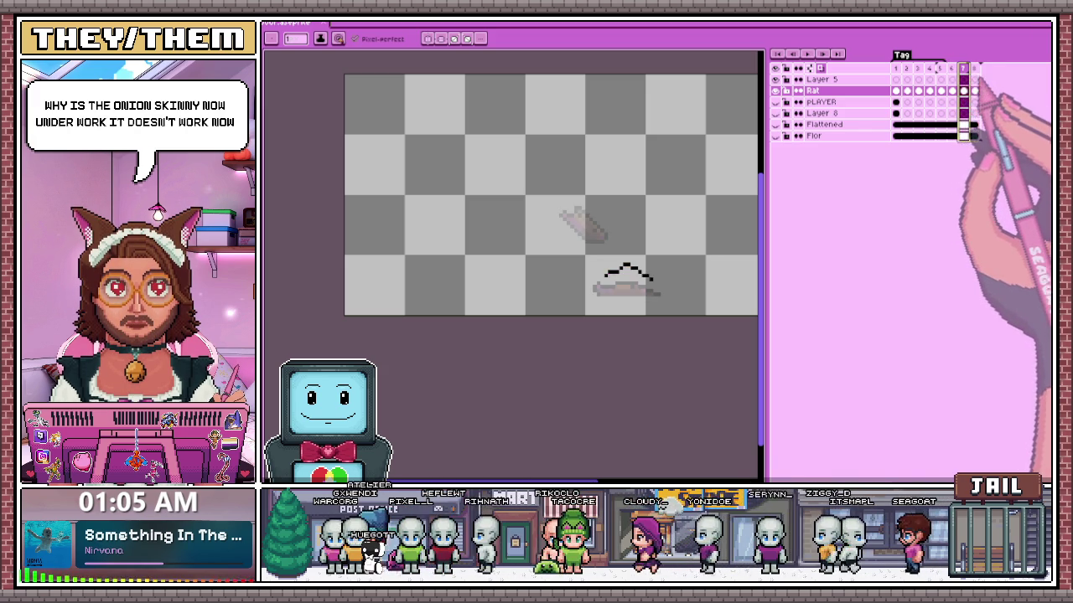
# - Clear the rat drawing from frame 8, then move to frame 3 and check the onion-skin settings
pyautogui.click(973, 67)
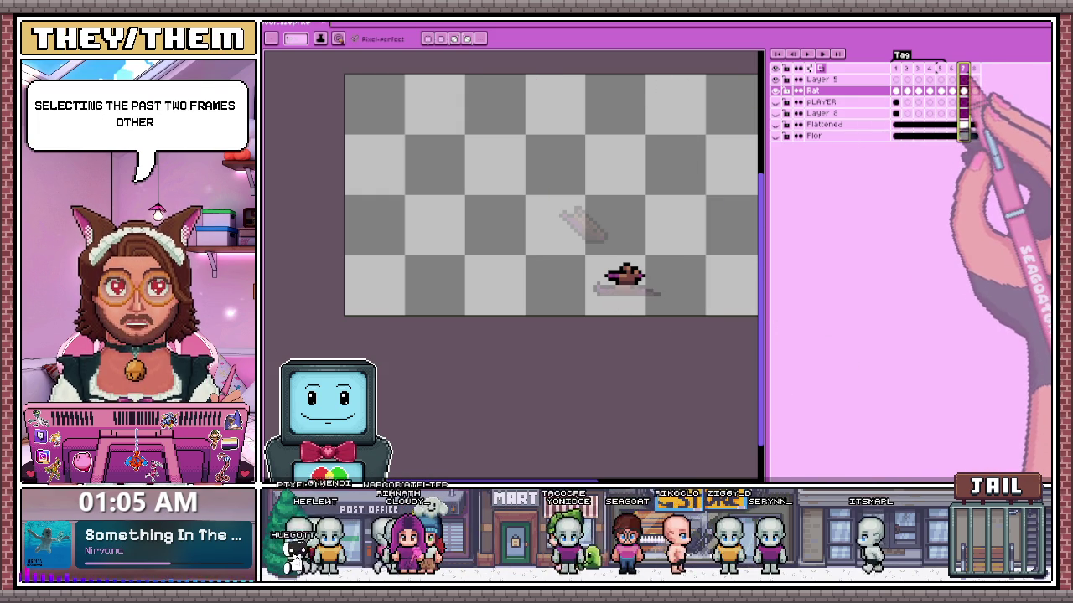
pyautogui.press('Delete')
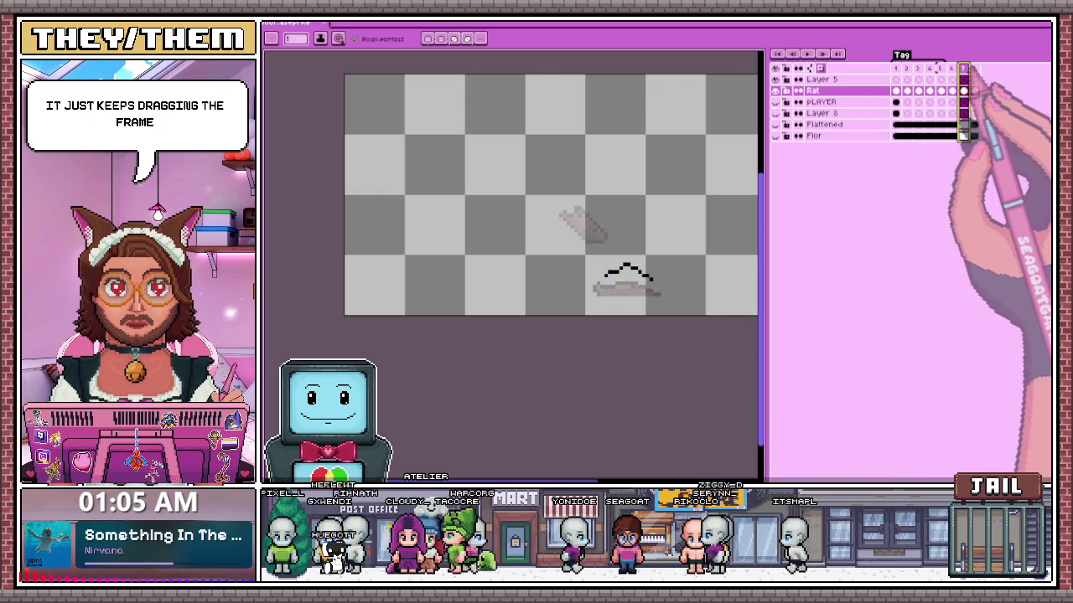
pyautogui.click(918, 89)
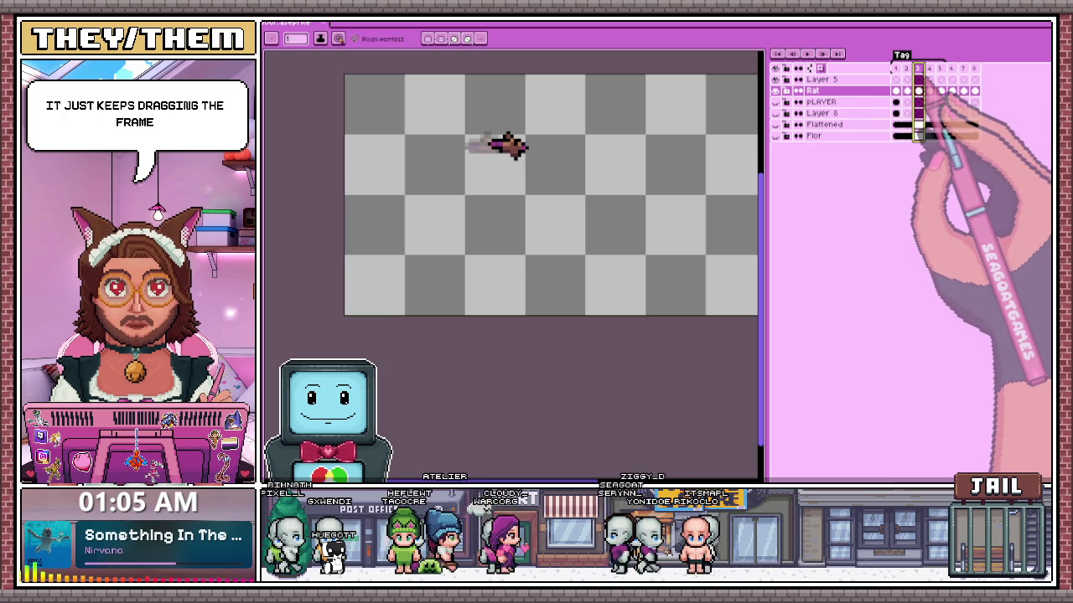
pyautogui.click(918, 79)
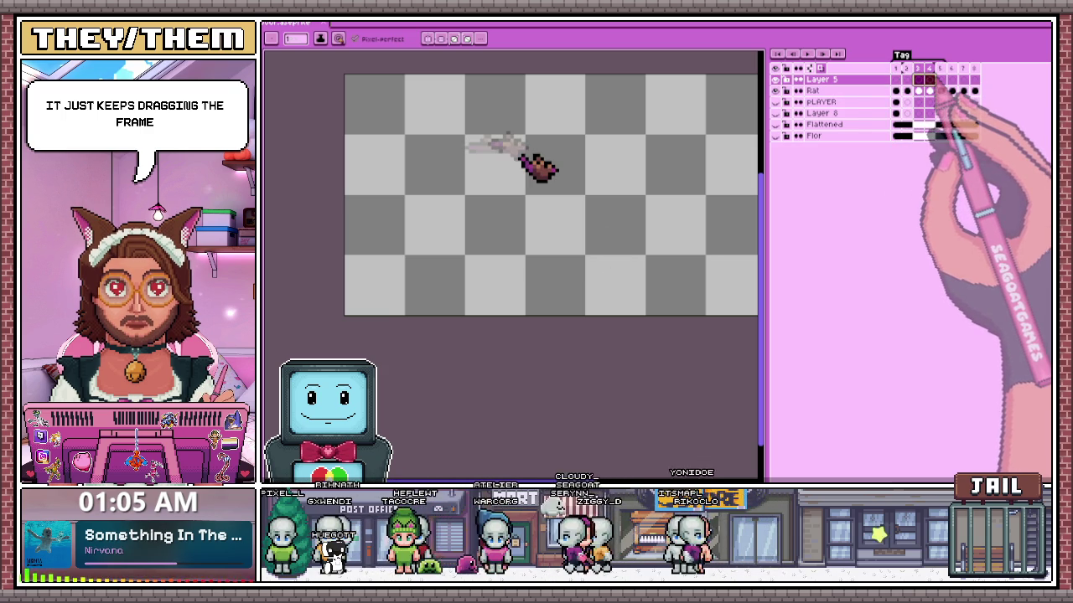
pyautogui.click(918, 79)
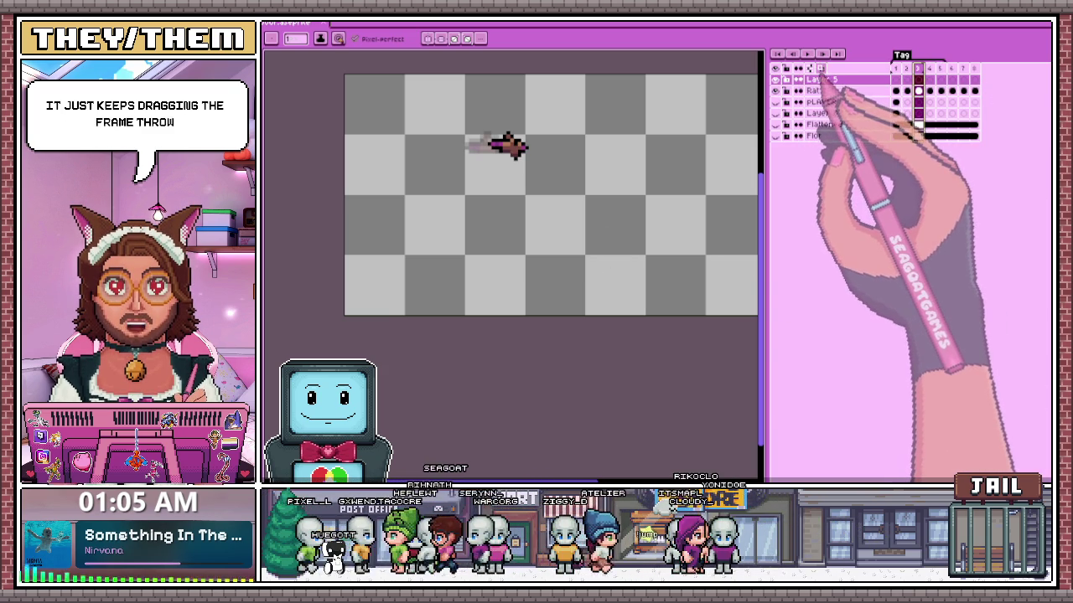
pyautogui.click(820, 68)
pyautogui.moveTo(818, 242)
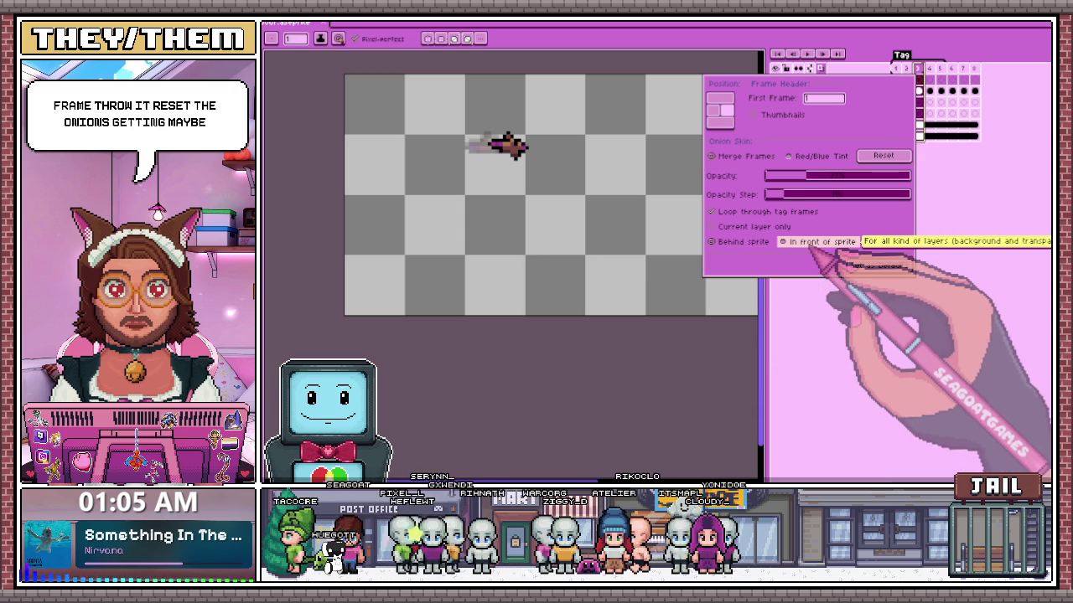
pyautogui.click(879, 266)
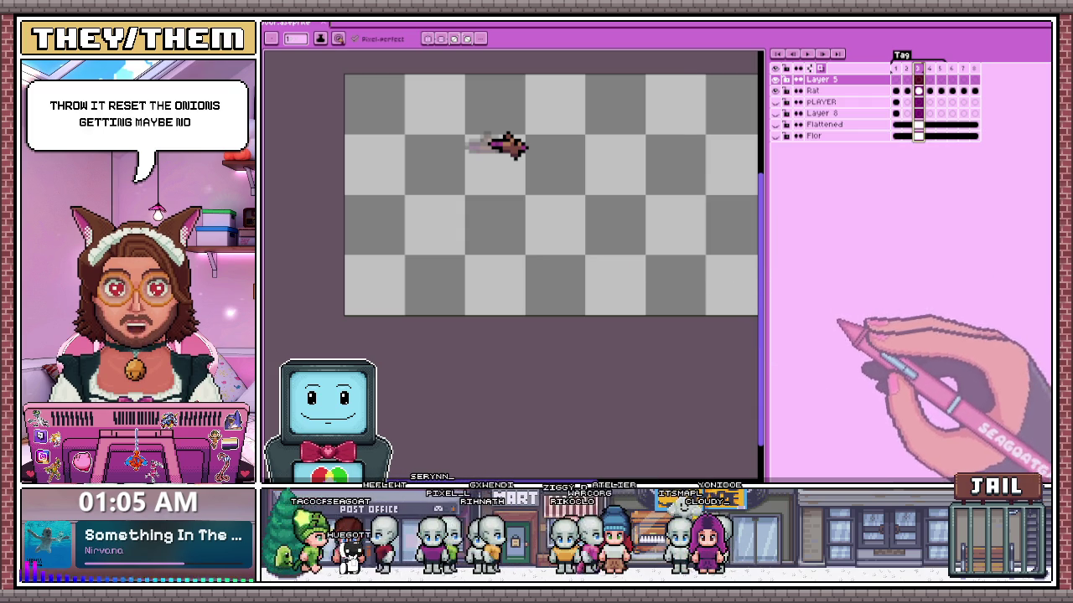
pyautogui.click(919, 69)
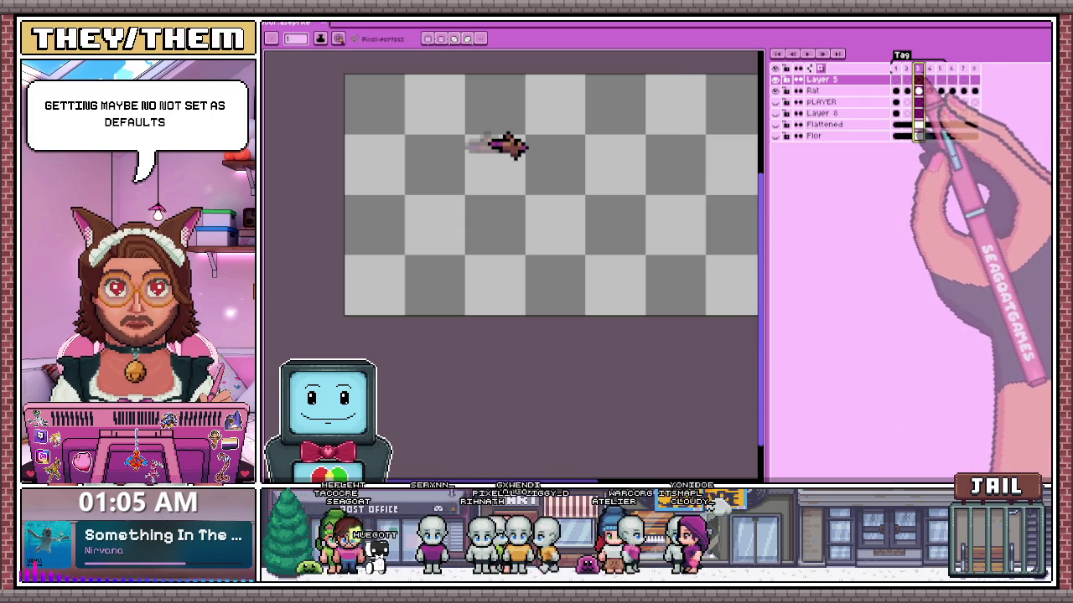
# - Step through the rat's hop poses across frames 5 to 8, ending on frame 4
pyautogui.click(952, 68)
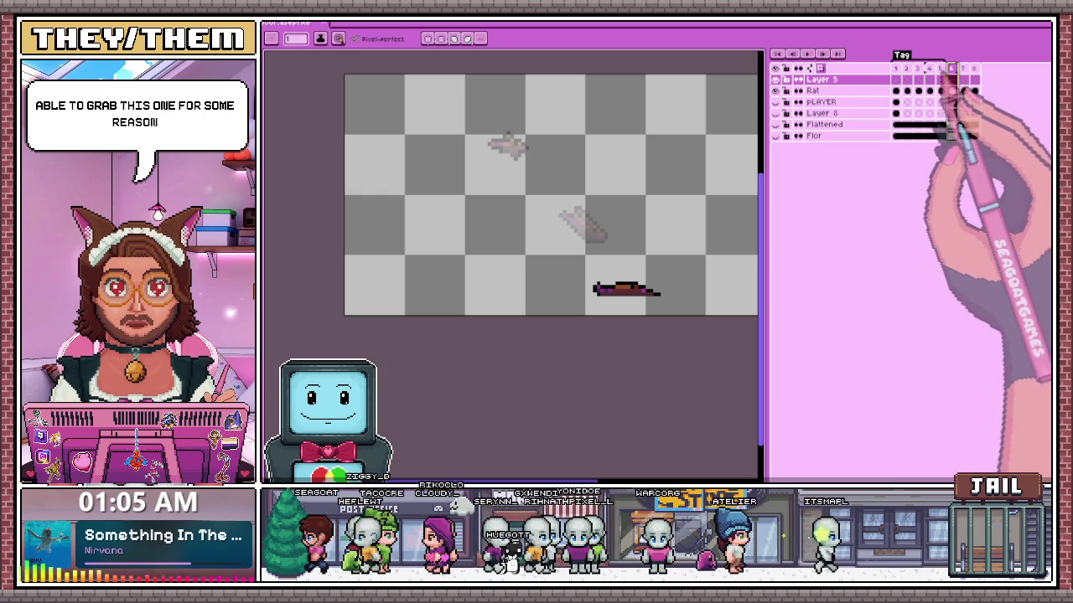
pyautogui.click(941, 90)
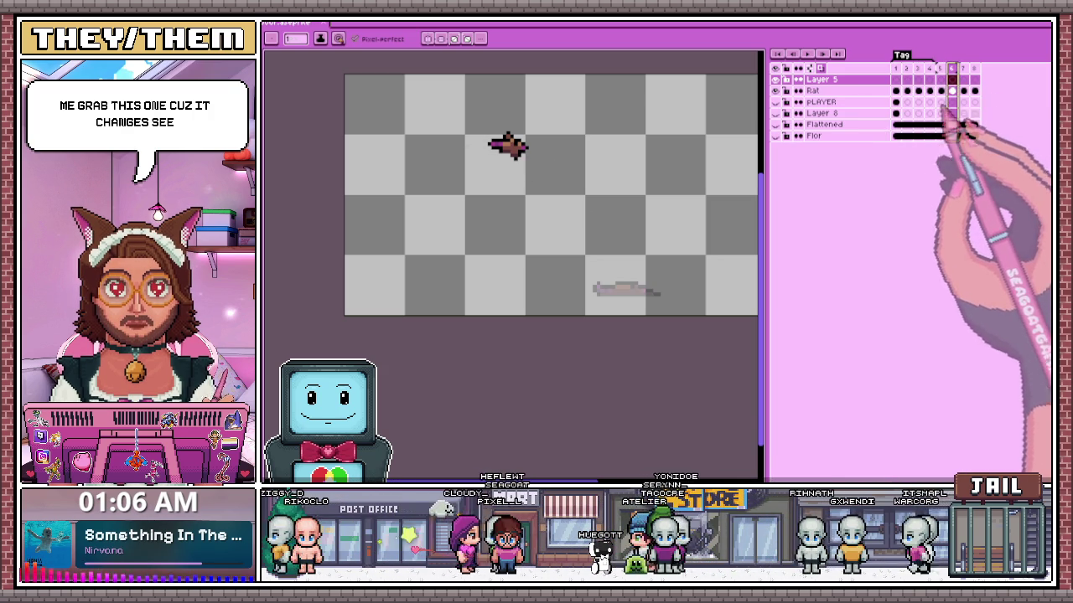
pyautogui.press('Down')
pyautogui.press('Right')
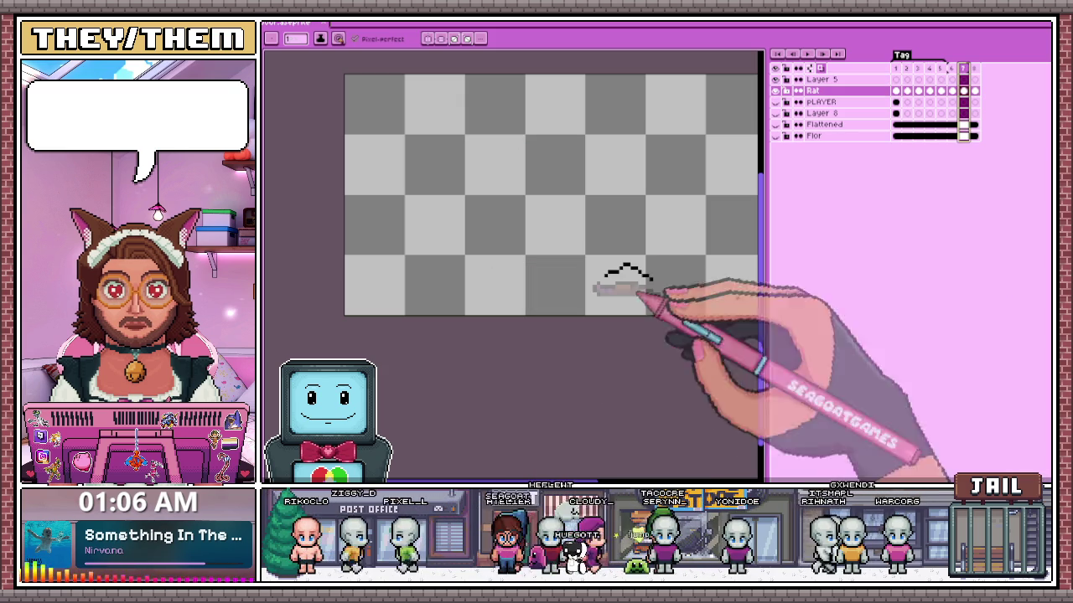
pyautogui.click(975, 91)
pyautogui.click(940, 91)
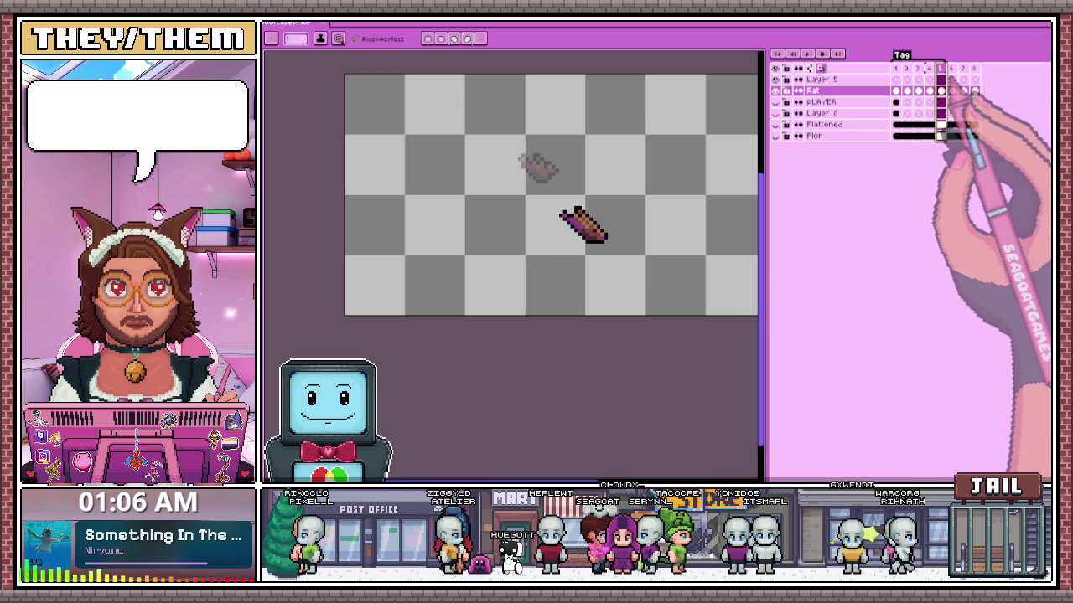
pyautogui.click(929, 90)
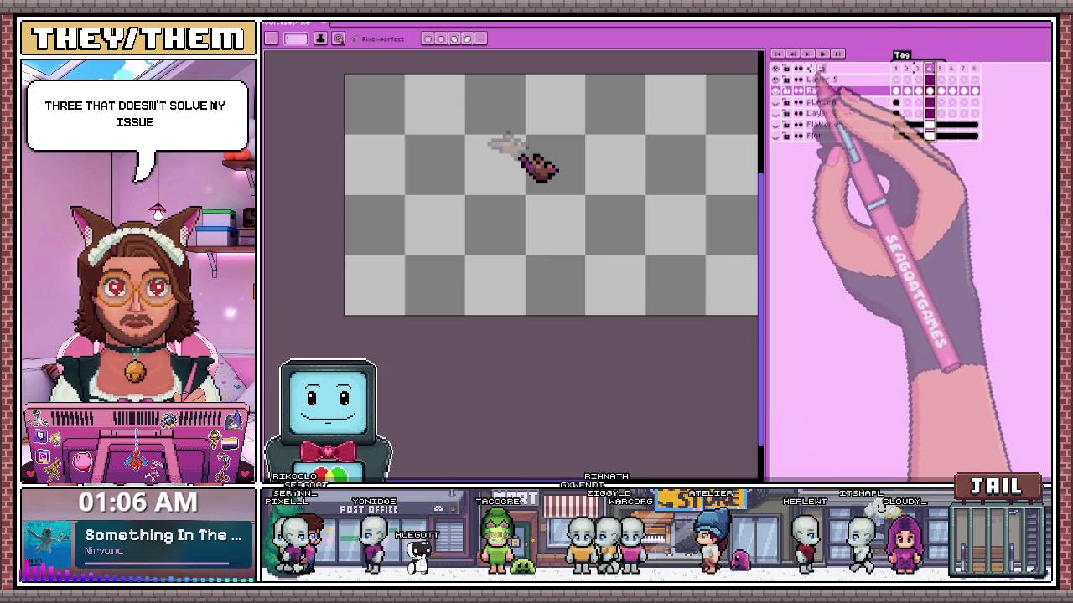
# - Turn on frame thumbnails in the onion-skin settings and widen the timeline
pyautogui.click(819, 69)
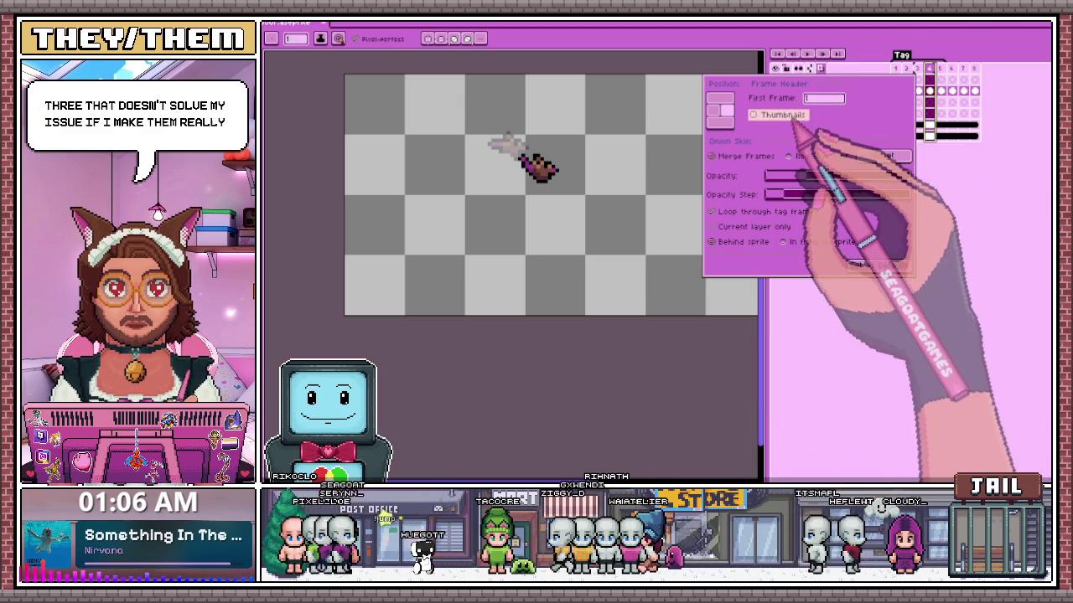
pyautogui.click(780, 114)
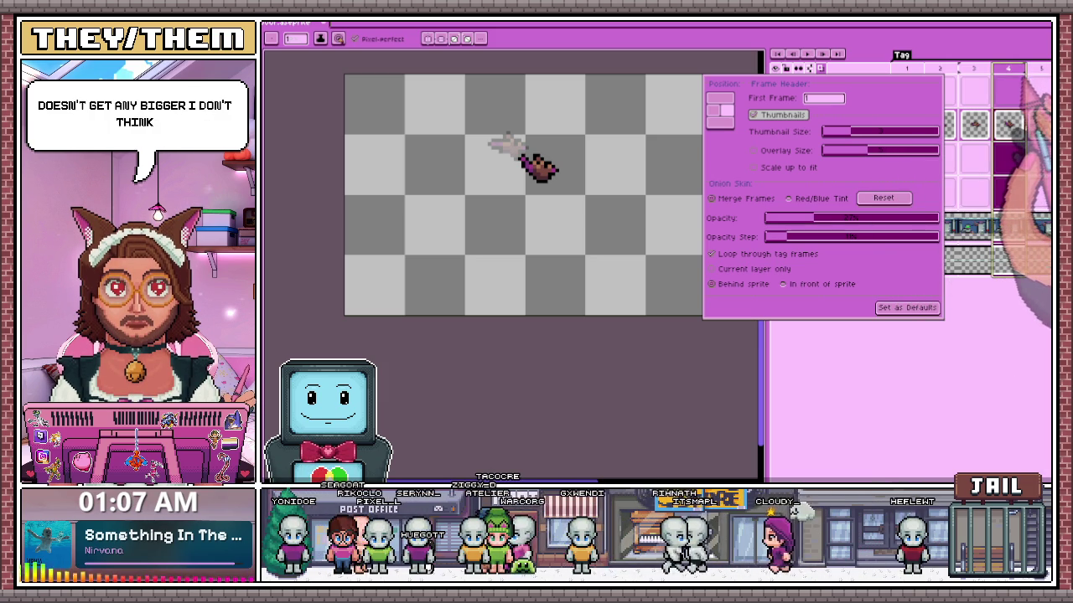
pyautogui.click(1010, 125)
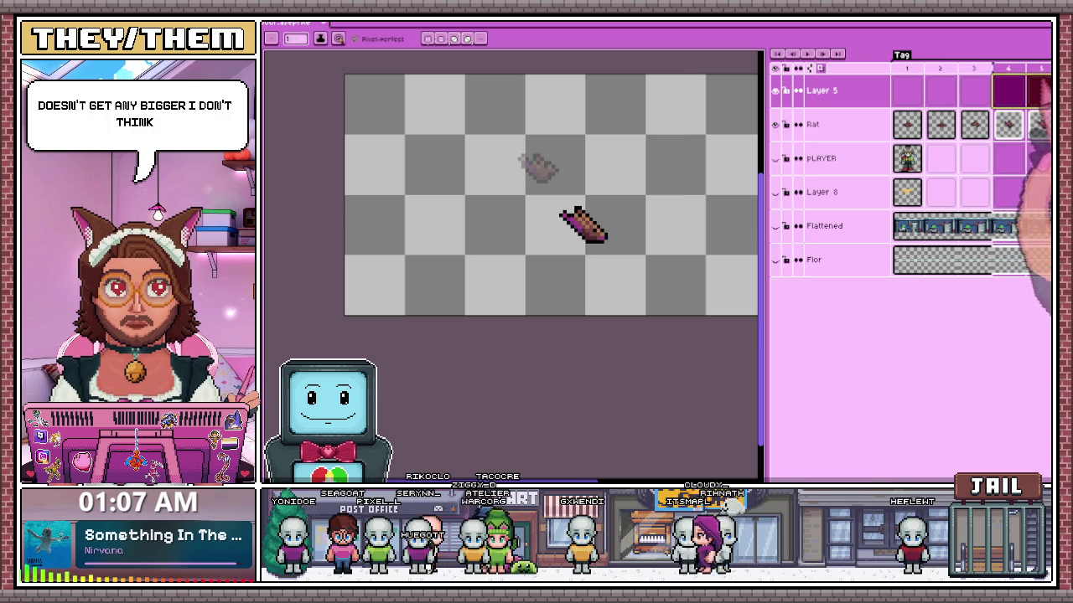
pyautogui.moveTo(763, 243); pyautogui.dragTo(546, 243)
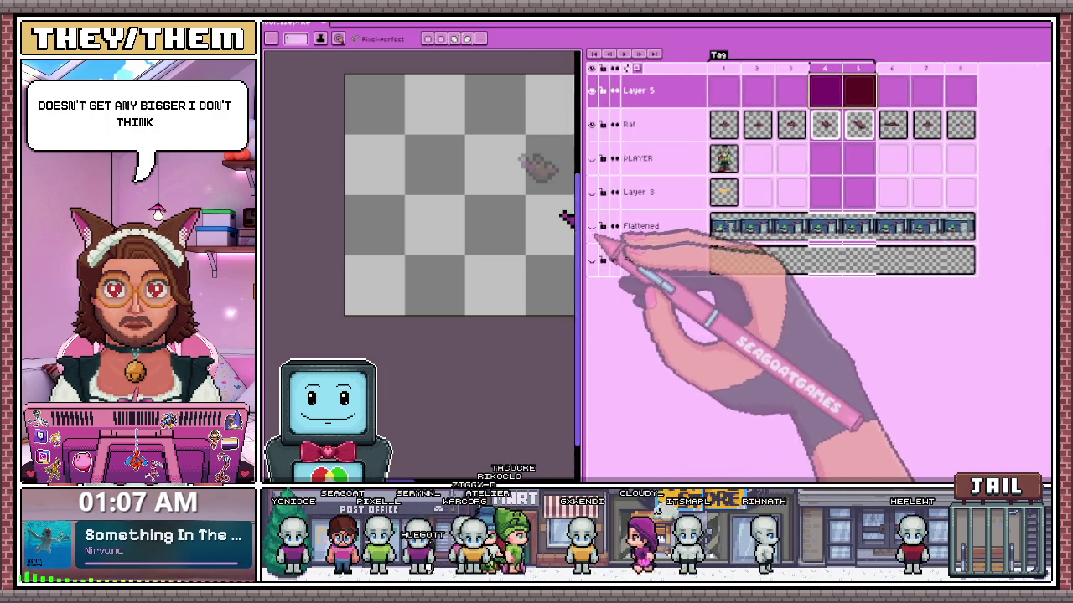
# - Step through frames 5 and 6 to frame 7 of the Rat layer
pyautogui.click(825, 68)
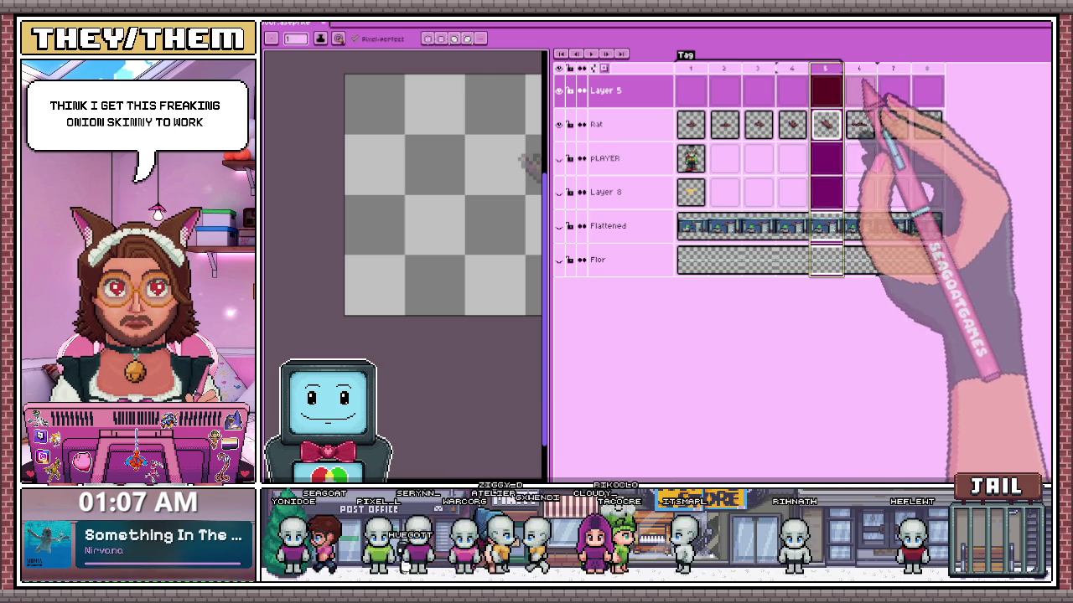
pyautogui.click(859, 68)
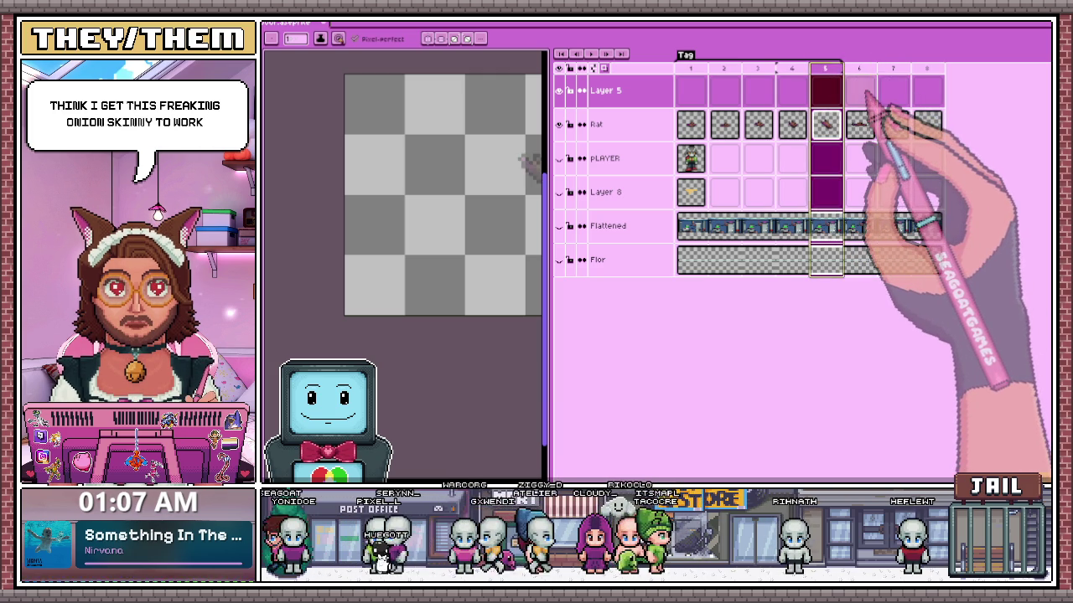
pyautogui.click(894, 124)
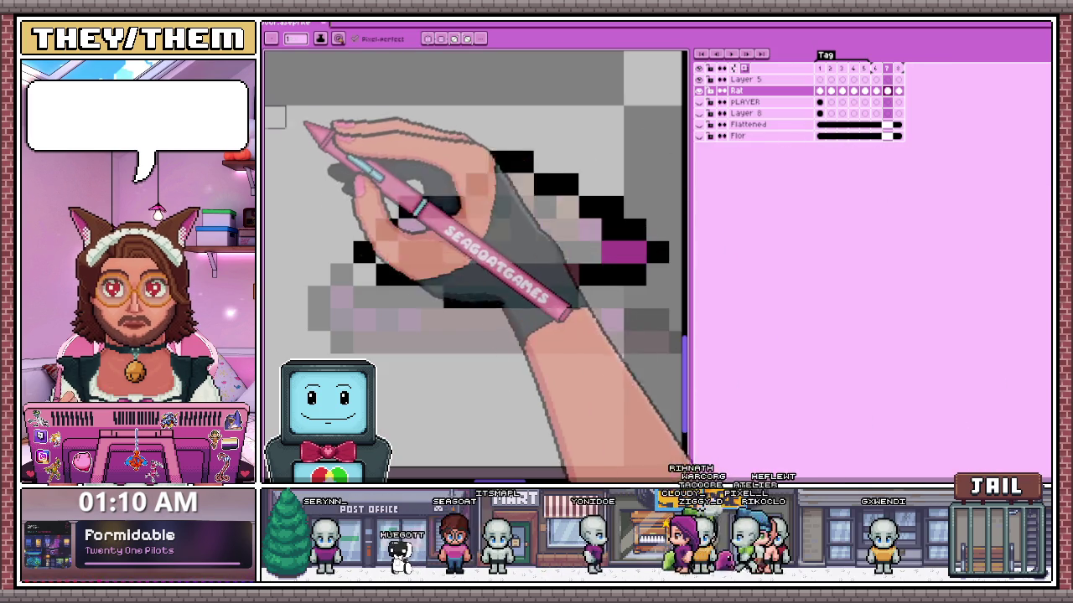
# - Check frame 8's coloured rat, then paint magenta pixels along frame 7's upper-left outline
pyautogui.click(898, 90)
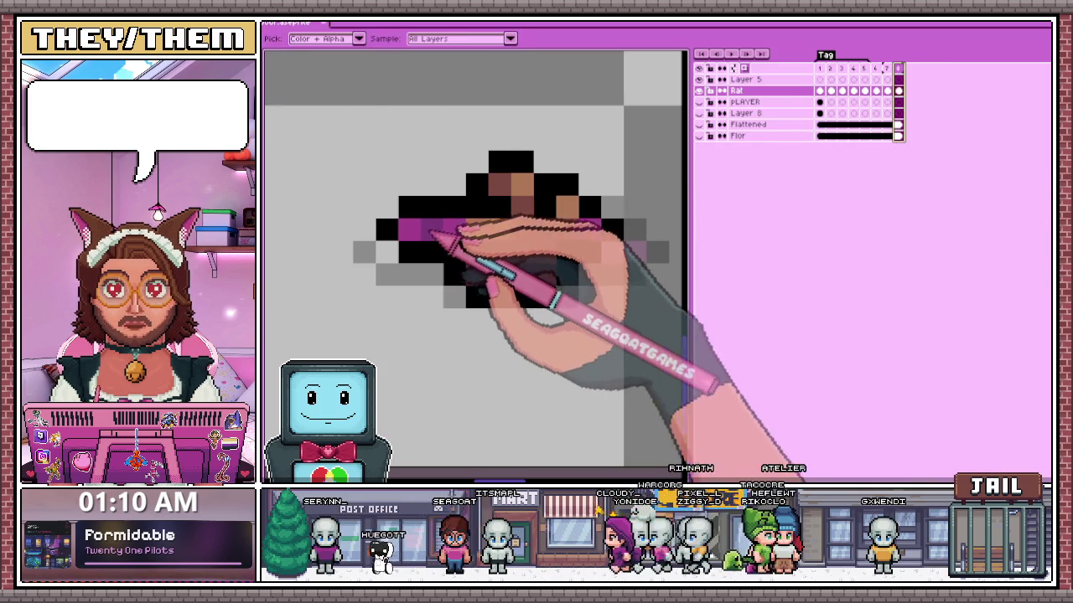
pyautogui.click(888, 90)
pyautogui.click(386, 251)
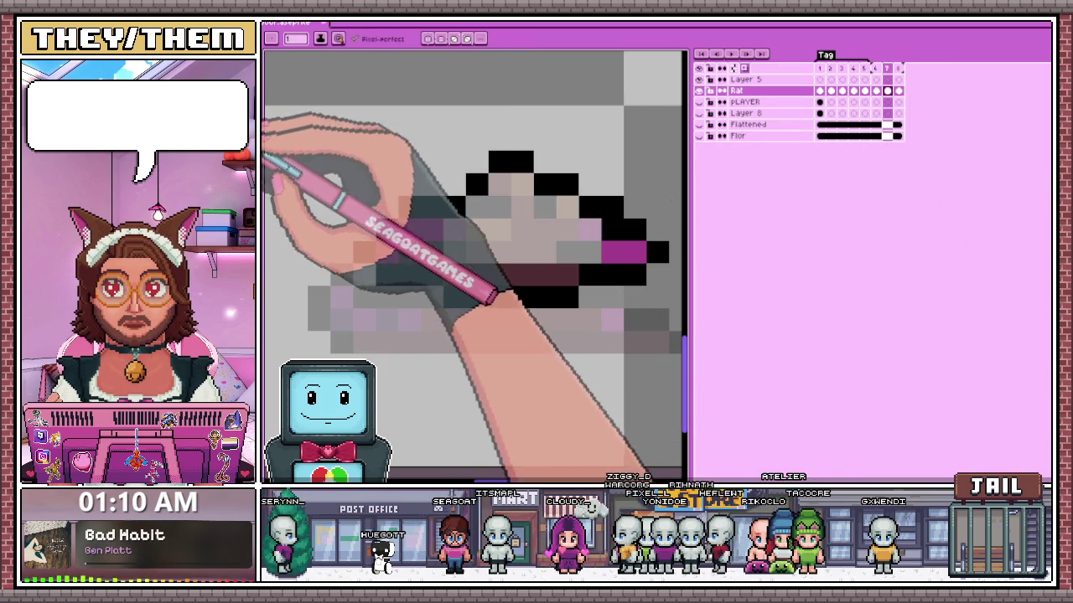
pyautogui.moveTo(406, 228); pyautogui.dragTo(459, 228)
# - Fill the frame 7 rat's body with brown pixels, zooming in and out as needed
pyautogui.scroll(-2, 442, 237)
pyautogui.scroll(1, 440, 251)
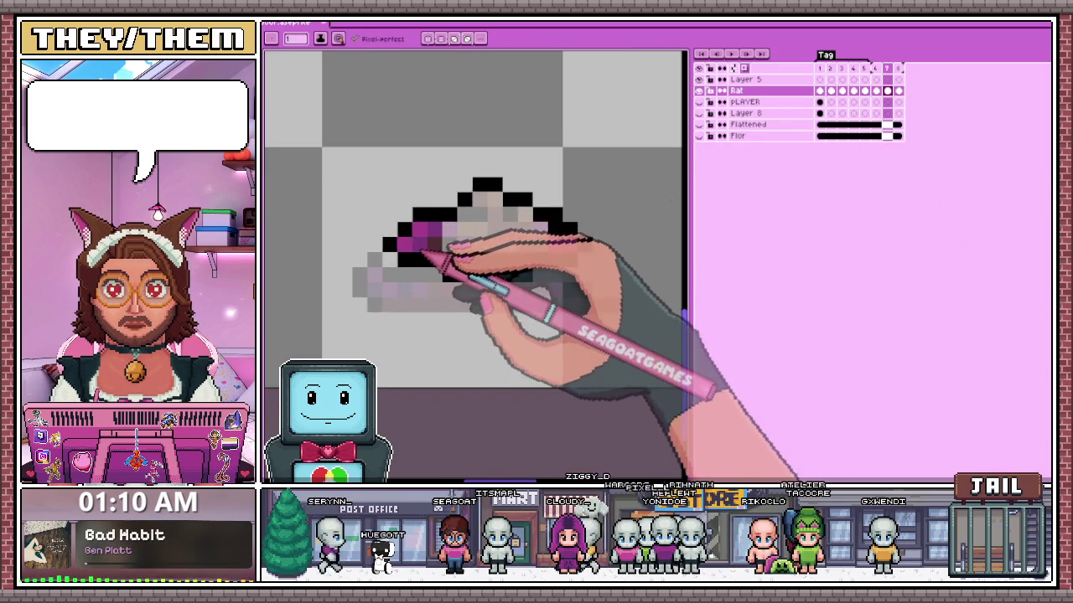
pyautogui.scroll(-1, 436, 267)
pyautogui.scroll(2, 436, 256)
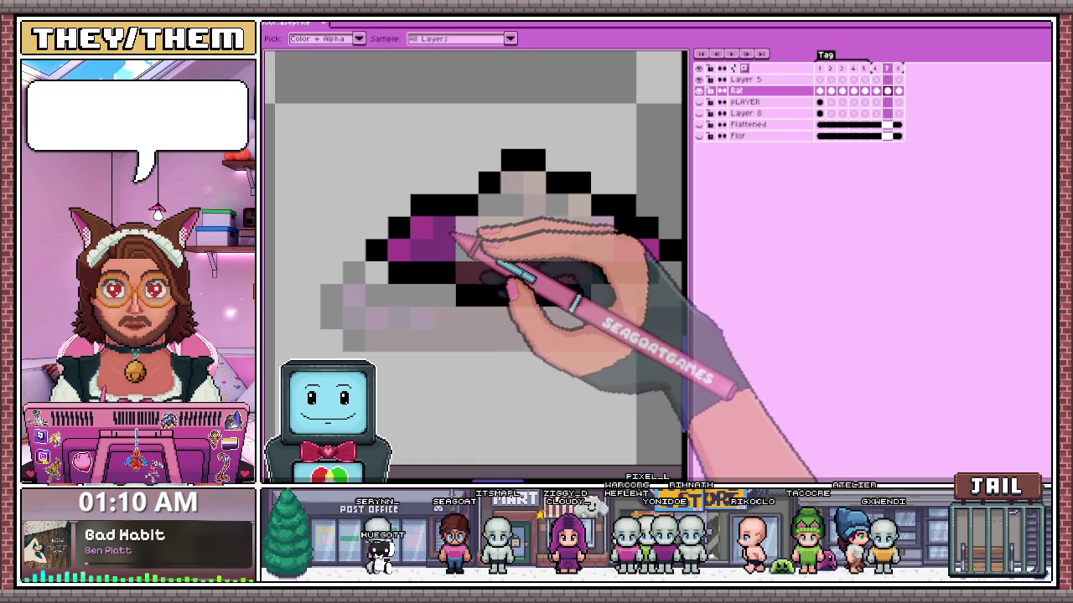
pyautogui.scroll(-2, 448, 244)
pyautogui.scroll(-2, 455, 256)
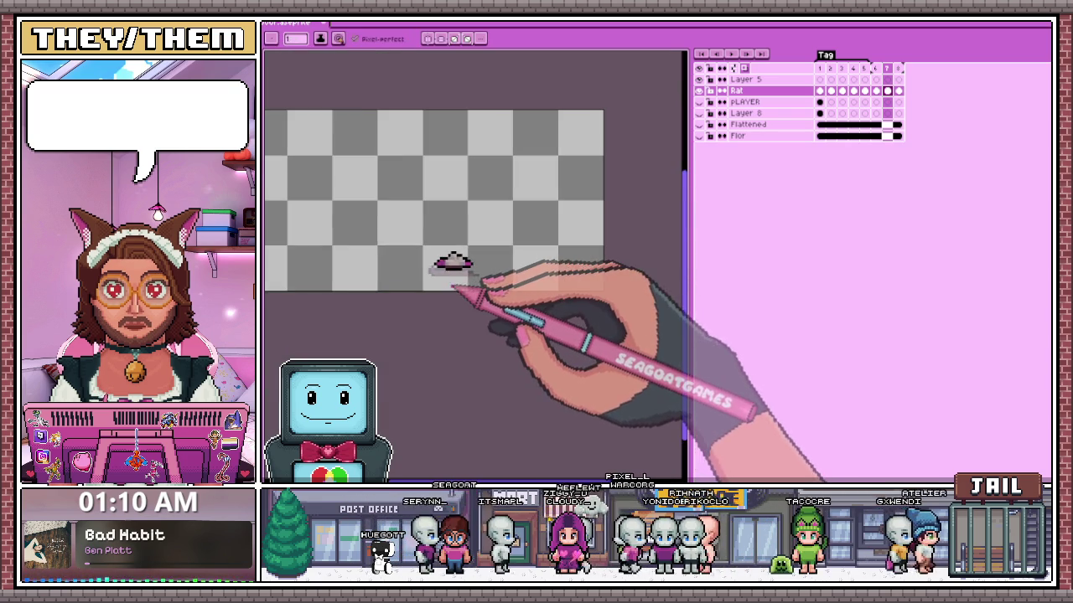
pyautogui.scroll(1, 455, 255)
pyautogui.scroll(2, 478, 247)
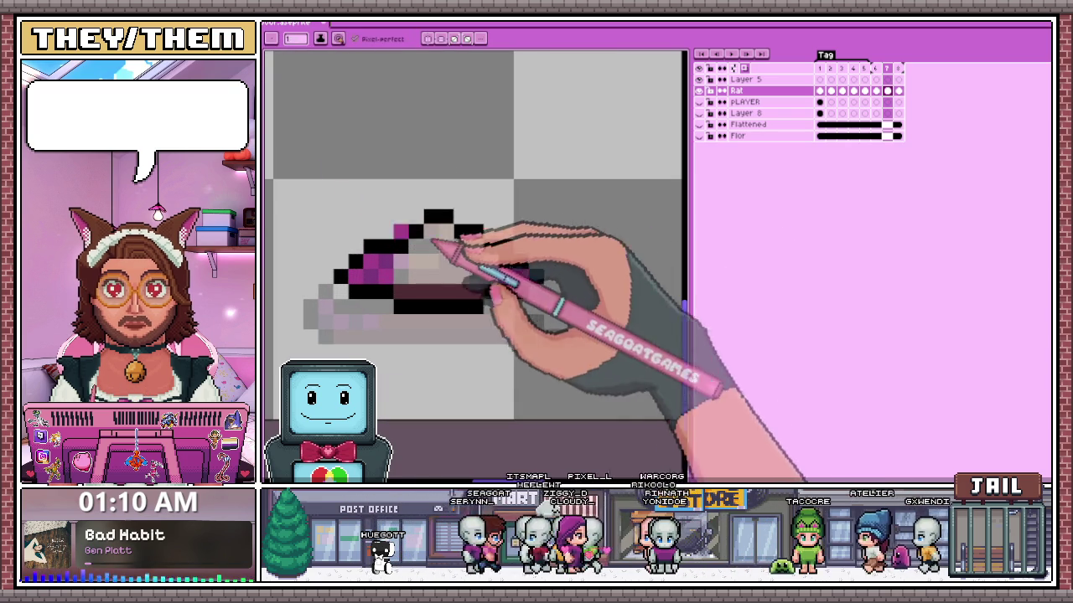
pyautogui.scroll(2, 410, 252)
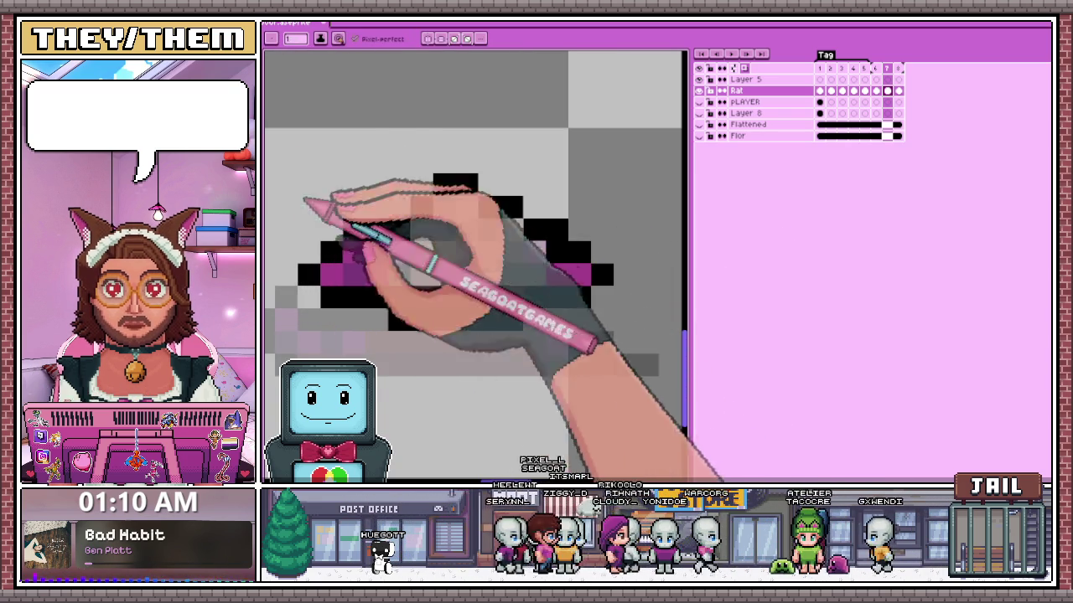
pyautogui.click(377, 251)
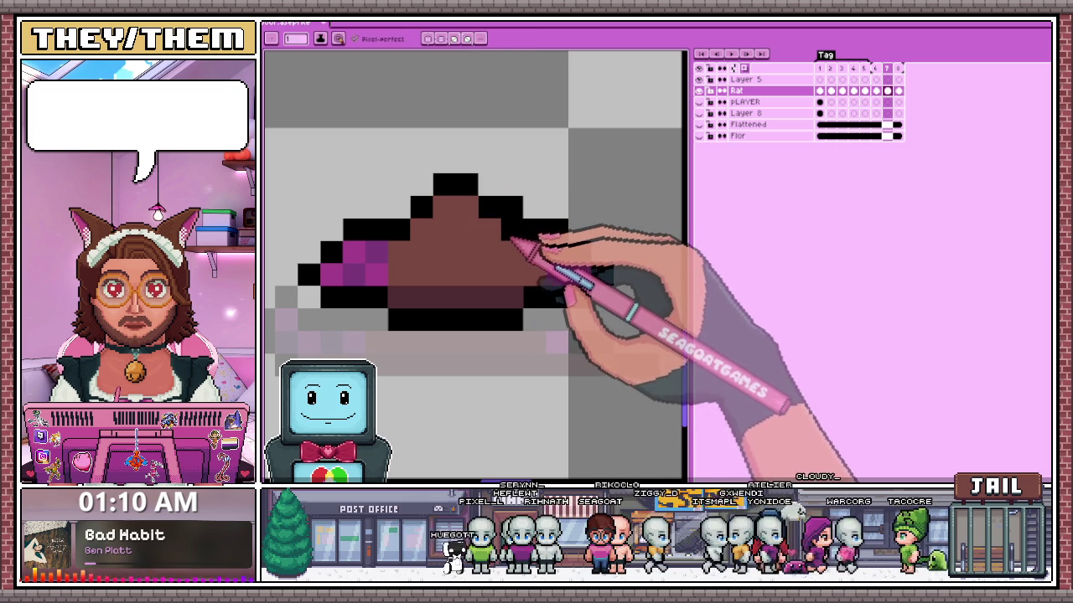
pyautogui.scroll(-2, 537, 260)
pyautogui.scroll(-2, 531, 285)
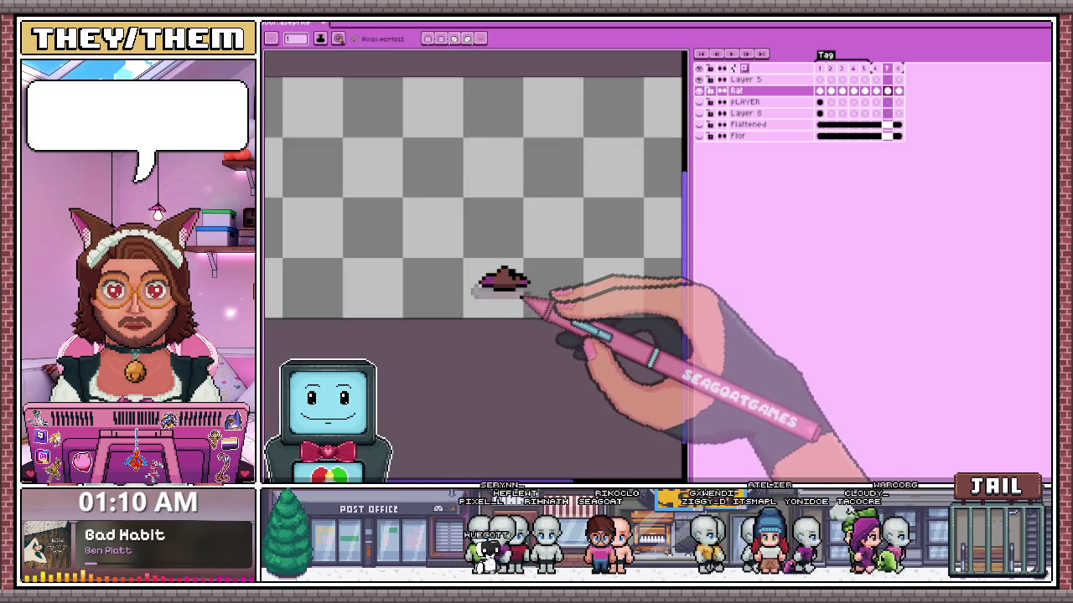
pyautogui.scroll(-1, 511, 289)
pyautogui.scroll(2, 507, 289)
pyautogui.scroll(1, 501, 287)
pyautogui.scroll(1, 503, 252)
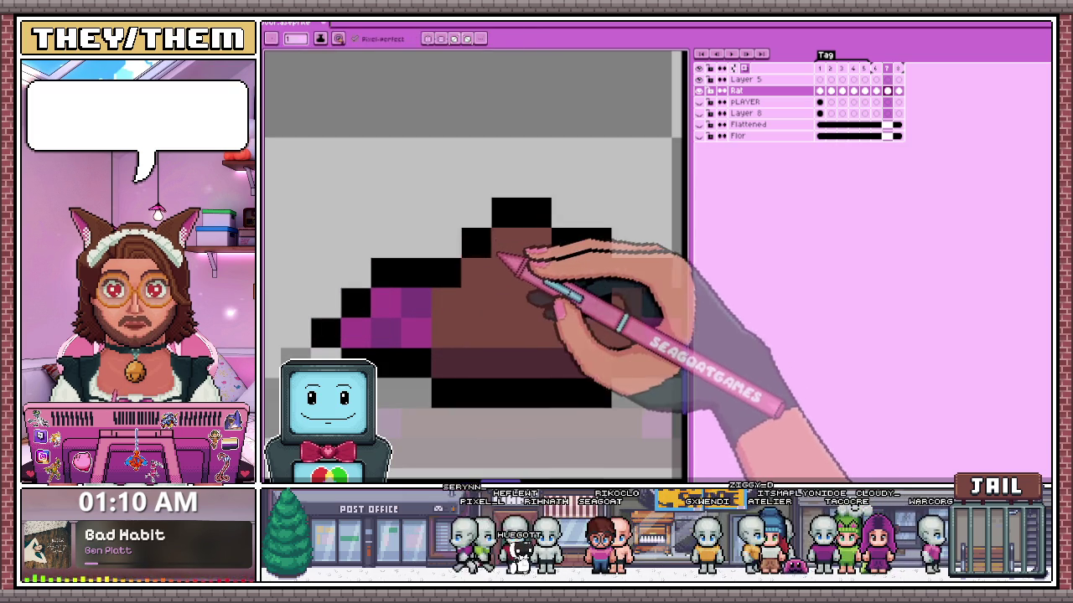
pyautogui.scroll(-3, 549, 302)
pyautogui.scroll(2, 538, 299)
pyautogui.scroll(2, 526, 293)
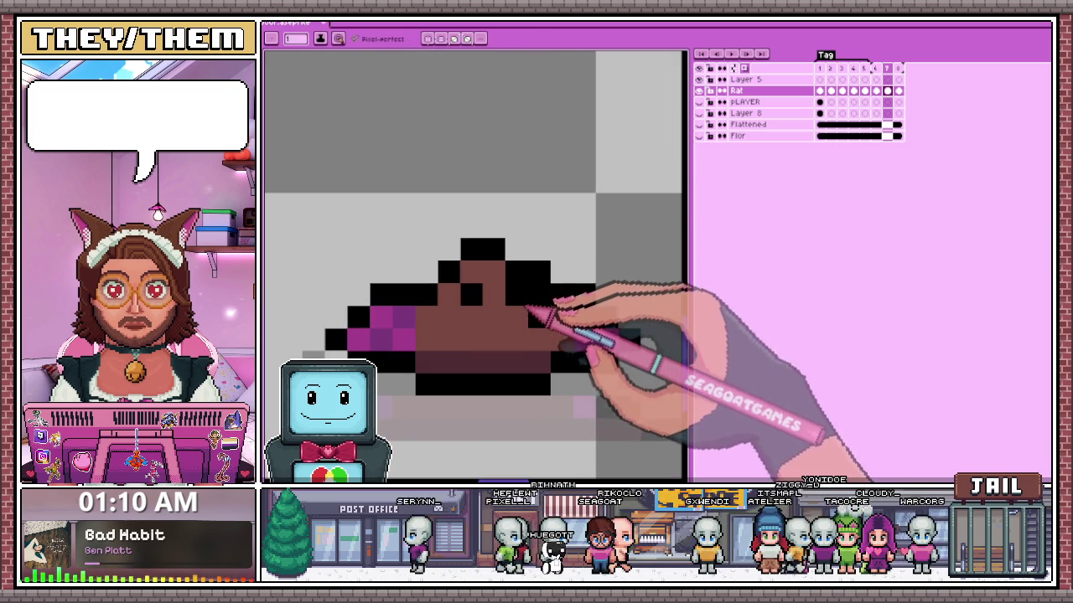
pyautogui.scroll(-1, 537, 281)
pyautogui.scroll(1, 541, 287)
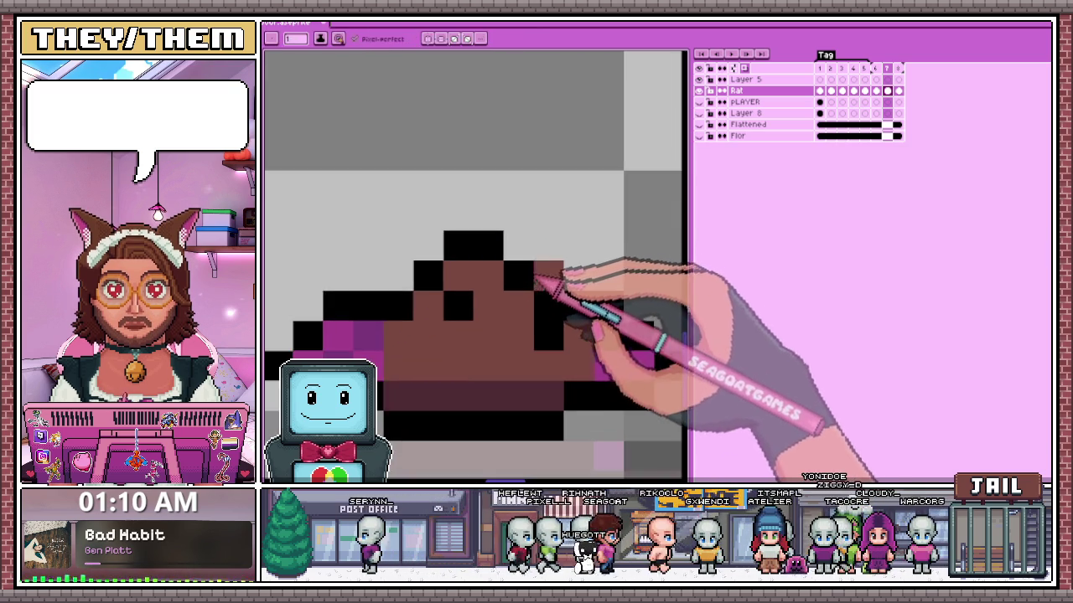
pyautogui.scroll(-2, 553, 268)
pyautogui.scroll(-2, 545, 294)
pyautogui.scroll(1, 528, 289)
pyautogui.scroll(2, 562, 251)
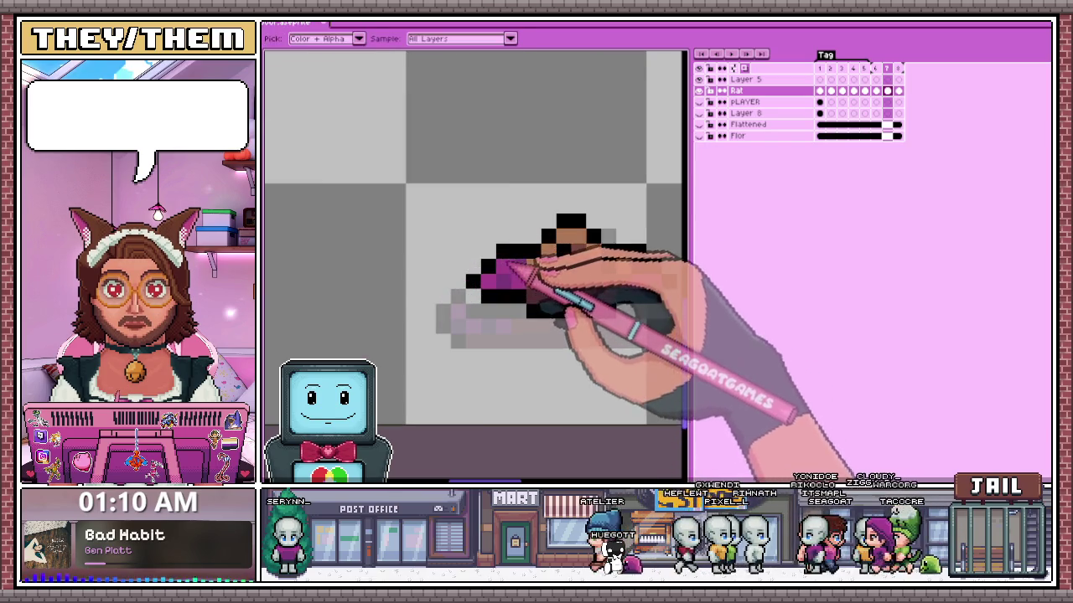
pyautogui.scroll(-1, 553, 268)
pyautogui.scroll(-1, 539, 263)
pyautogui.scroll(-1, 532, 299)
pyautogui.scroll(-1, 536, 317)
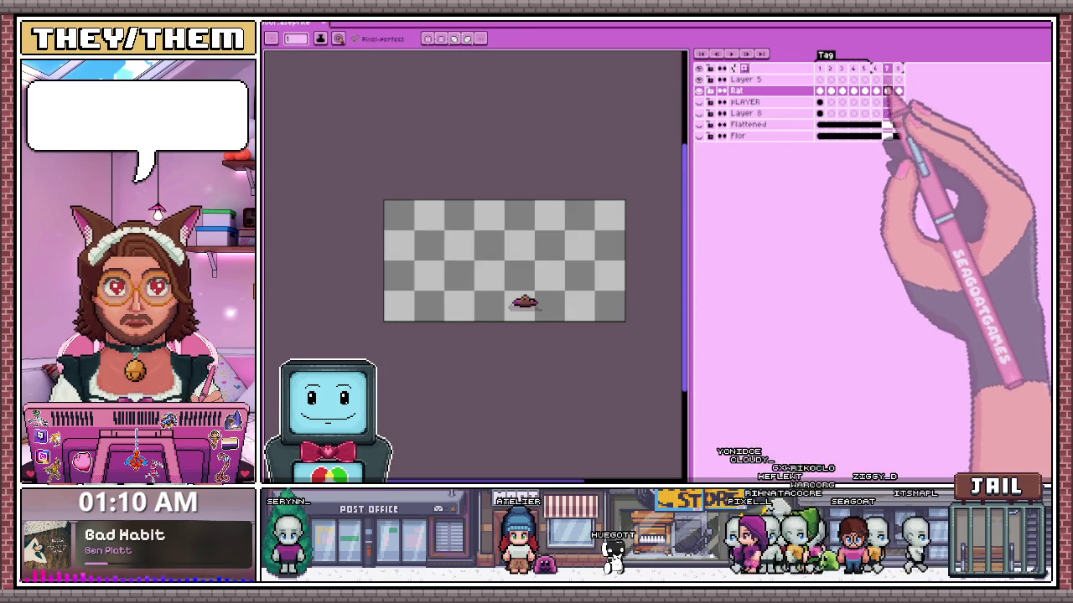
pyautogui.scroll(1, 553, 283)
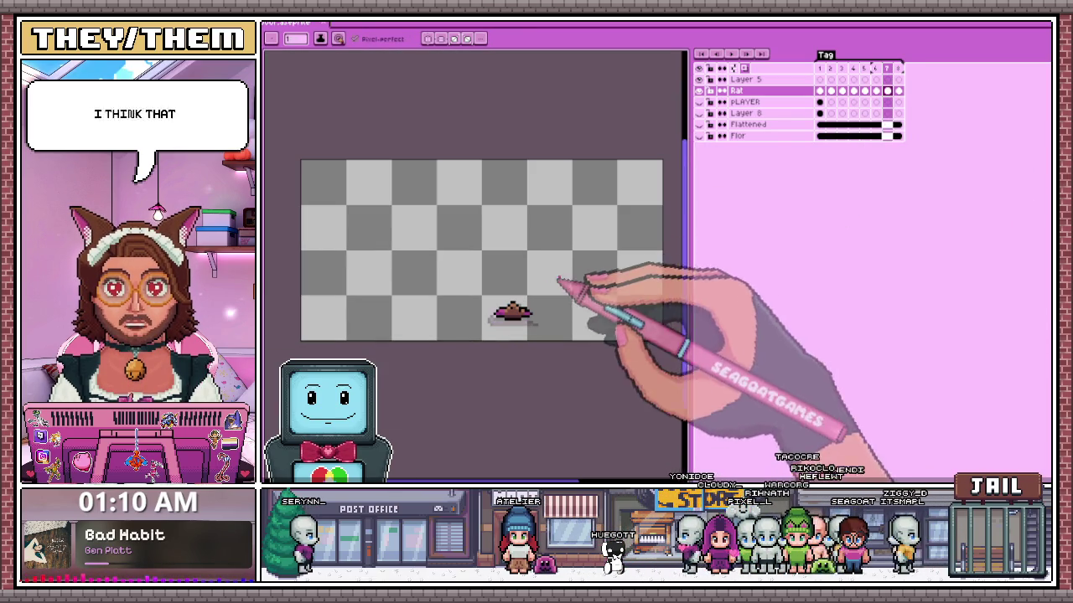
# - Step back to frame 5 and play the rat hop animation
pyautogui.press('Left')
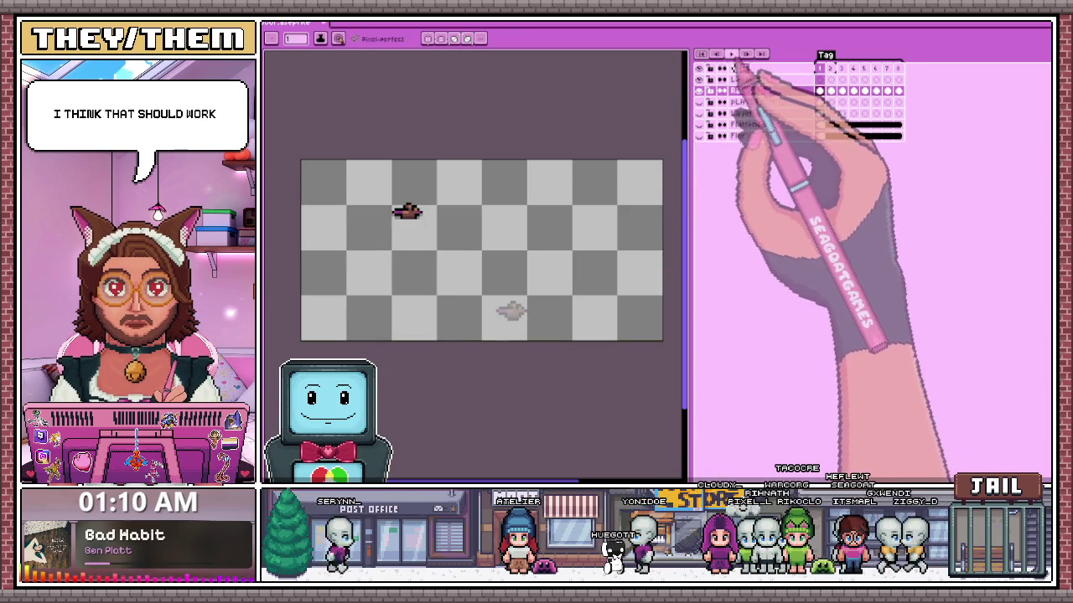
pyautogui.press('Left')
pyautogui.click(731, 52)
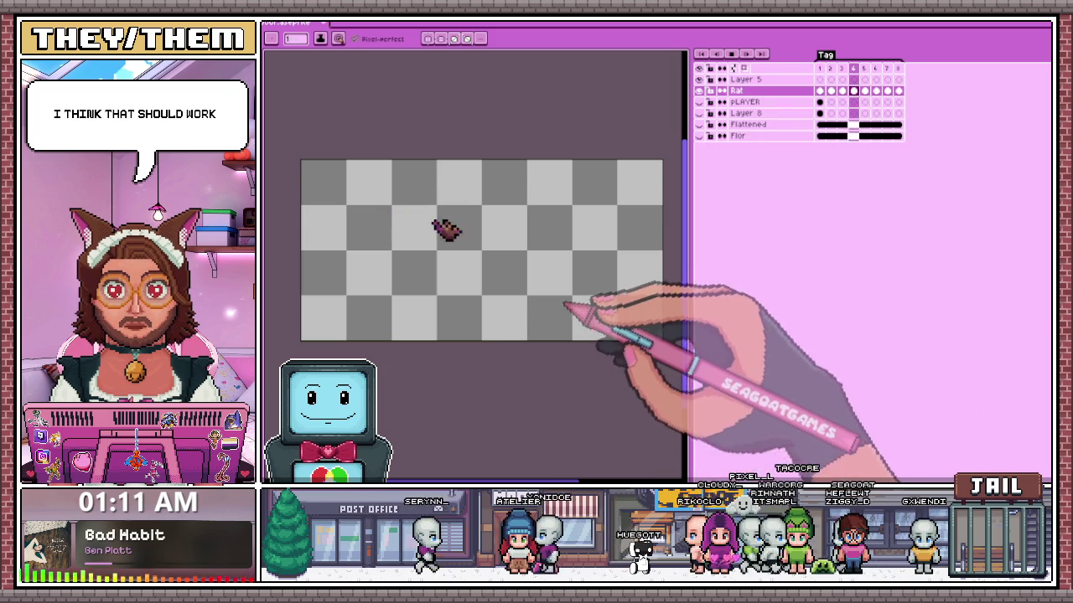
# - Compare the stretched rat poses on frames 6 and 8
pyautogui.scroll(1, 562, 312)
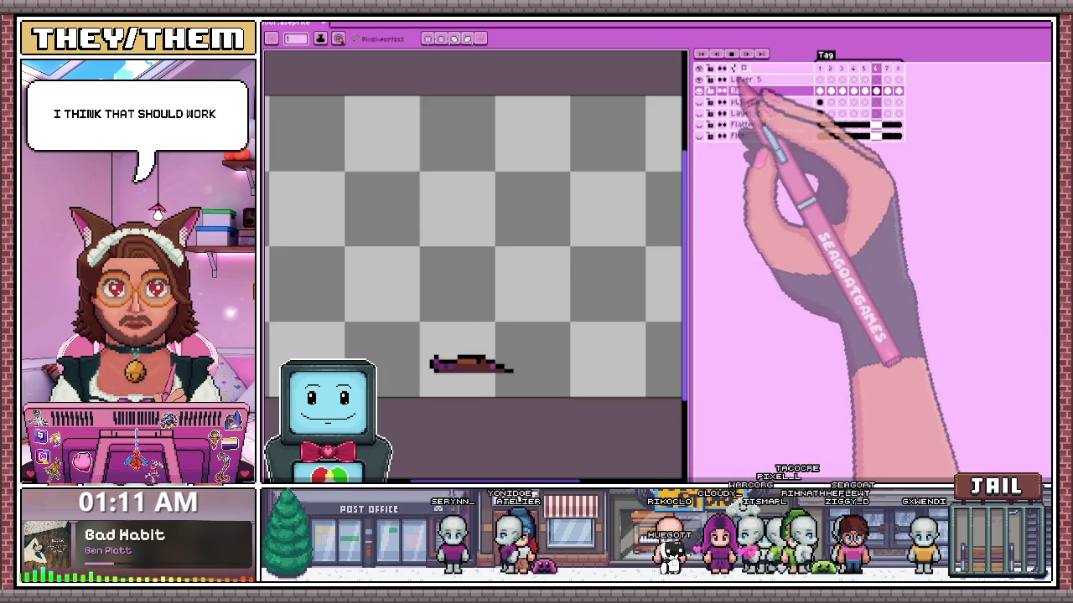
pyautogui.scroll(1, 575, 323)
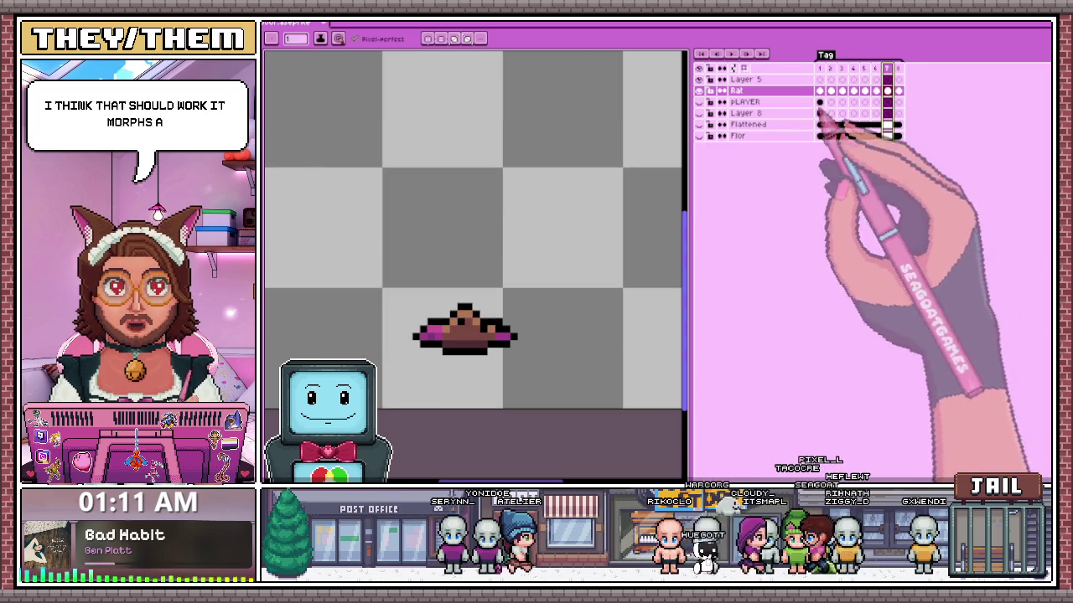
pyautogui.click(876, 91)
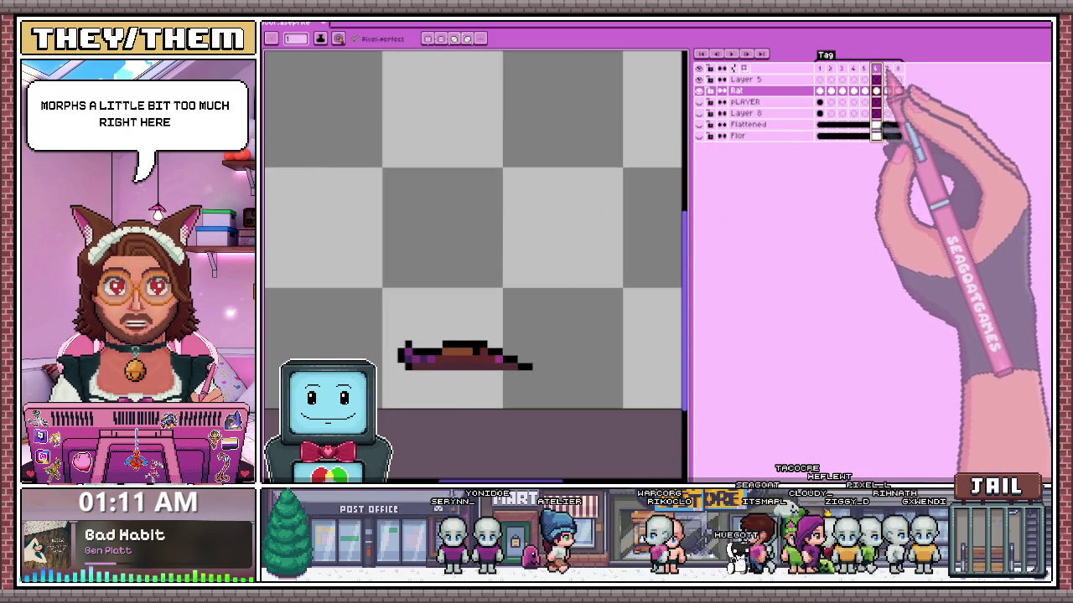
pyautogui.click(898, 90)
# - Marquee-select the rat and drag it higher in the frame
pyautogui.press('m')
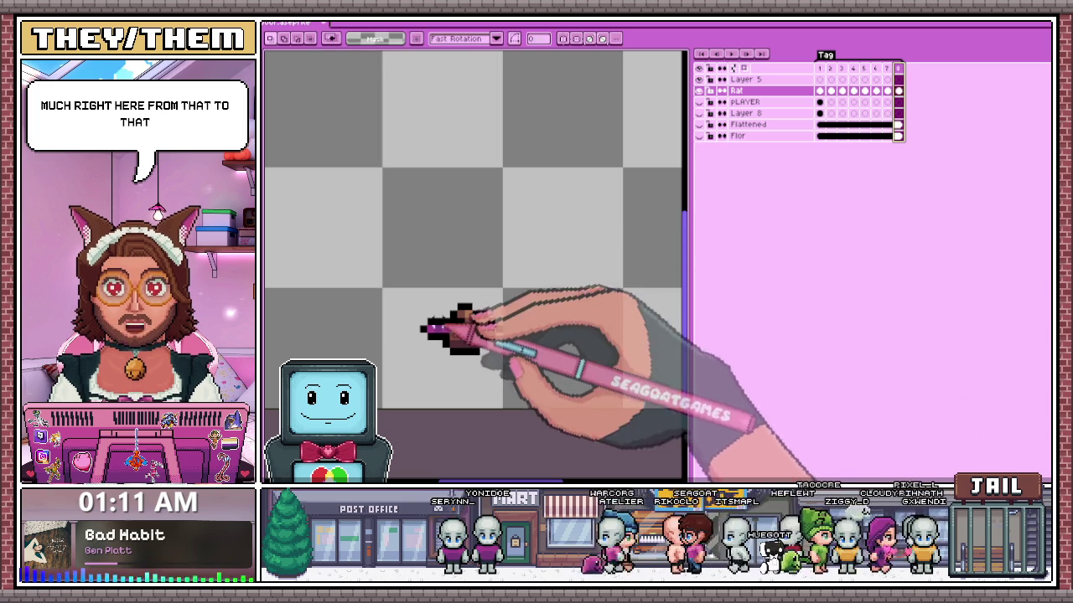
pyautogui.moveTo(407, 295); pyautogui.dragTo(531, 390)
pyautogui.scroll(-1, 545, 416)
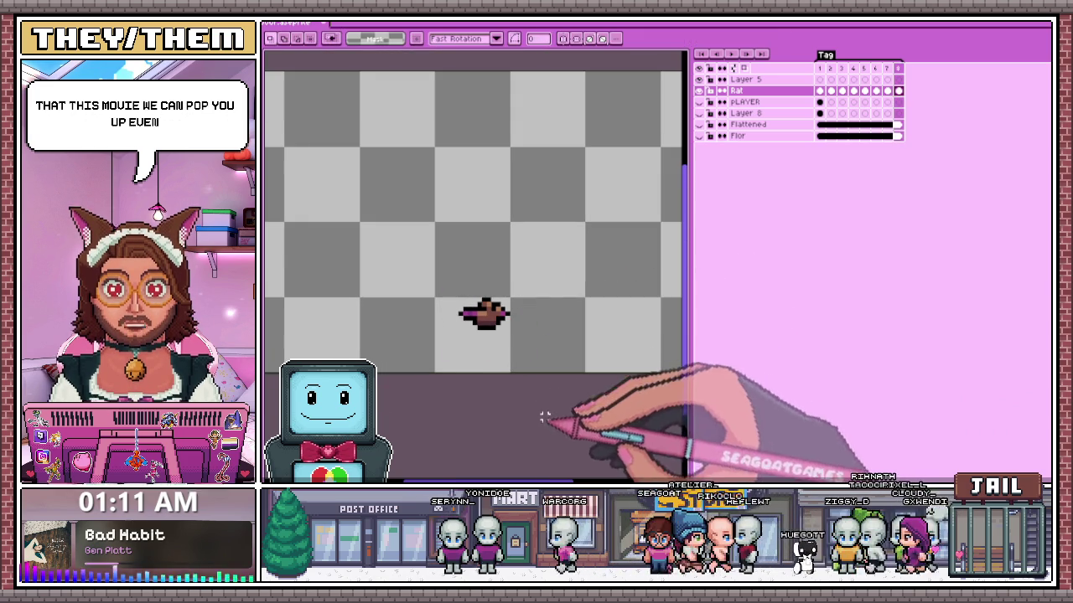
pyautogui.moveTo(484, 316); pyautogui.dragTo(310, 159)
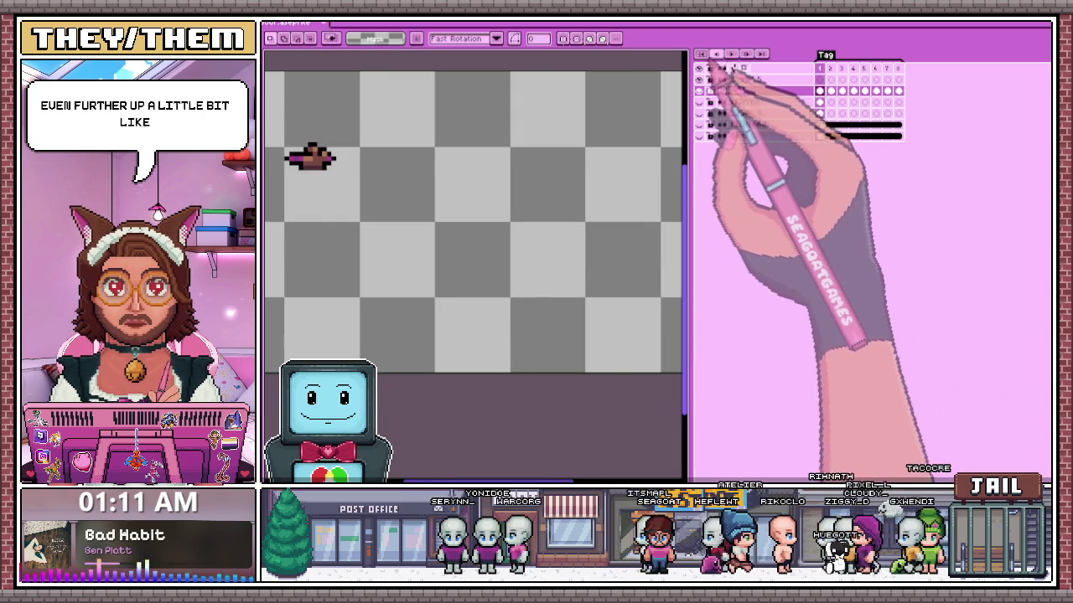
pyautogui.scroll(-1, 633, 295)
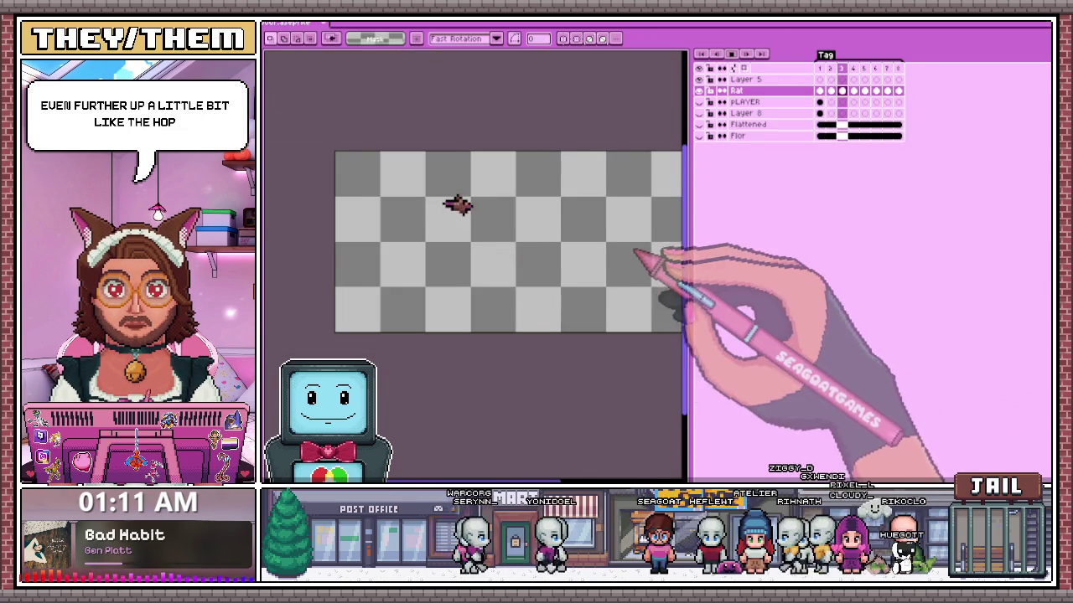
pyautogui.scroll(1, 634, 266)
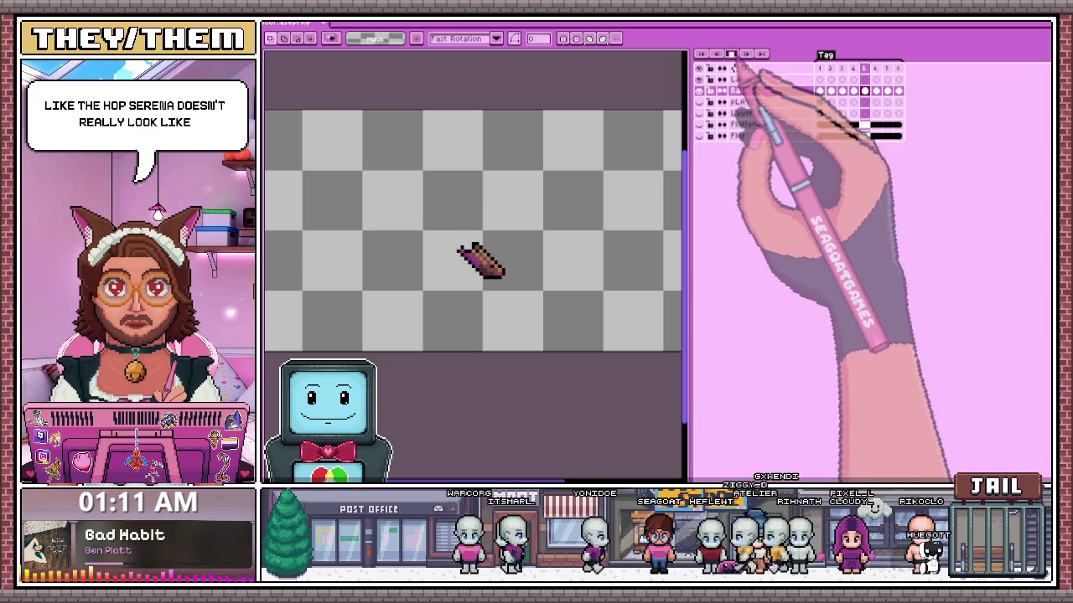
# - Move to frame 7 and select the rat there
pyautogui.click(875, 90)
pyautogui.click(886, 90)
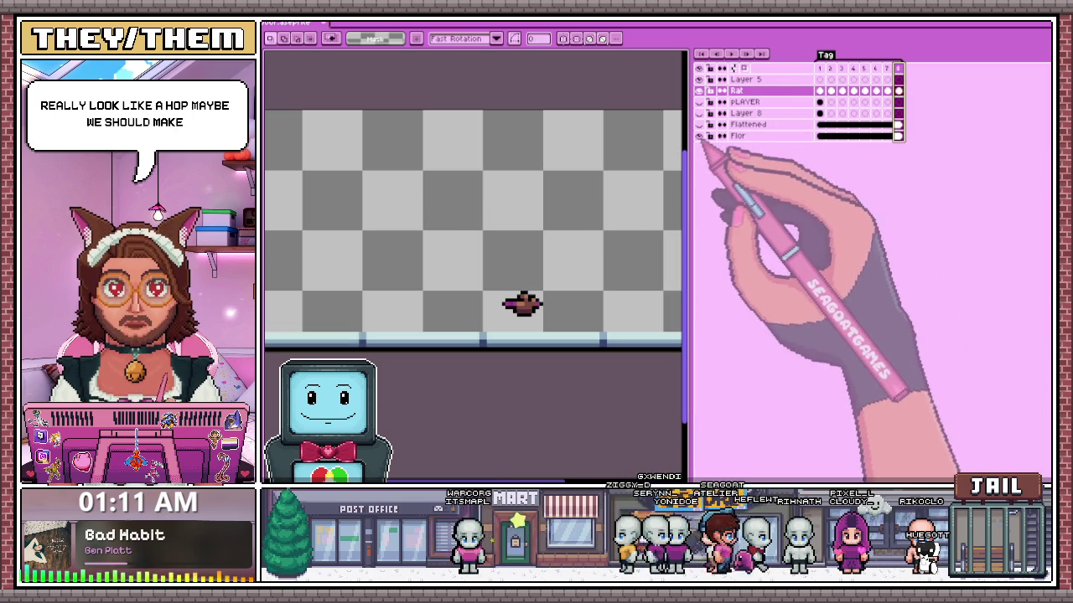
pyautogui.moveTo(499, 285); pyautogui.dragTo(552, 329)
pyautogui.scroll(2, 520, 302)
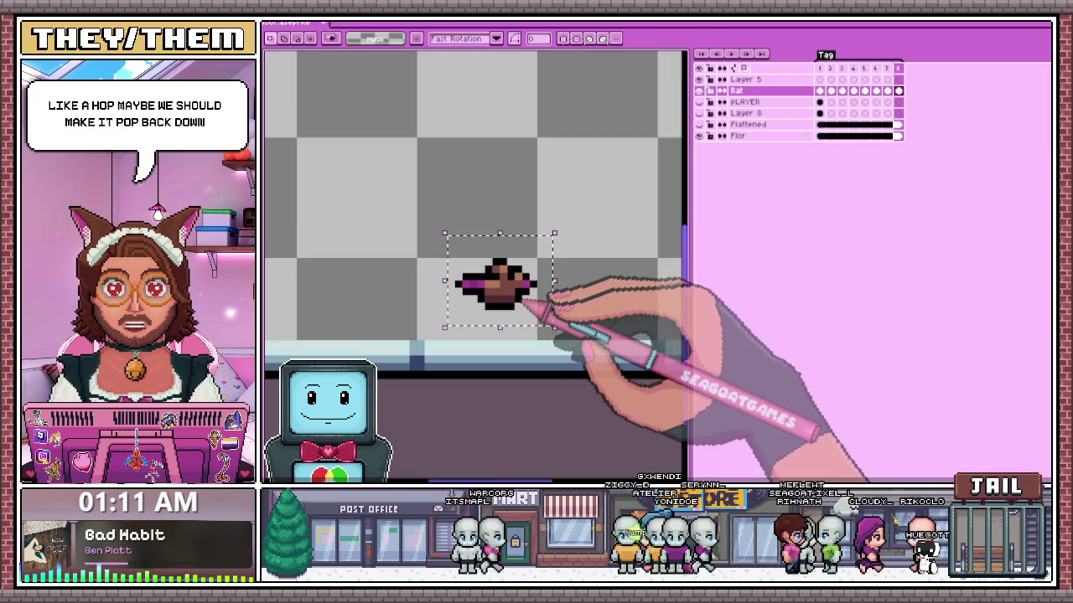
pyautogui.scroll(-2, 536, 335)
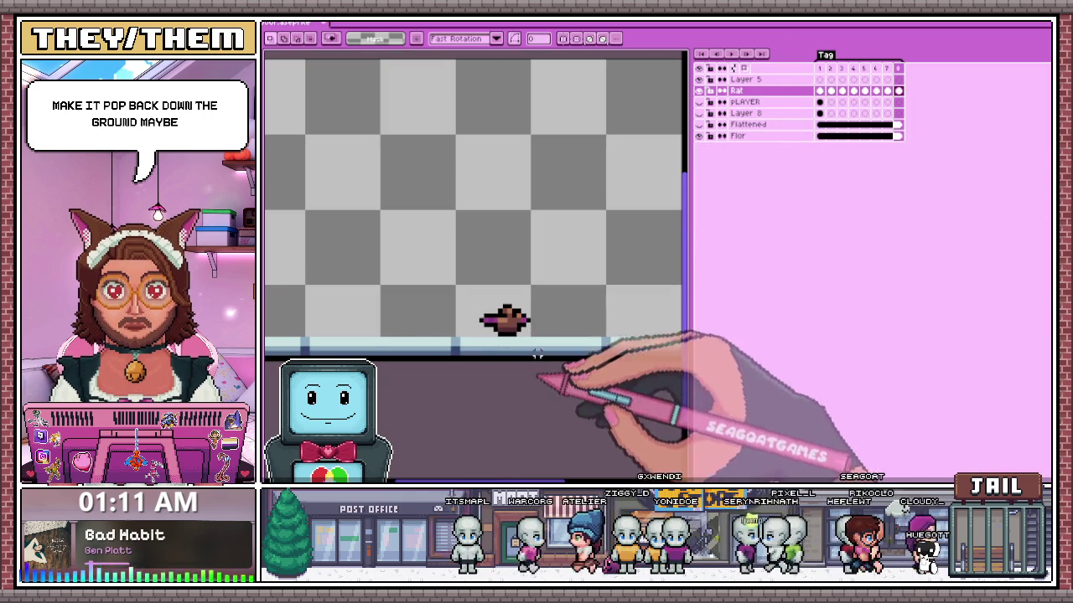
# - Play the hop, stop on frame 6, and compare the rat poses in frames 6 and 7
pyautogui.click(746, 53)
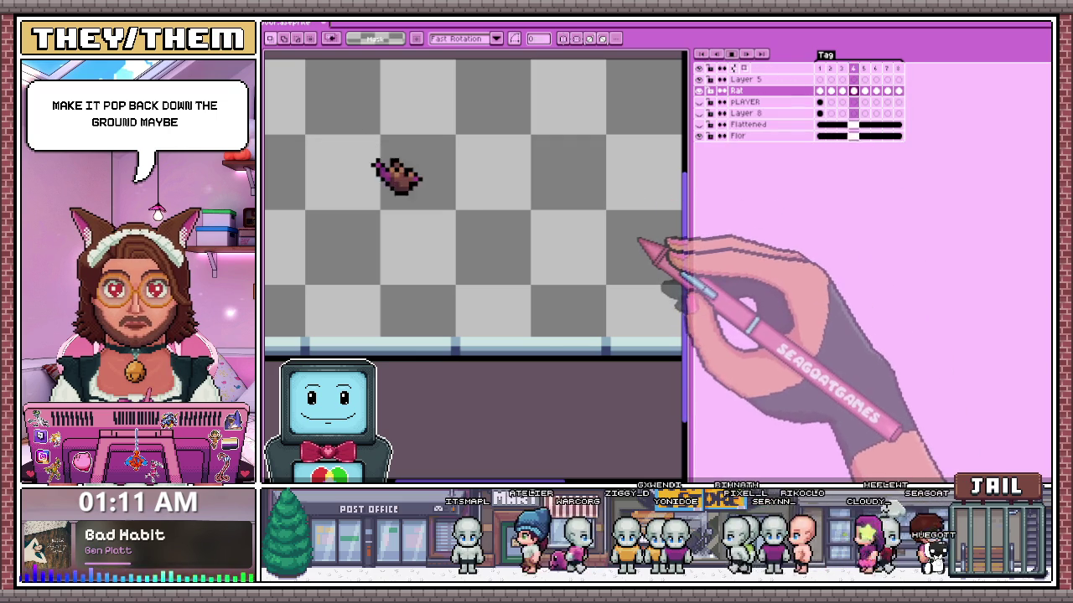
pyautogui.scroll(-3, 629, 301)
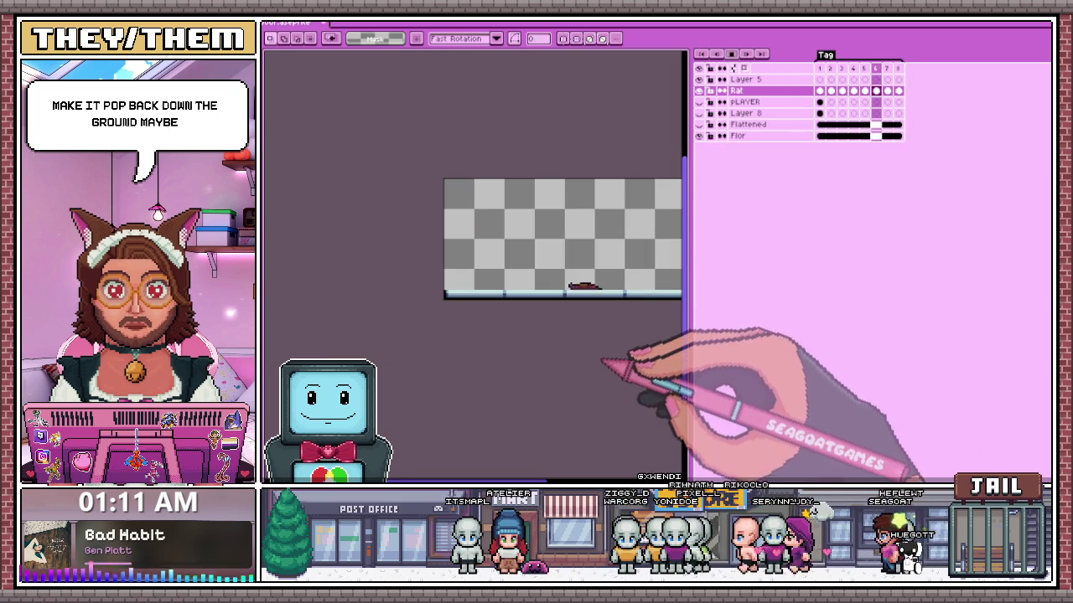
pyautogui.scroll(2, 617, 301)
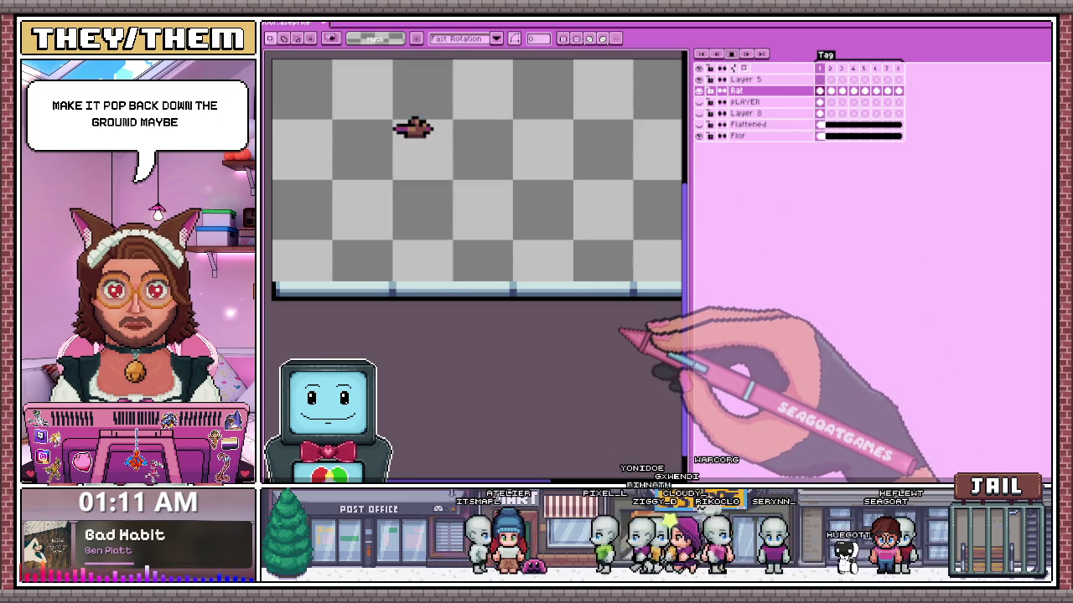
pyautogui.scroll(1, 619, 300)
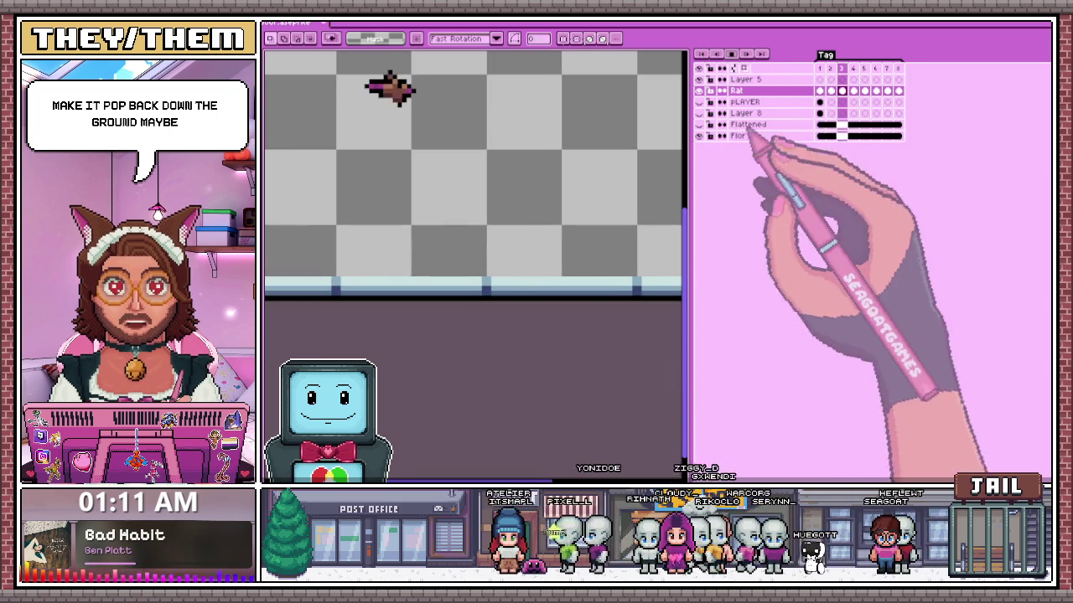
pyautogui.click(877, 68)
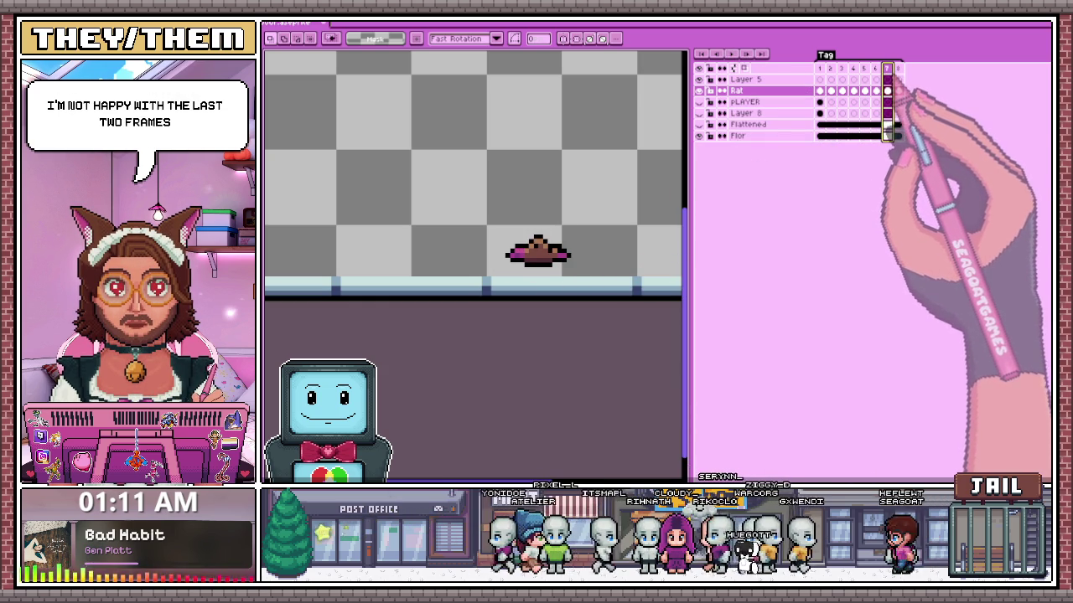
pyautogui.click(877, 69)
pyautogui.click(887, 69)
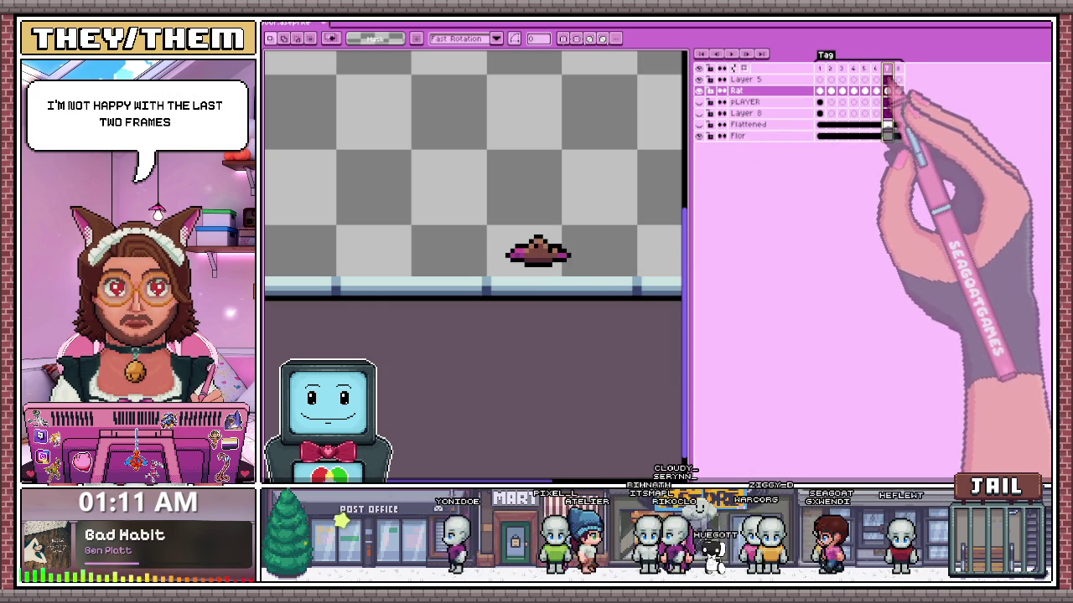
pyautogui.scroll(-2, 578, 275)
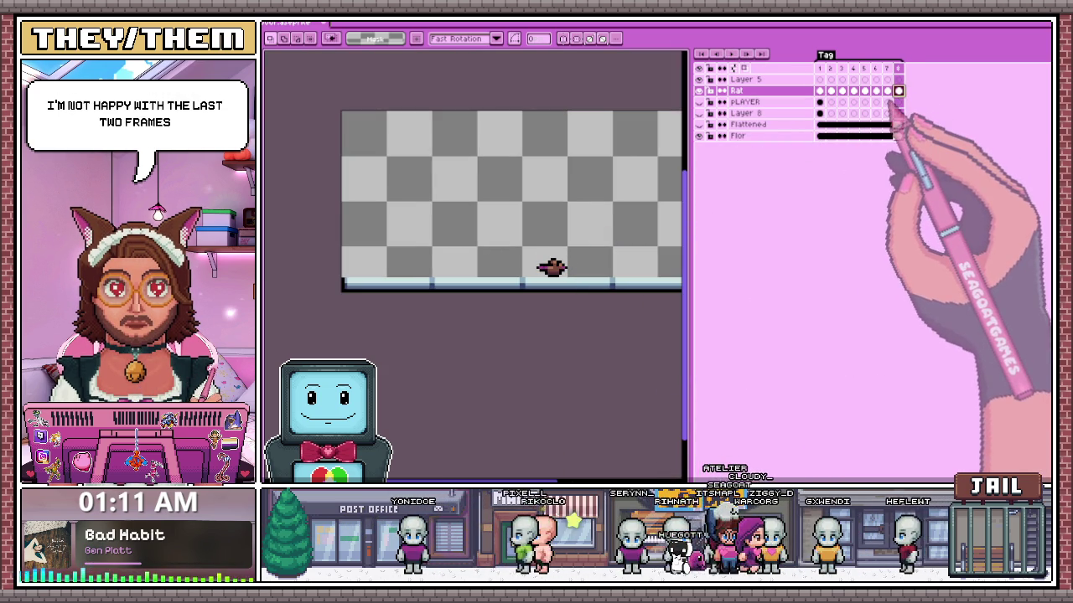
pyautogui.press('Left')
pyautogui.scroll(1, 503, 234)
# - Raise the rat about 17 pixels in frame 8 and commit the move
pyautogui.moveTo(497, 228); pyautogui.dragTo(605, 309)
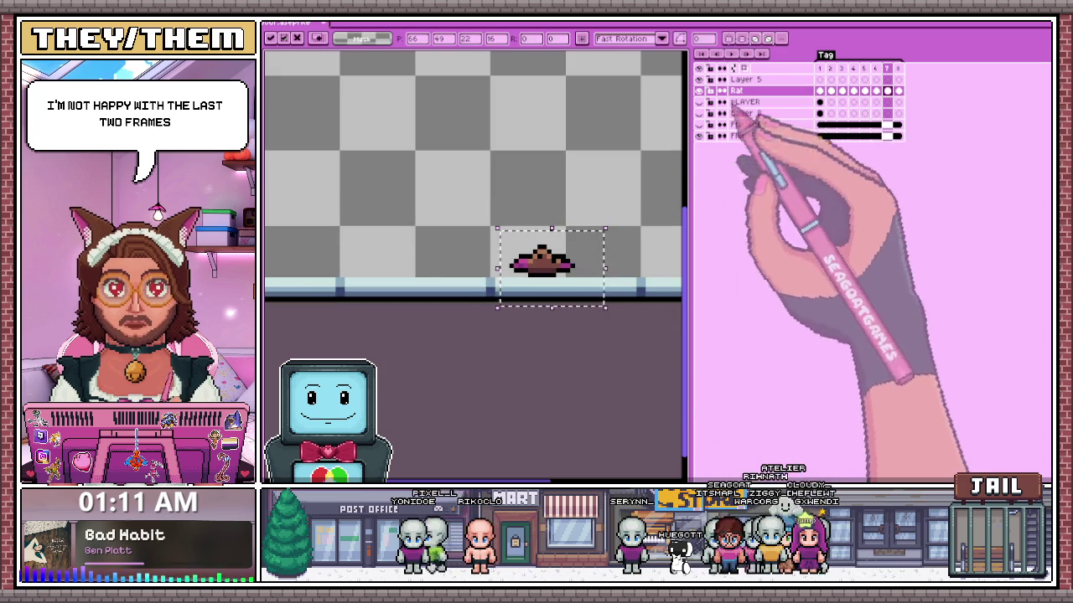
pyautogui.press('Right')
pyautogui.moveTo(562, 266); pyautogui.dragTo(562, 251)
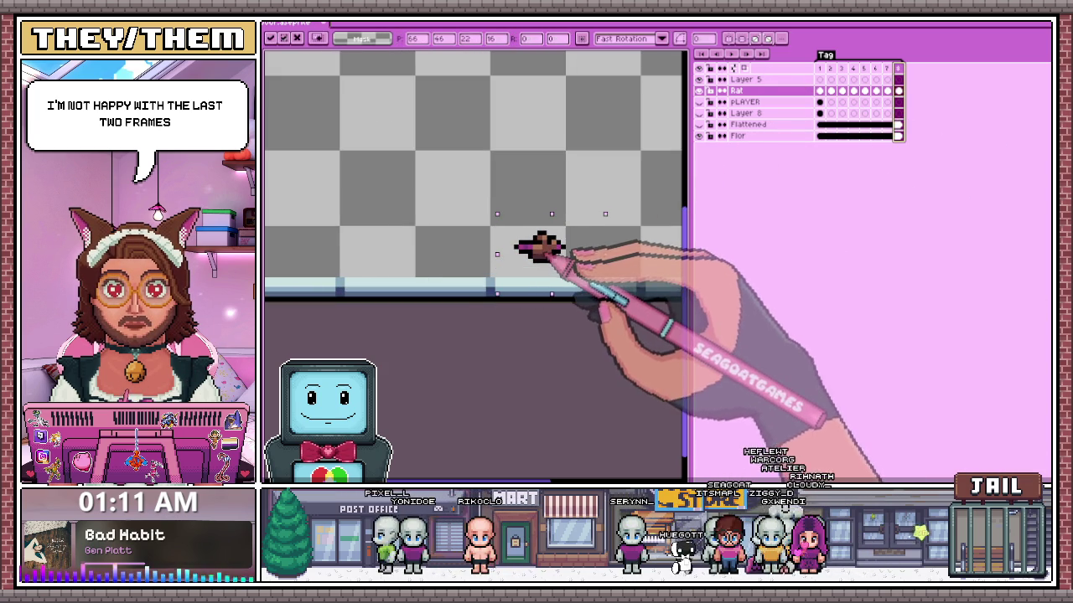
pyautogui.press('Return')
pyautogui.scroll(-2, 563, 259)
pyautogui.scroll(1, 570, 310)
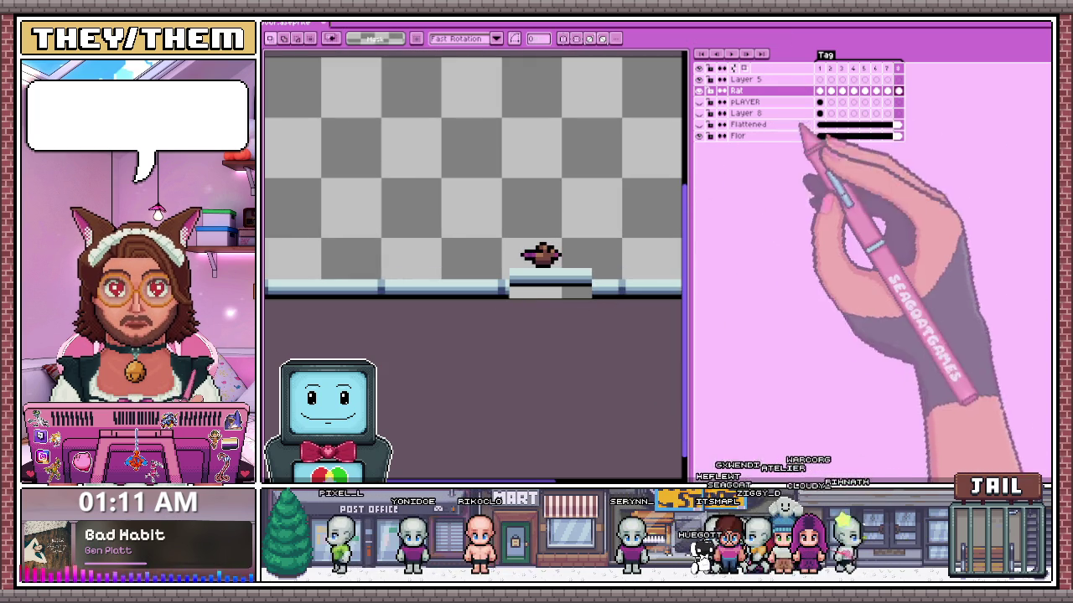
# - Nudge the rat up once more, deselect, and replay the hop from the start
pyautogui.press('c')
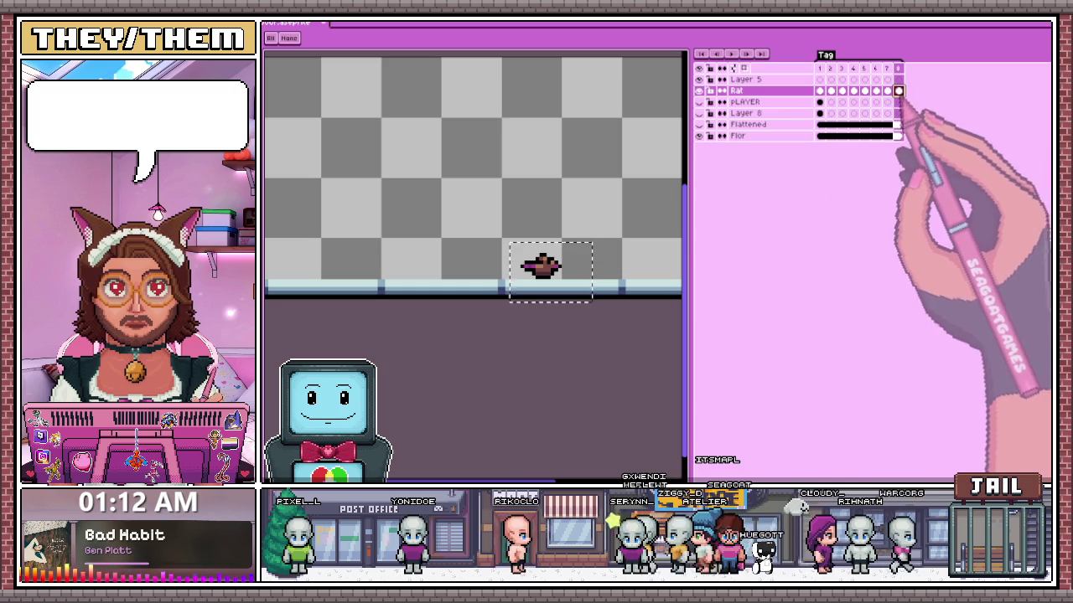
pyautogui.scroll(1, 474, 335)
pyautogui.scroll(-2, 474, 336)
pyautogui.click(486, 331)
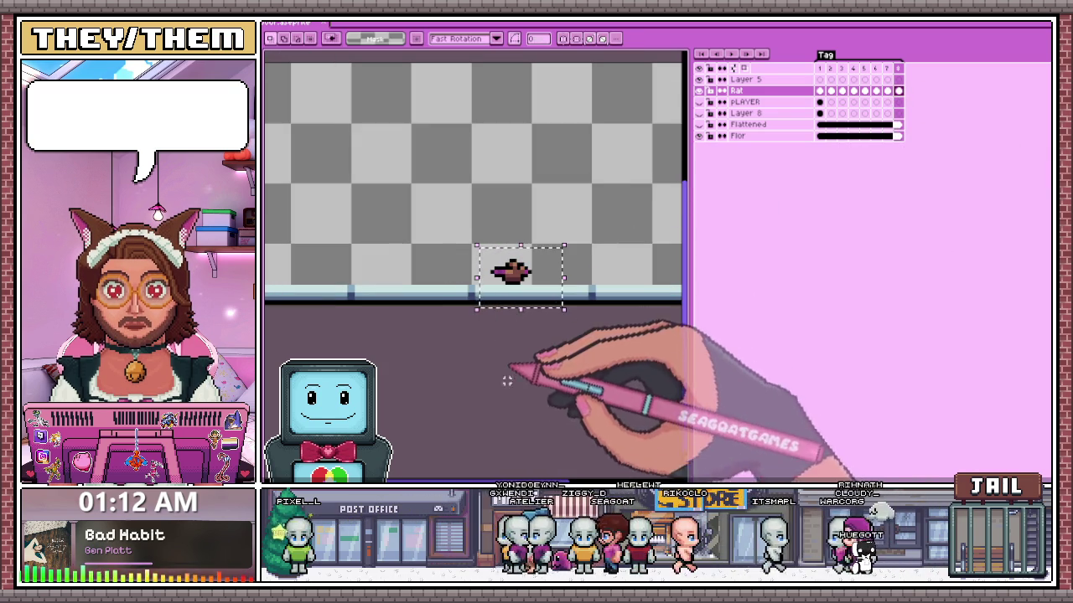
pyautogui.scroll(2, 541, 314)
pyautogui.moveTo(549, 293); pyautogui.dragTo(557, 273)
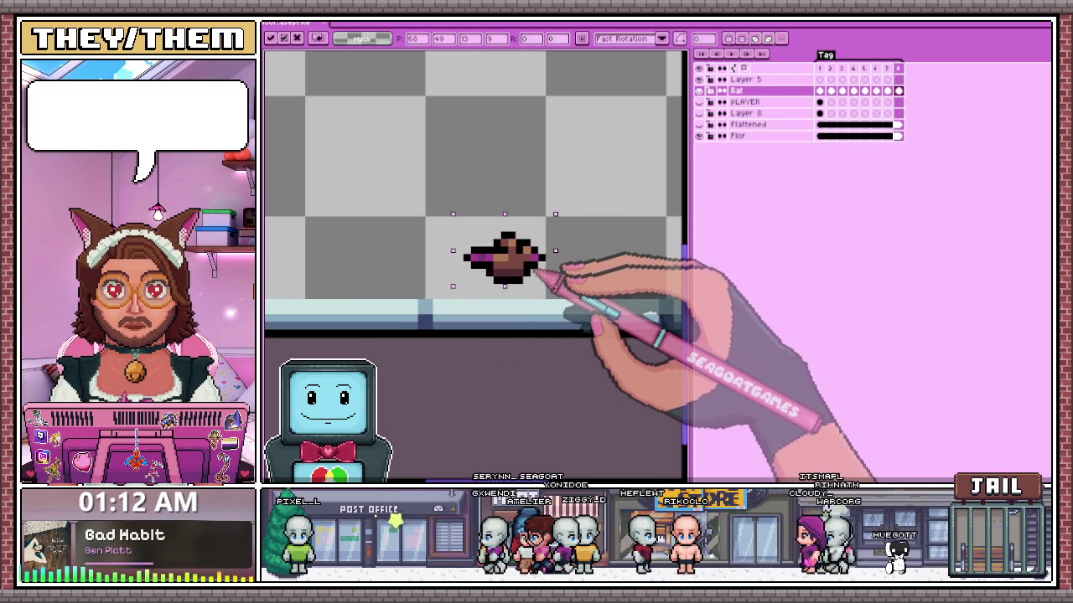
pyautogui.hotkey('ctrl', 'd')
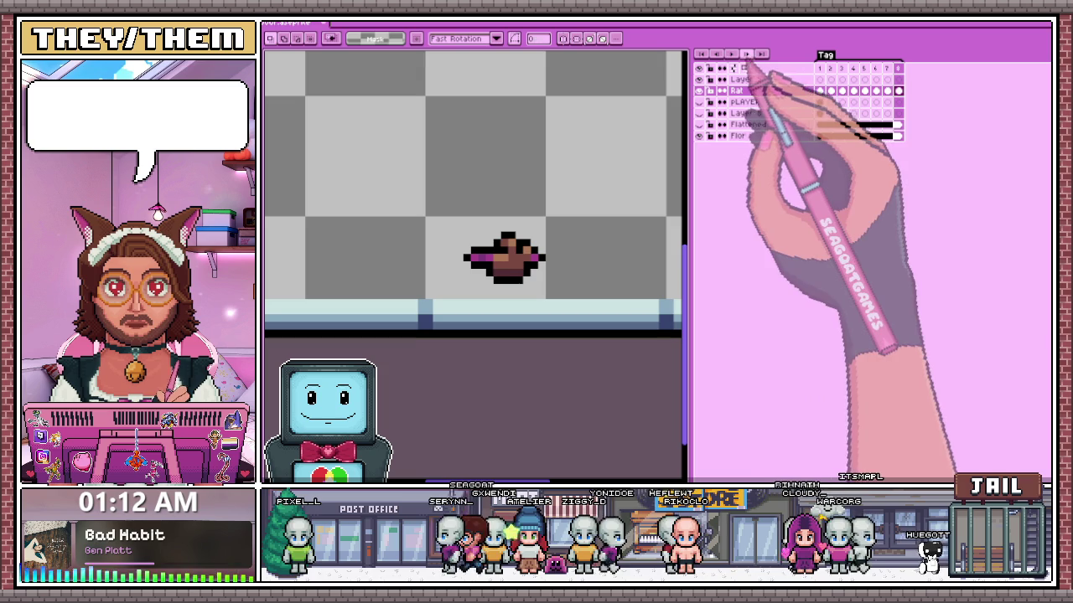
pyautogui.press('Return')
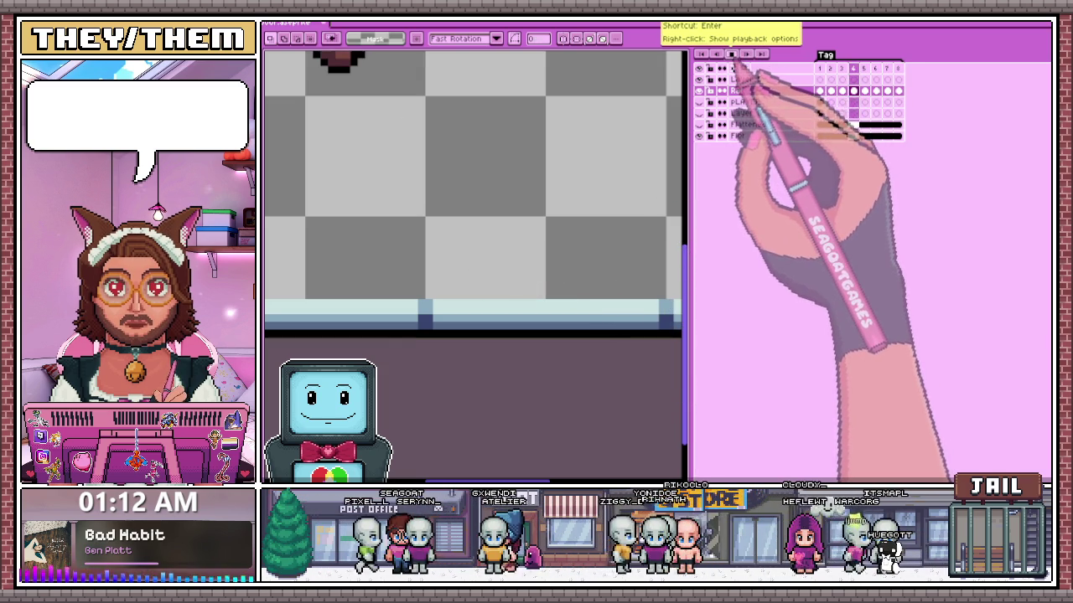
# - Stop playback, add a new frame 9, and select the Flattened layer's cel there
pyautogui.click(899, 90)
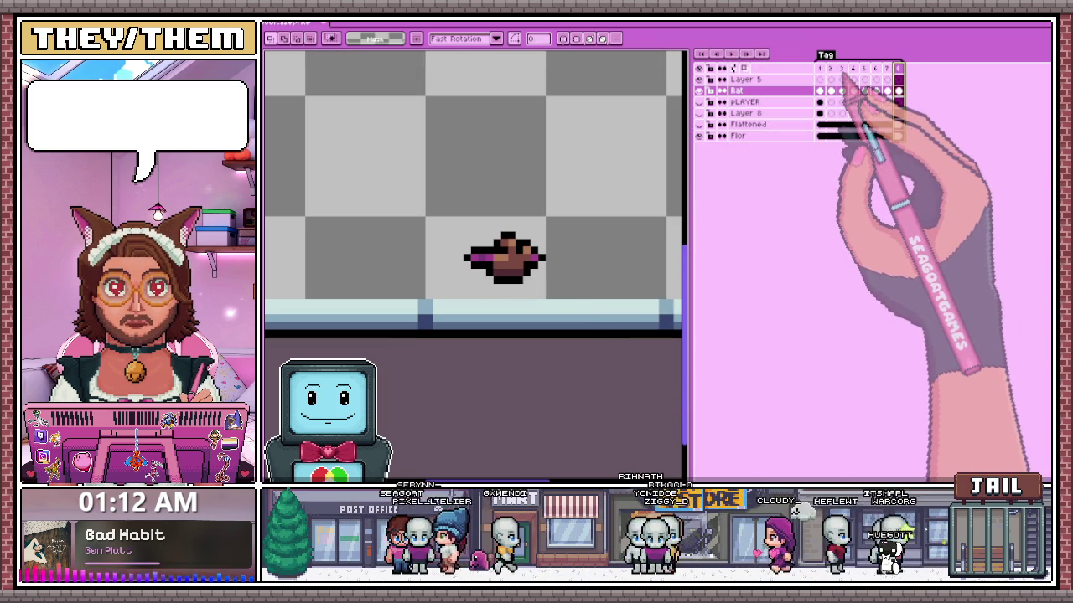
pyautogui.hotkey('alt', 'shift', 'n')
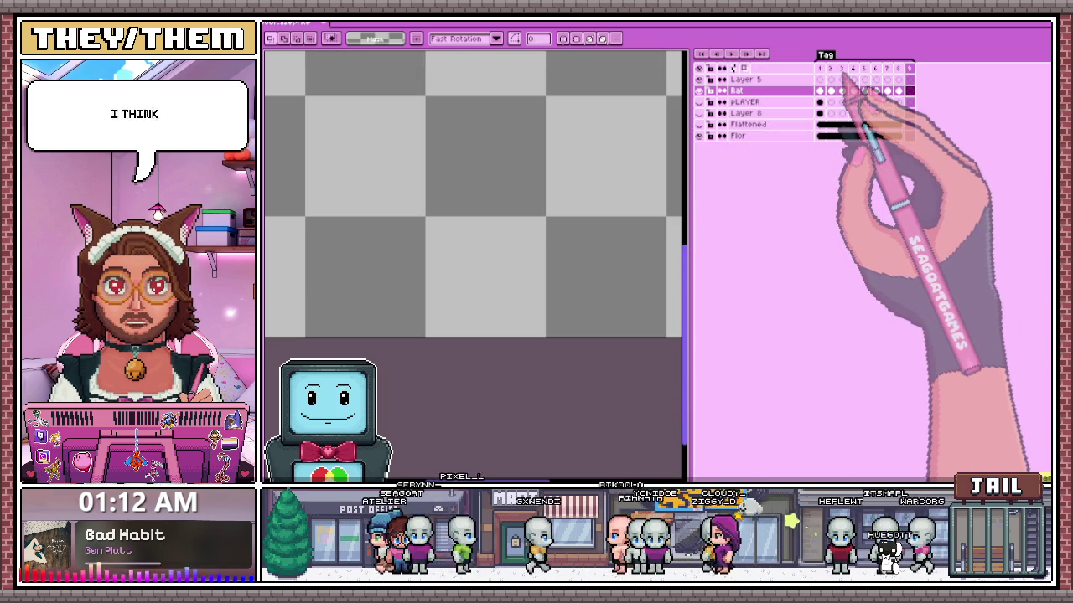
pyautogui.click(887, 125)
pyautogui.click(898, 124)
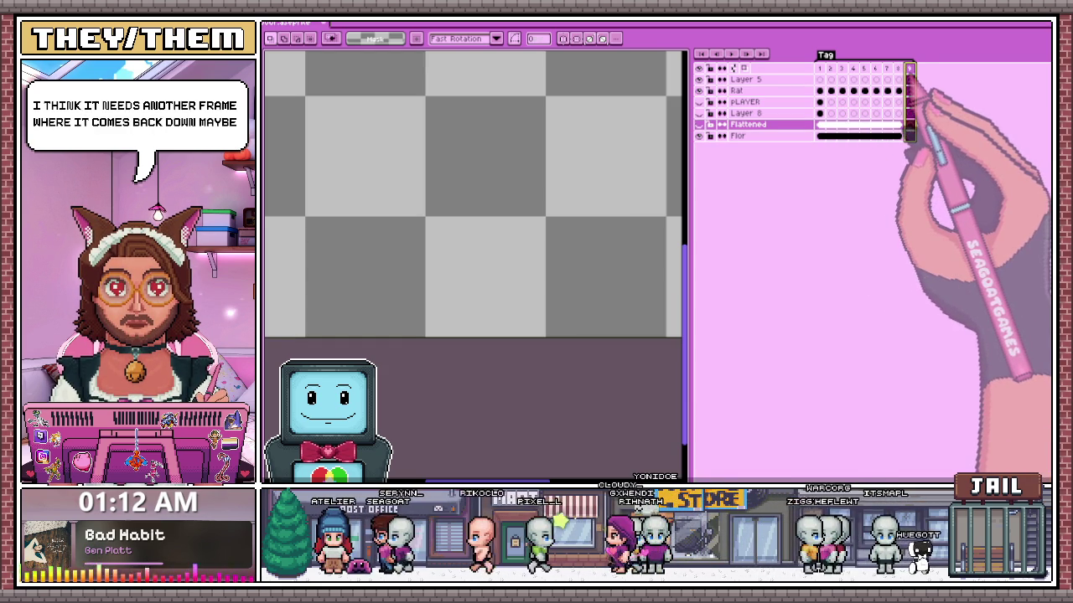
pyautogui.scroll(-3, 452, 343)
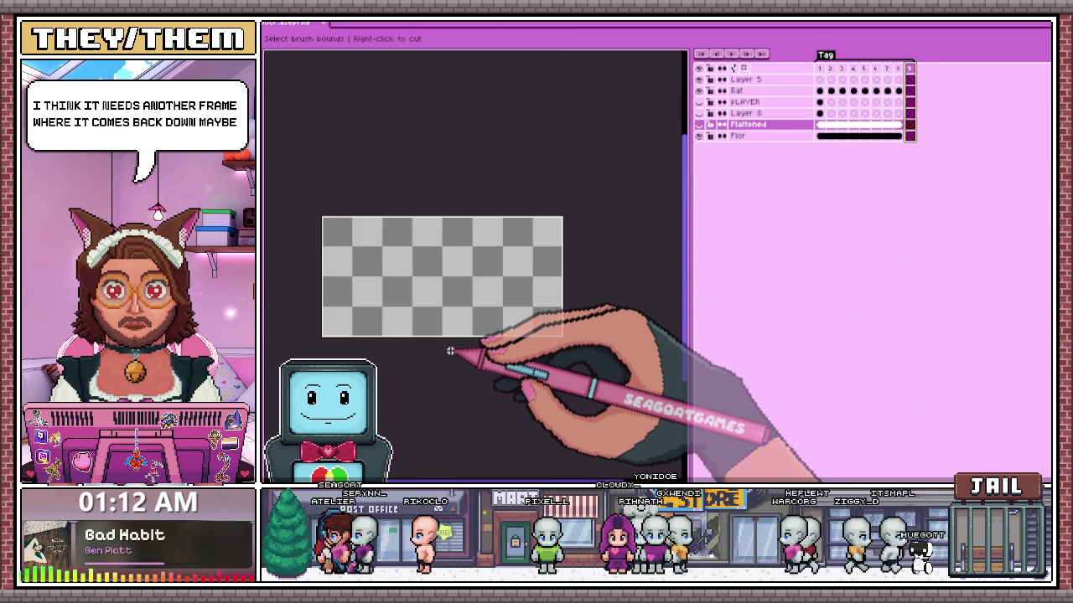
# - Capture a custom brush from the canvas, then marquee-select the area around the rat
pyautogui.hotkey('ctrl', 'b')
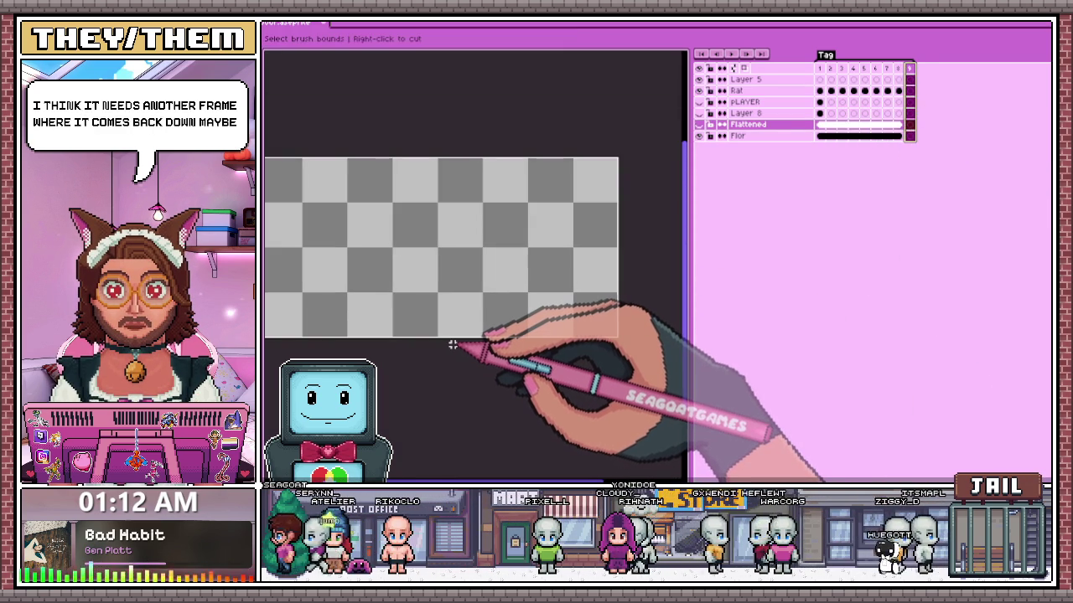
pyautogui.click(456, 343)
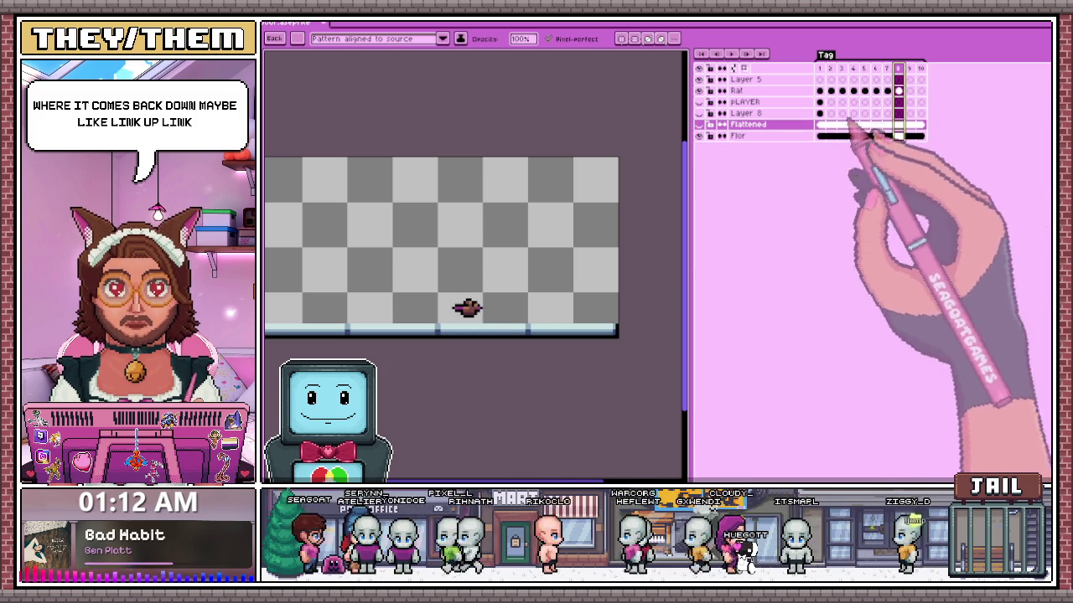
pyautogui.scroll(2, 427, 295)
pyautogui.press('m')
pyautogui.scroll(1, 470, 310)
pyautogui.moveTo(453, 294); pyautogui.dragTo(548, 347)
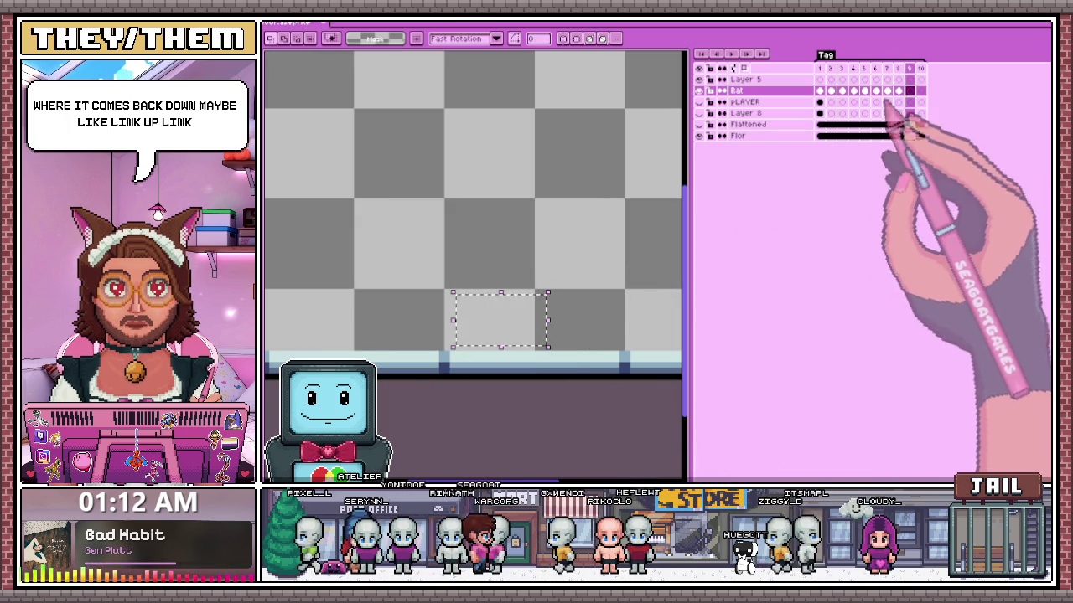
# - Review the hop frames, from frames 8 and 10 back through frames 3 to 7
pyautogui.click(899, 90)
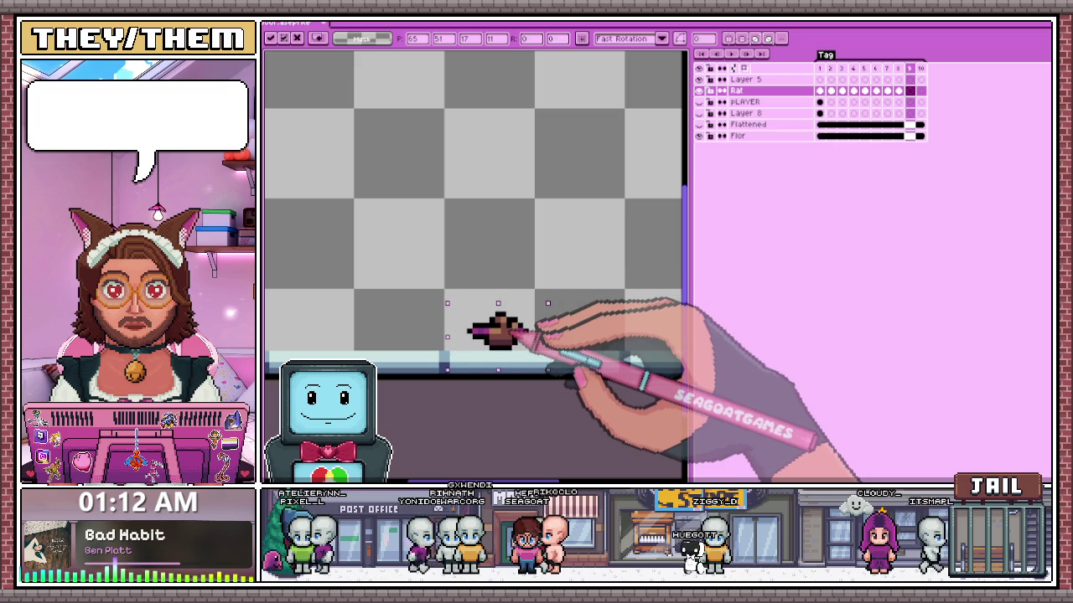
pyautogui.click(920, 90)
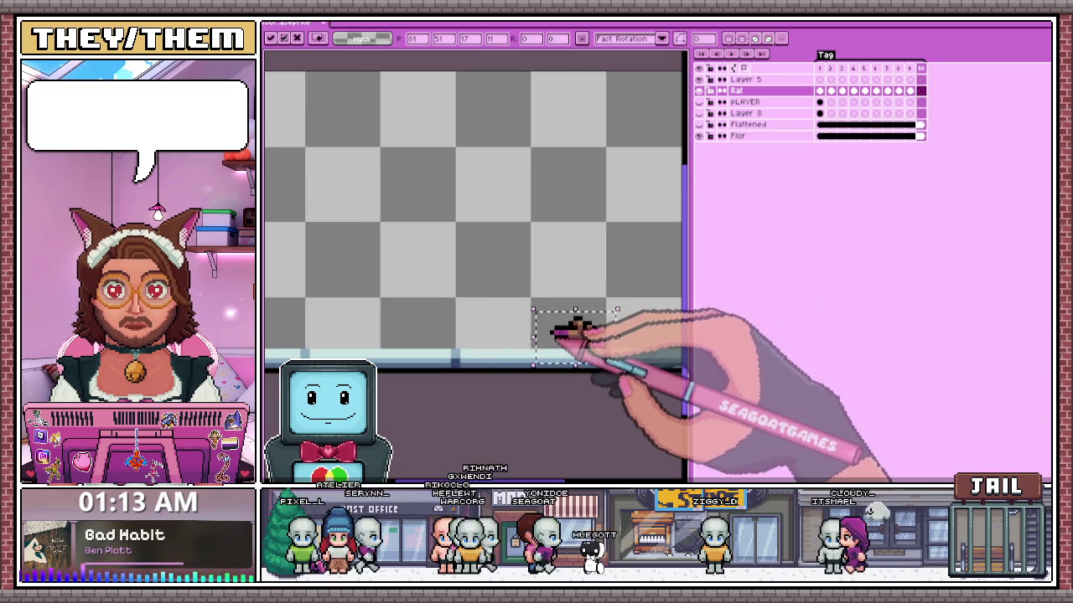
pyautogui.scroll(-1, 553, 332)
pyautogui.scroll(-2, 540, 378)
pyautogui.scroll(1, 563, 361)
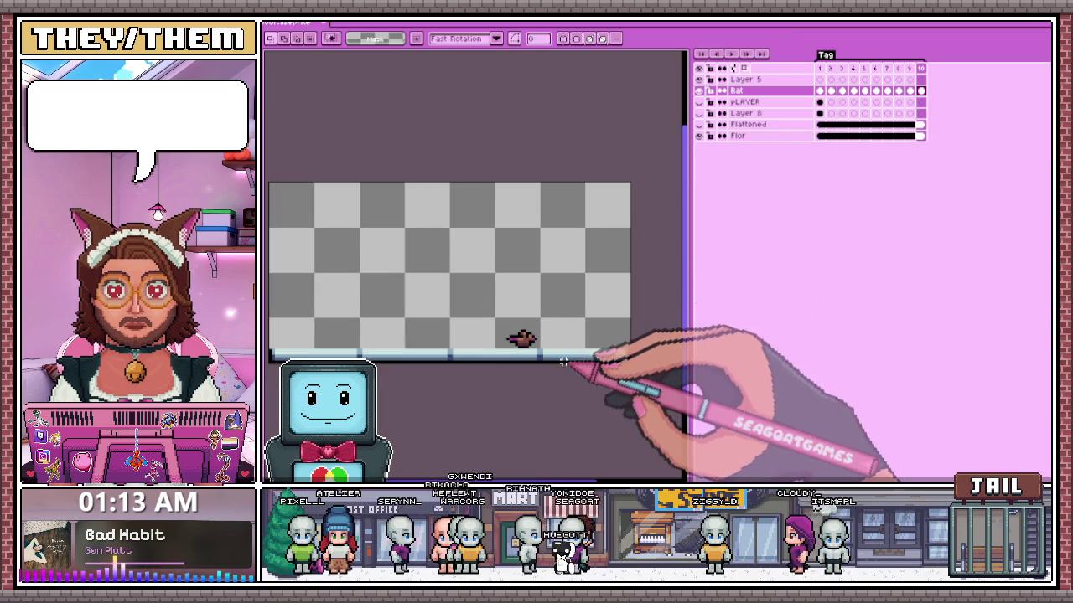
pyautogui.click(842, 91)
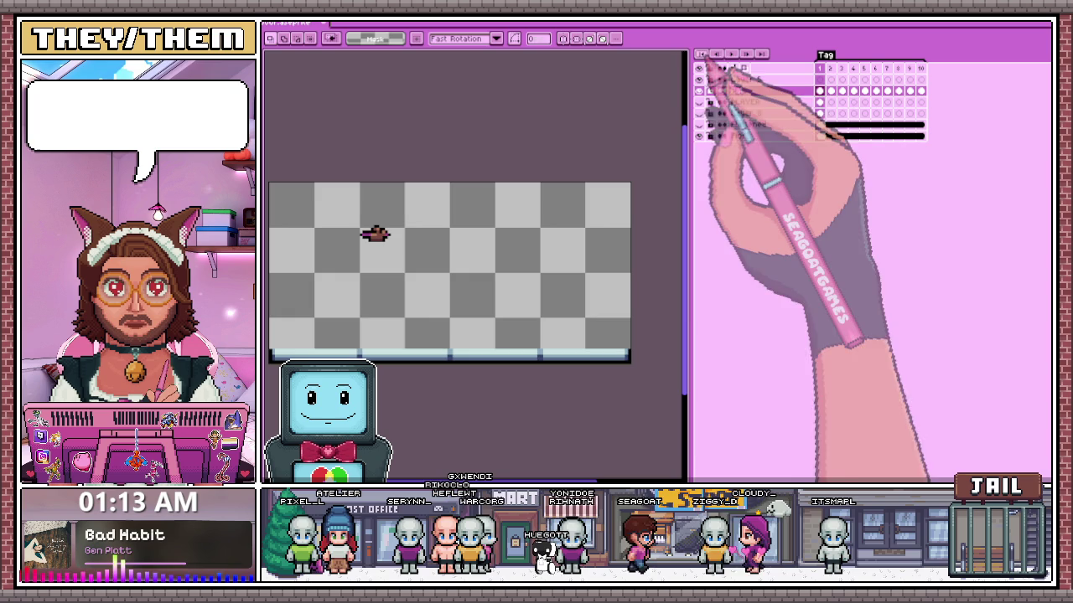
pyautogui.scroll(-2, 490, 339)
pyautogui.press('Right')
pyautogui.press('Right')
pyautogui.press('Right')
pyautogui.scroll(1, 469, 344)
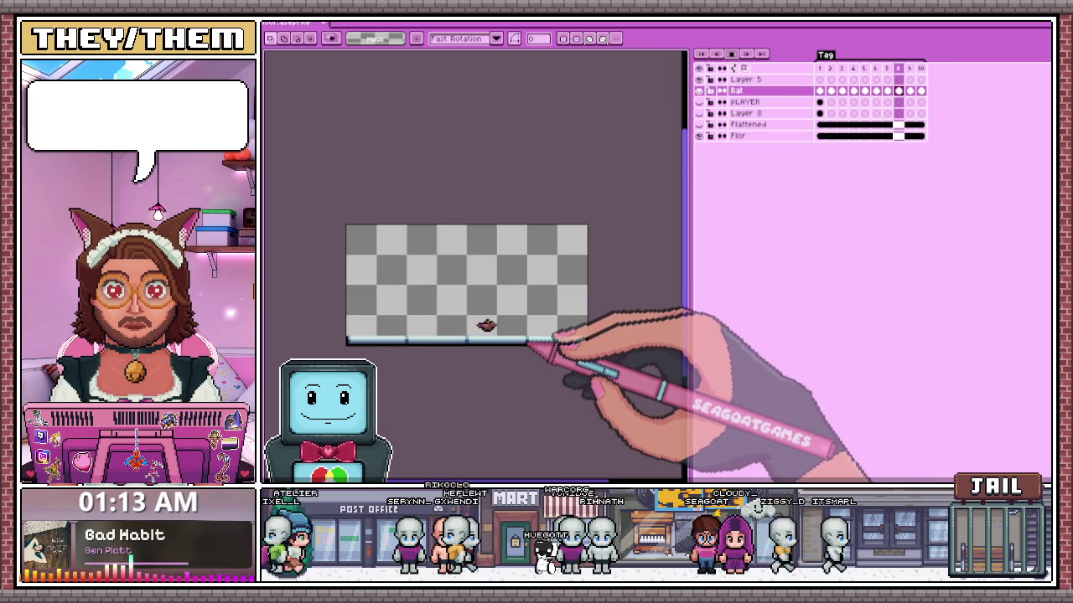
pyautogui.click(887, 90)
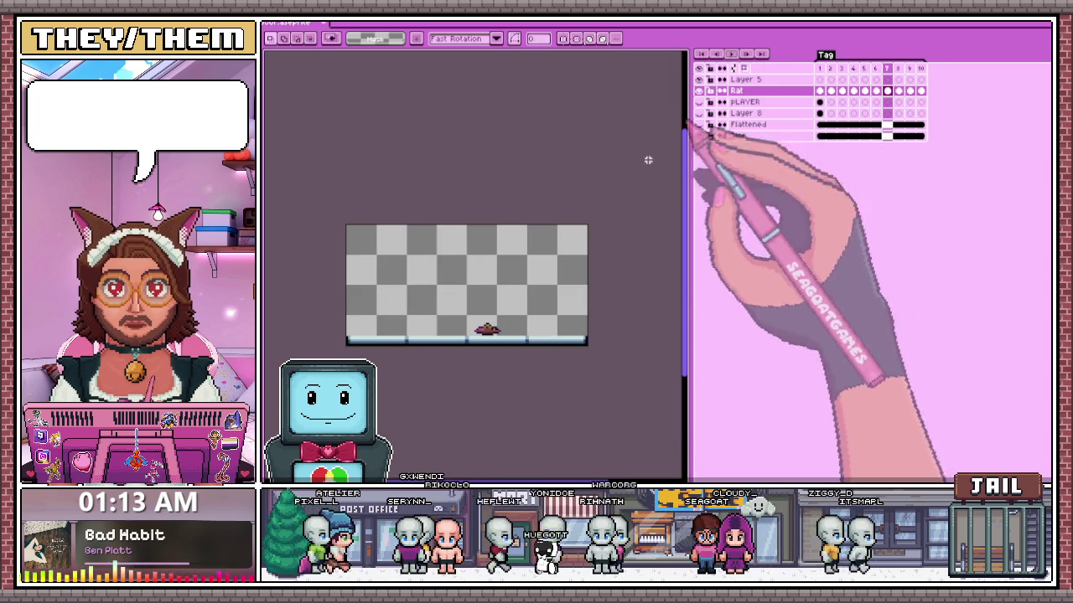
pyautogui.scroll(1, 473, 328)
# - On frame 10, move the rat down onto the floor and commit its position
pyautogui.click(900, 70)
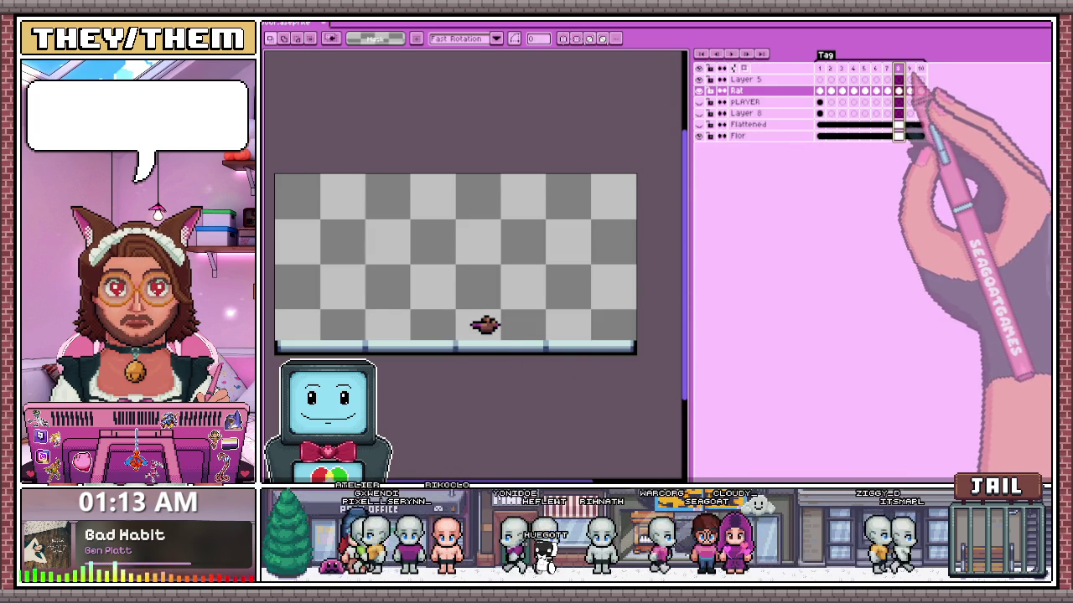
pyautogui.click(920, 68)
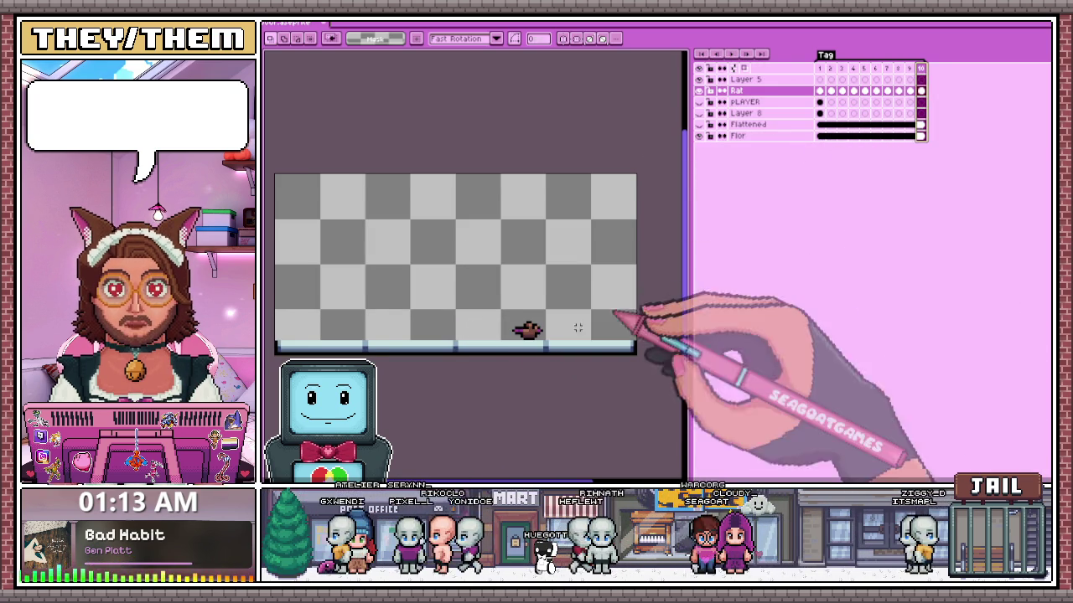
pyautogui.scroll(1, 587, 321)
pyautogui.scroll(1, 503, 317)
pyautogui.scroll(1, 491, 309)
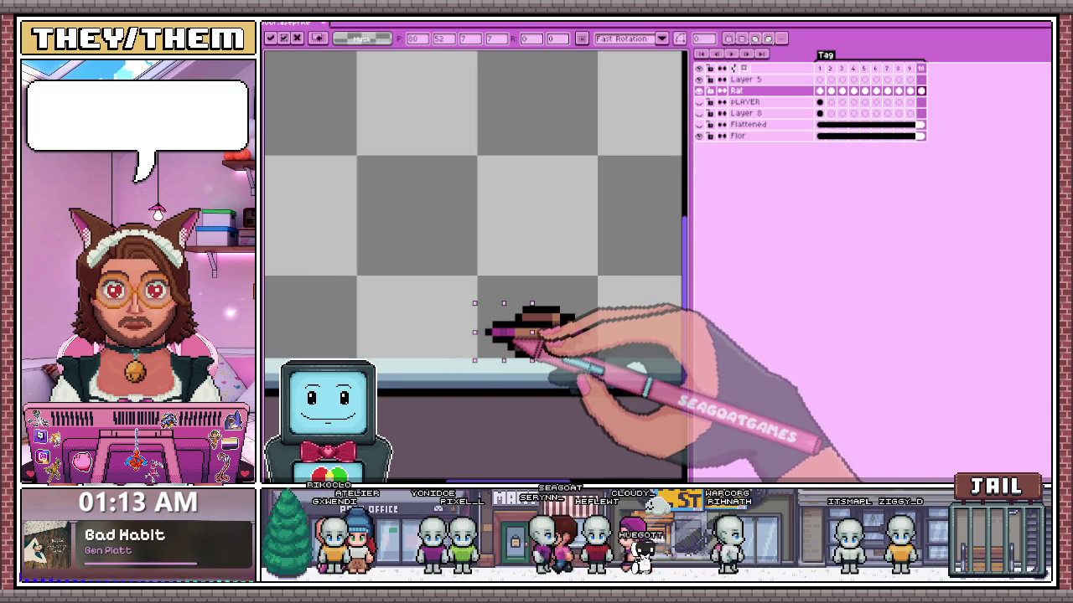
pyautogui.click(535, 341)
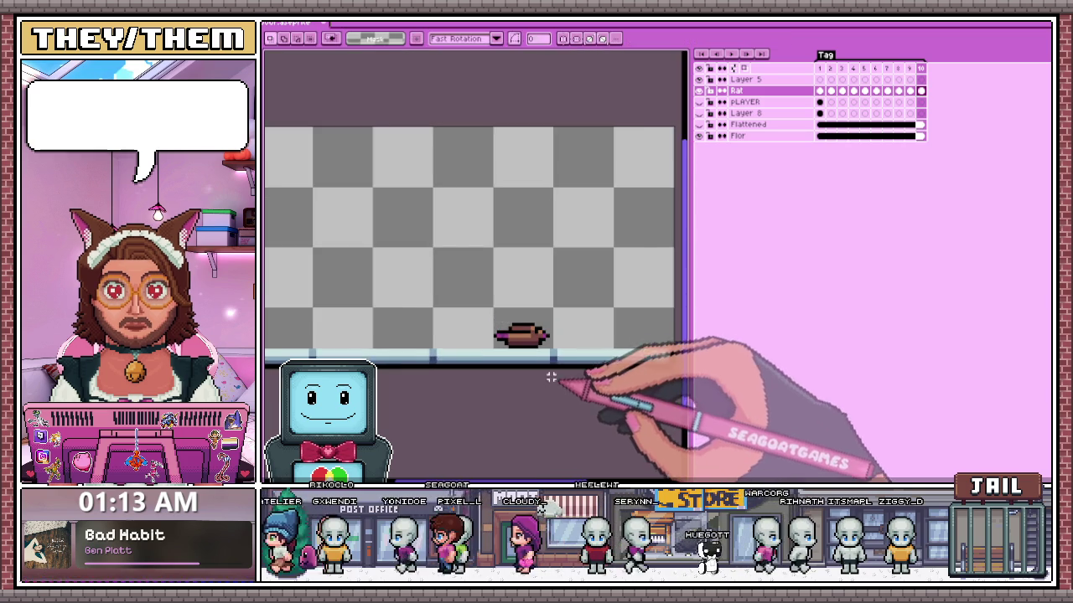
# - Zoom in on the rat and bring up the brush presets list
pyautogui.scroll(1, 543, 350)
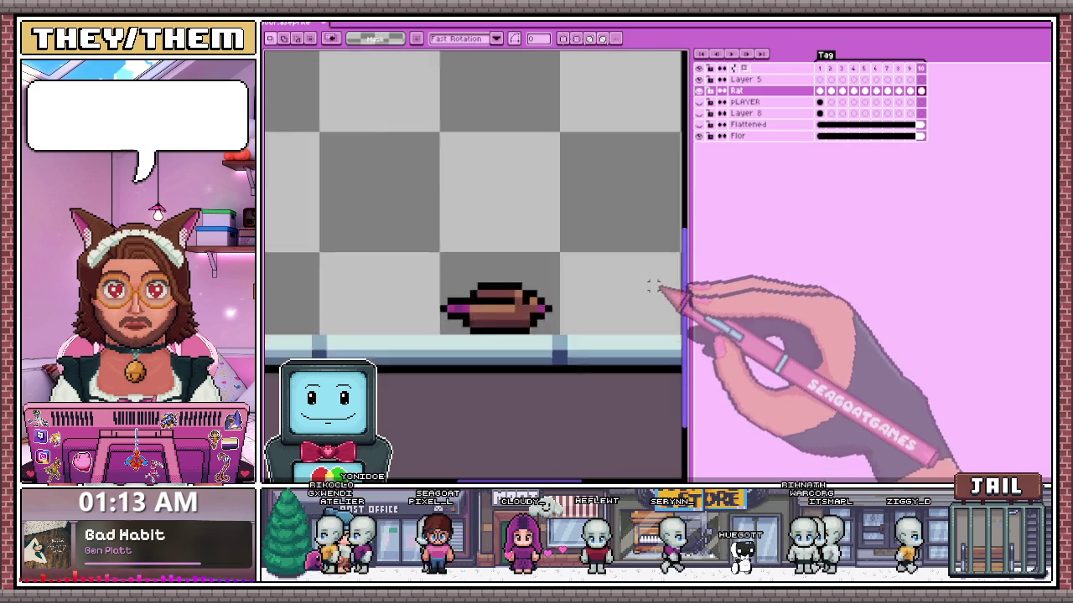
pyautogui.scroll(1, 637, 318)
pyautogui.scroll(1, 603, 357)
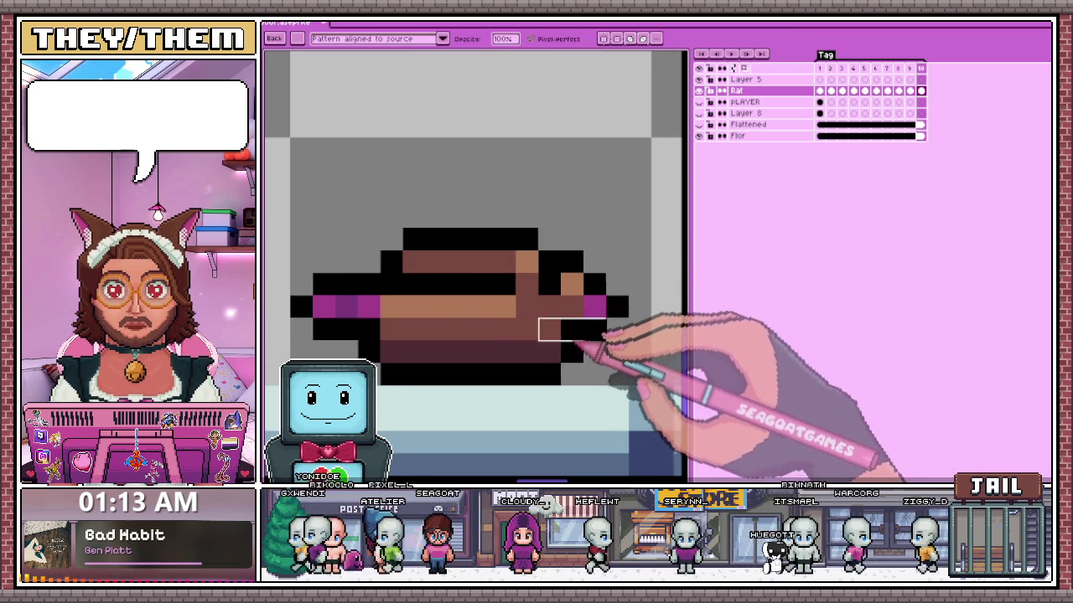
pyautogui.scroll(-3, 578, 352)
pyautogui.click(274, 39)
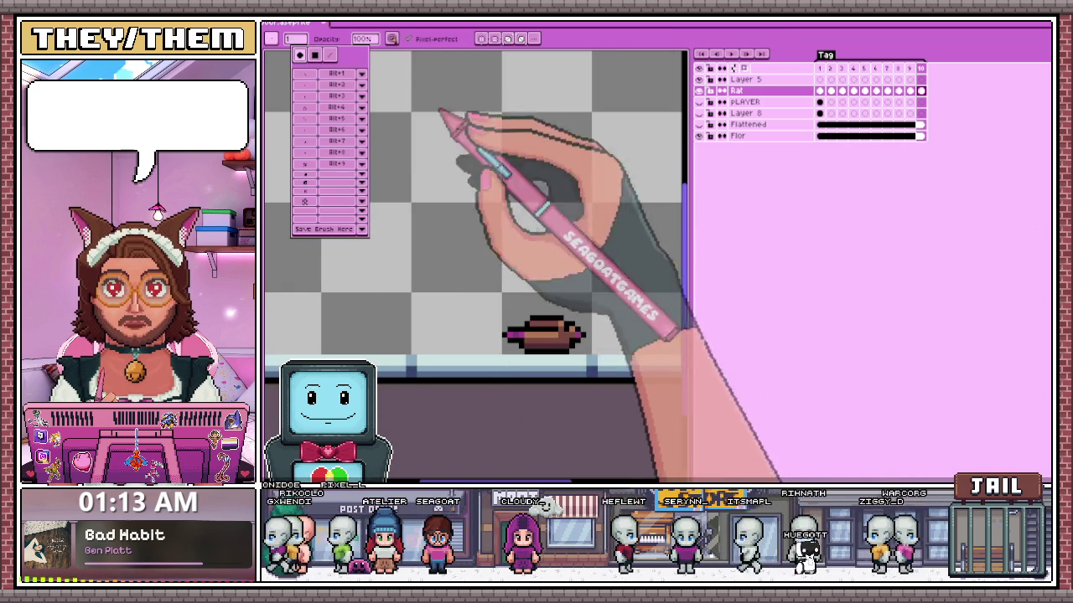
# - Compare the rat mid-jump on frame 3 with its landed pose on frame 10
pyautogui.scroll(1, 545, 344)
pyautogui.scroll(1, 586, 368)
pyautogui.scroll(1, 612, 417)
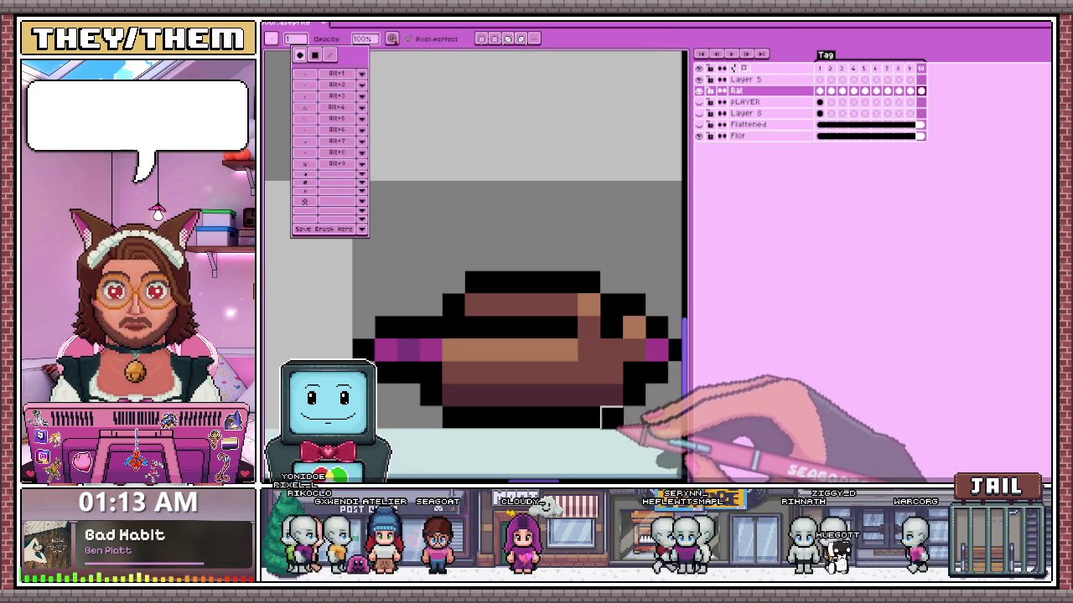
pyautogui.scroll(-1, 618, 398)
pyautogui.scroll(1, 641, 382)
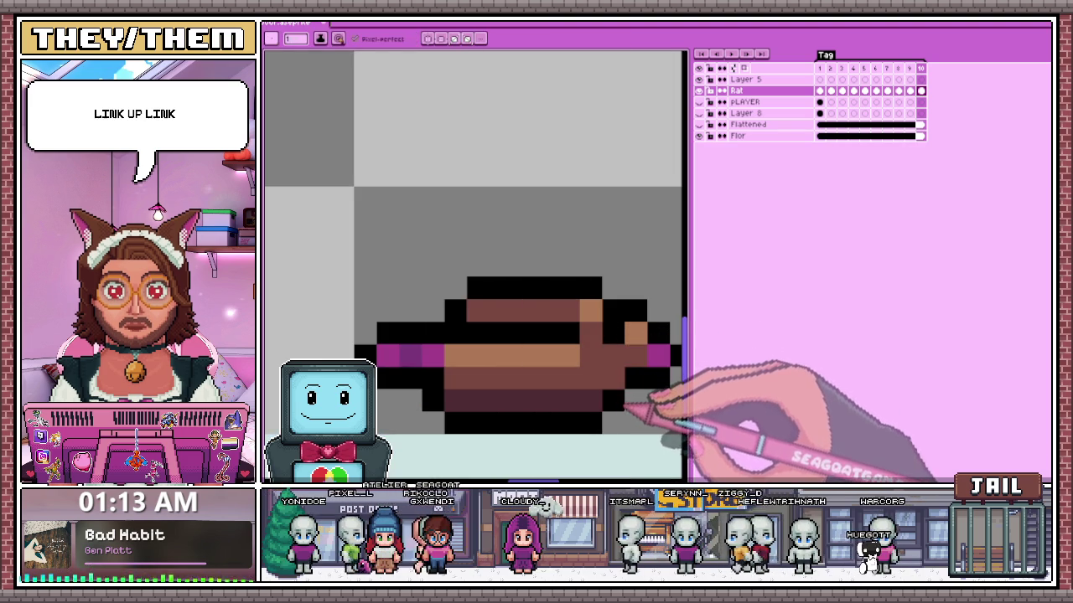
pyautogui.scroll(-2, 578, 327)
pyautogui.scroll(-1, 578, 344)
pyautogui.scroll(-1, 575, 365)
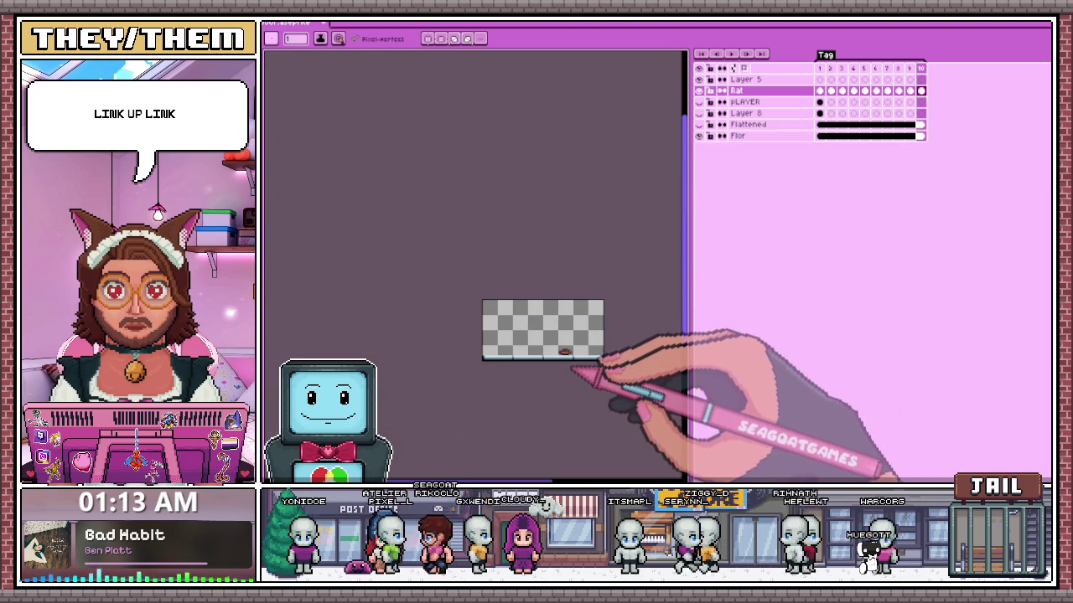
pyautogui.scroll(1, 575, 369)
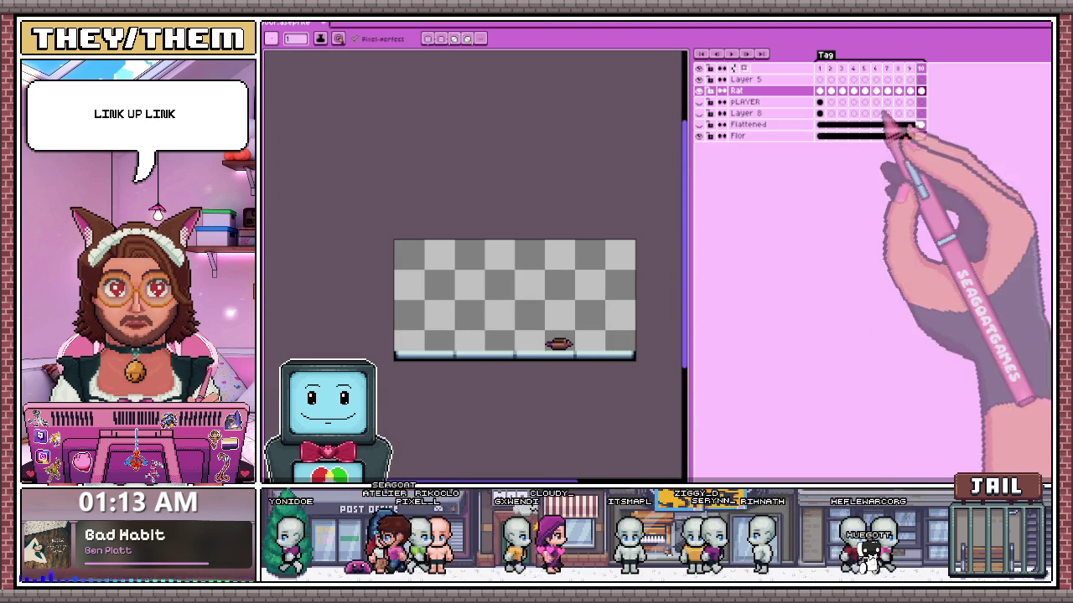
pyautogui.click(841, 68)
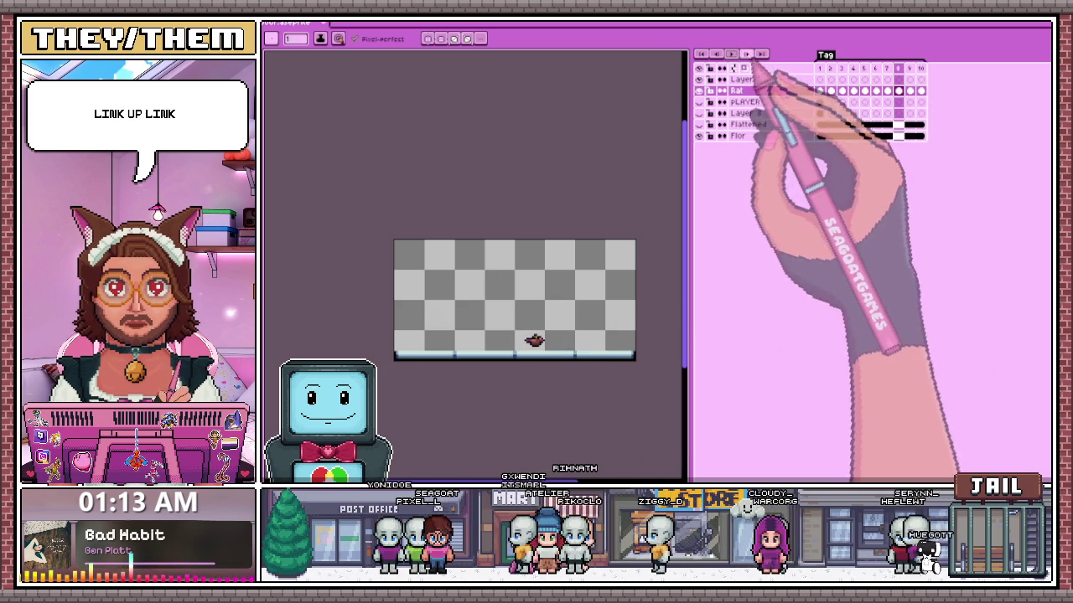
pyautogui.click(920, 90)
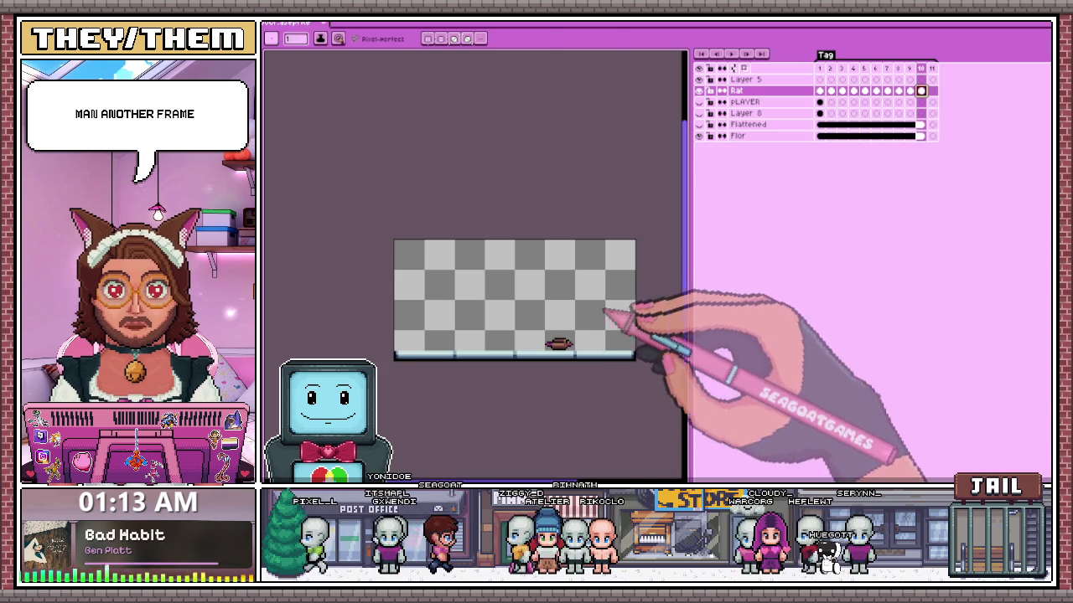
# - Marquee-select the rat on frame 10 and place a copy beside the original
pyautogui.press('m')
pyautogui.moveTo(592, 366); pyautogui.dragTo(647, 395)
pyautogui.scroll(-2, 665, 390)
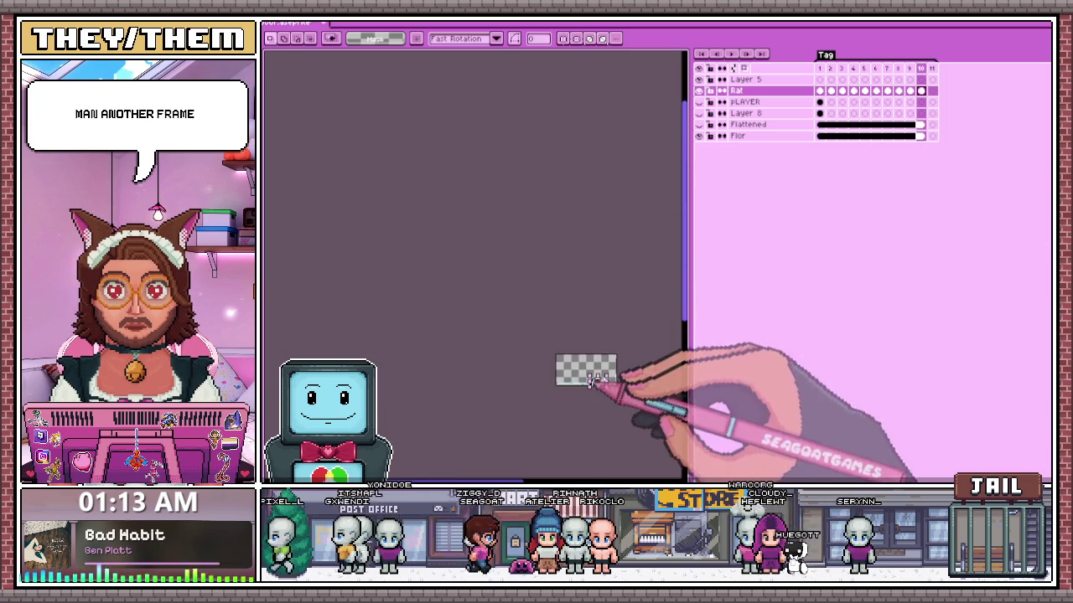
pyautogui.scroll(2, 587, 398)
pyautogui.scroll(1, 520, 409)
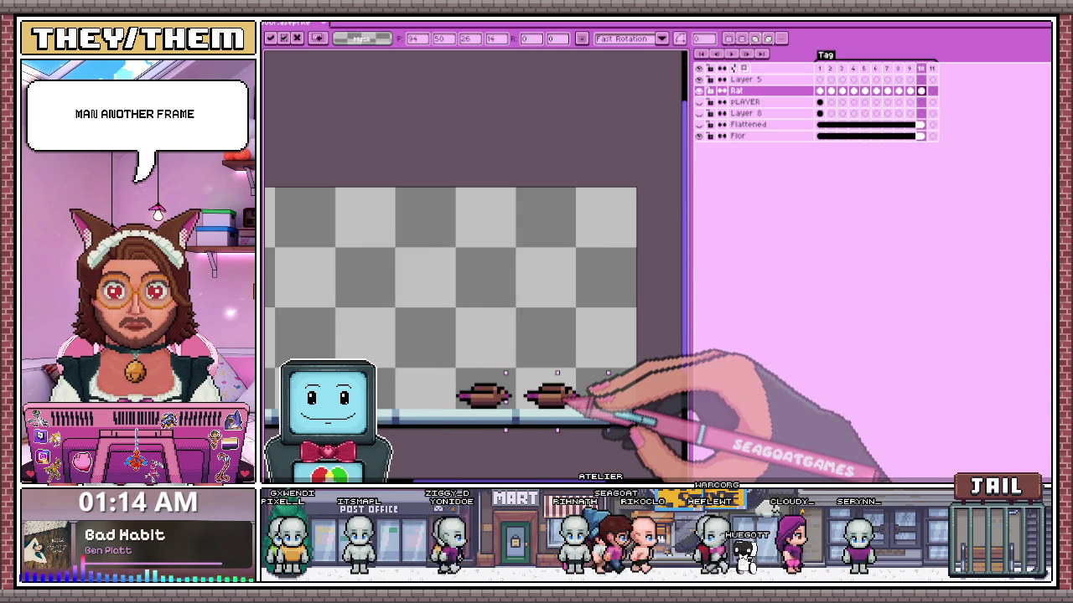
pyautogui.scroll(-1, 579, 402)
pyautogui.scroll(1, 578, 403)
pyautogui.press('Return')
pyautogui.scroll(1, 570, 394)
pyautogui.scroll(1, 560, 382)
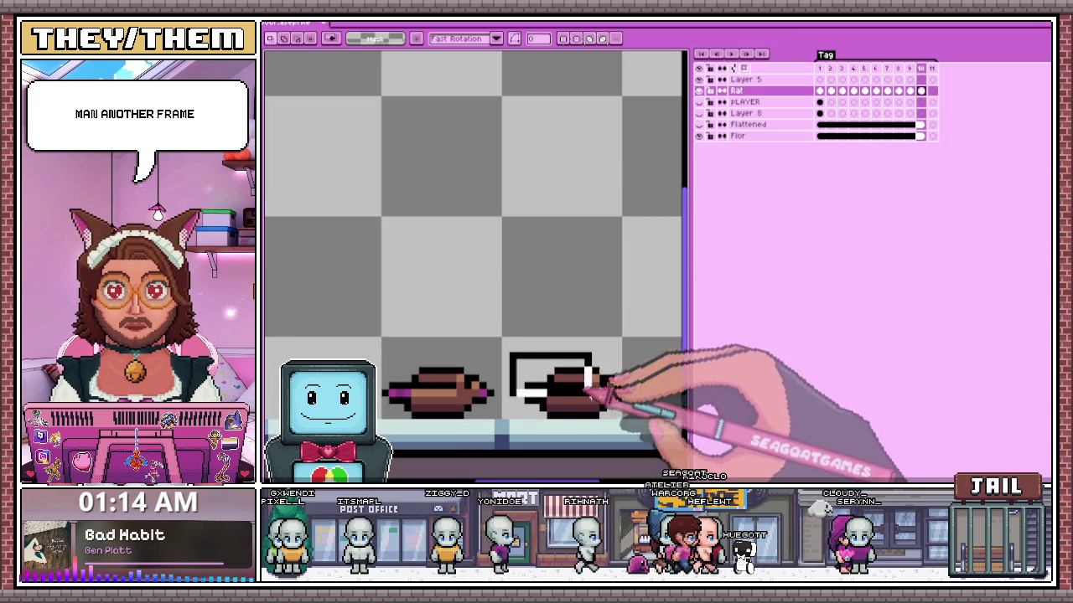
# - Compare frames 10 and 3, then undo the extra rat copy on frame 10
pyautogui.moveTo(560, 375); pyautogui.dragTo(624, 411)
pyautogui.scroll(1, 507, 344)
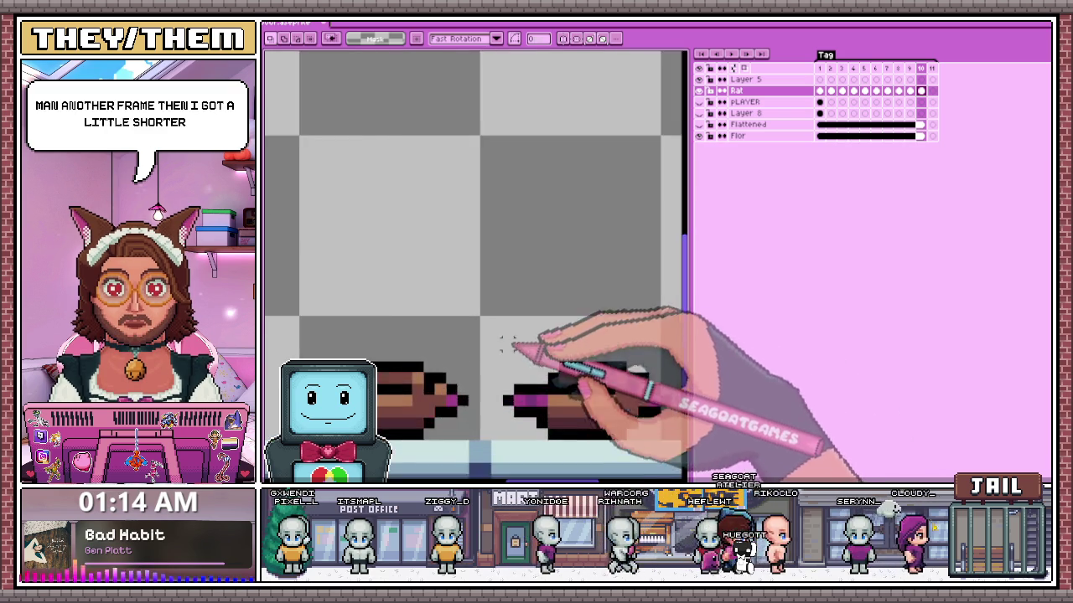
pyautogui.scroll(-1, 507, 344)
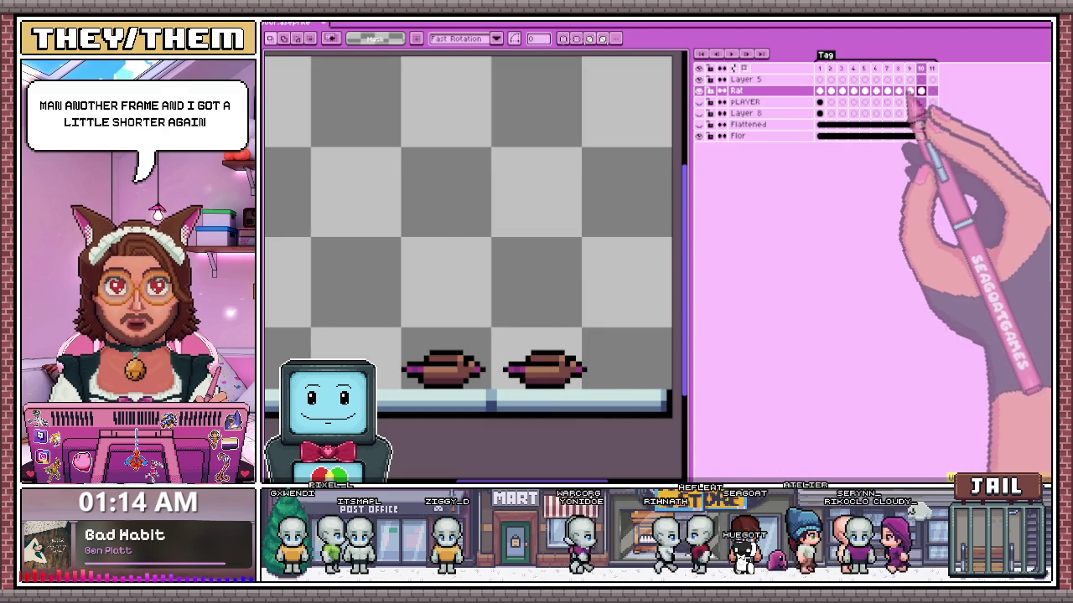
pyautogui.click(921, 69)
pyautogui.scroll(-2, 531, 345)
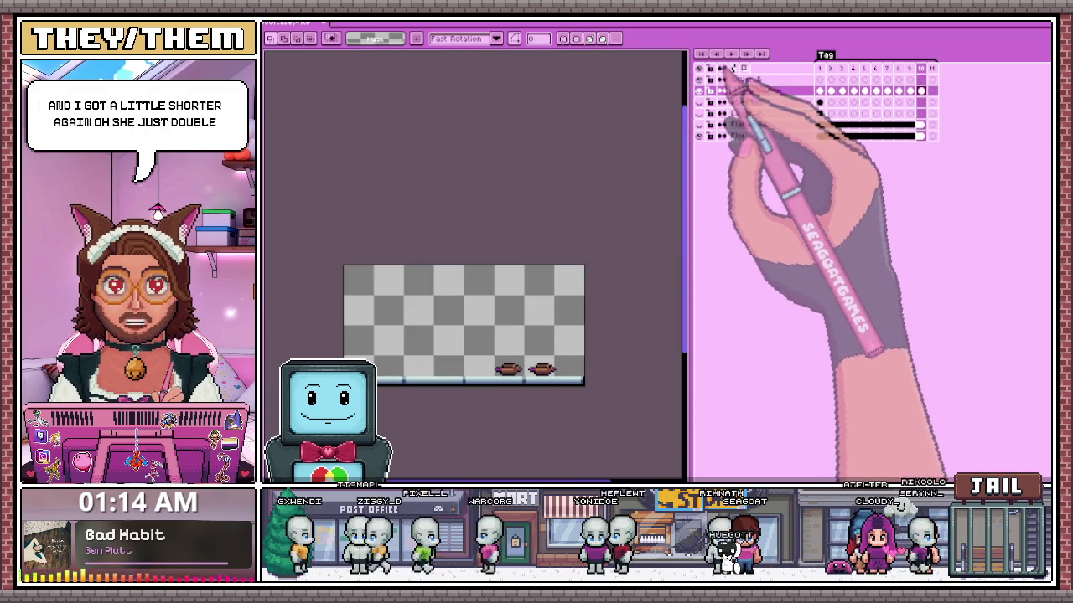
pyautogui.click(842, 68)
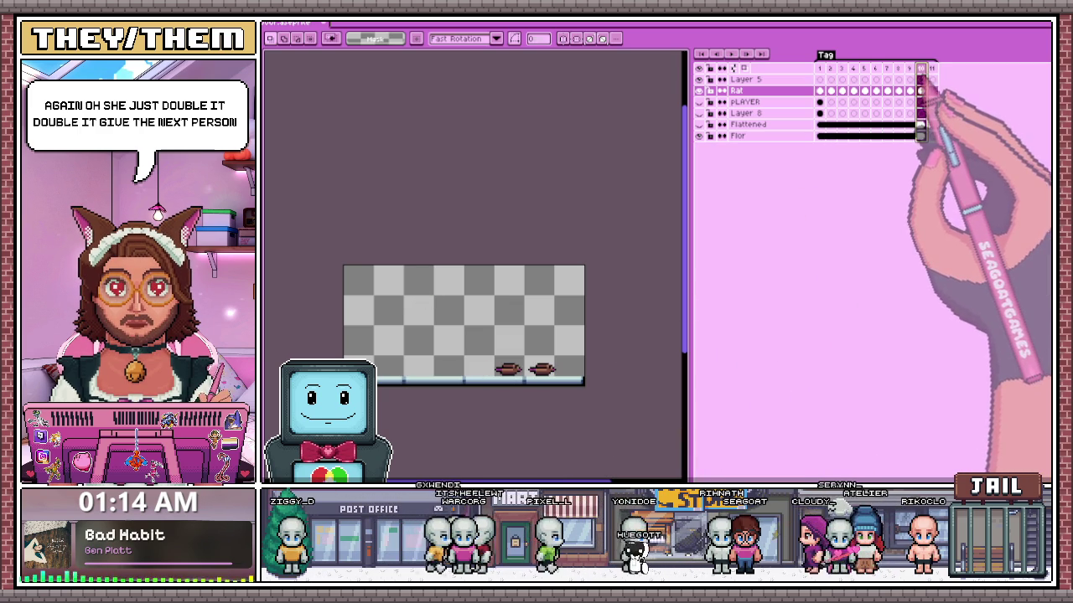
pyautogui.scroll(1, 538, 377)
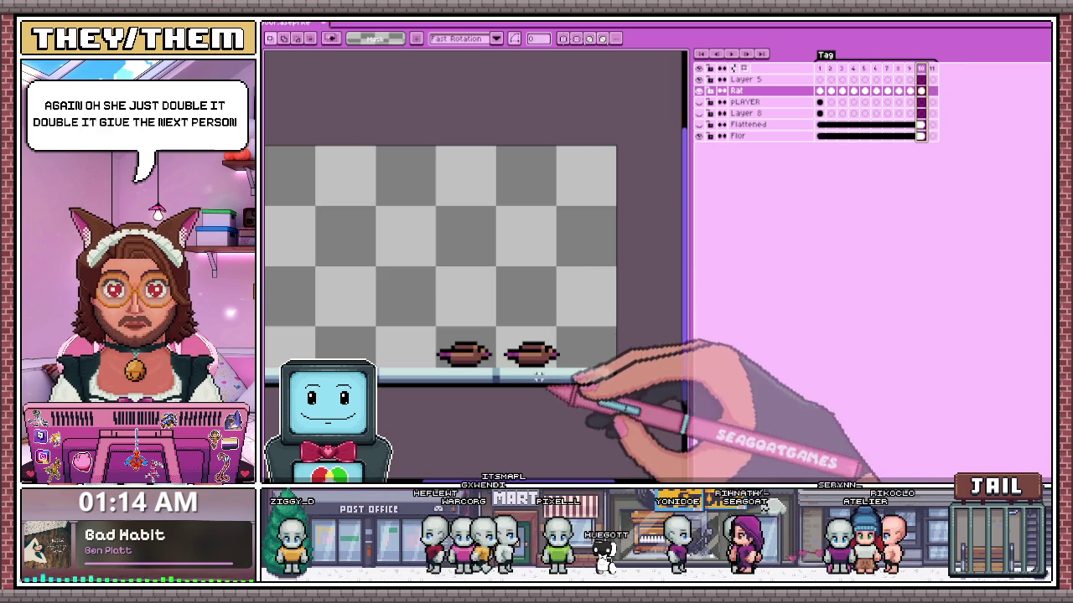
pyautogui.hotkey('ctrl', 'z')
pyautogui.hotkey('ctrl', 'z')
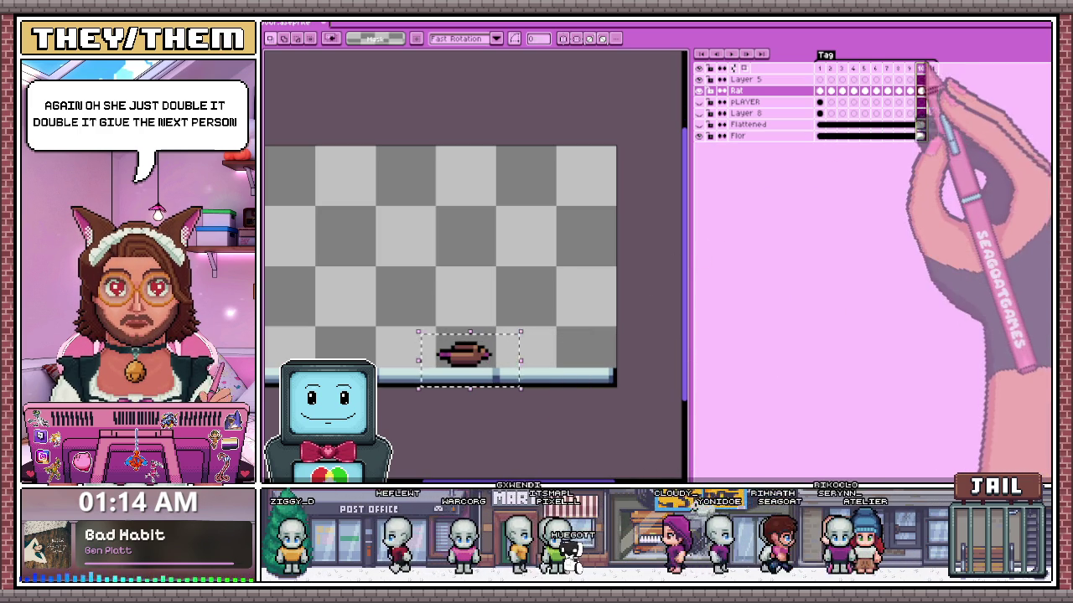
# - Paste the copied rat onto frame 11 and commit it in place
pyautogui.press('Left')
pyautogui.press('Right')
pyautogui.press('Right')
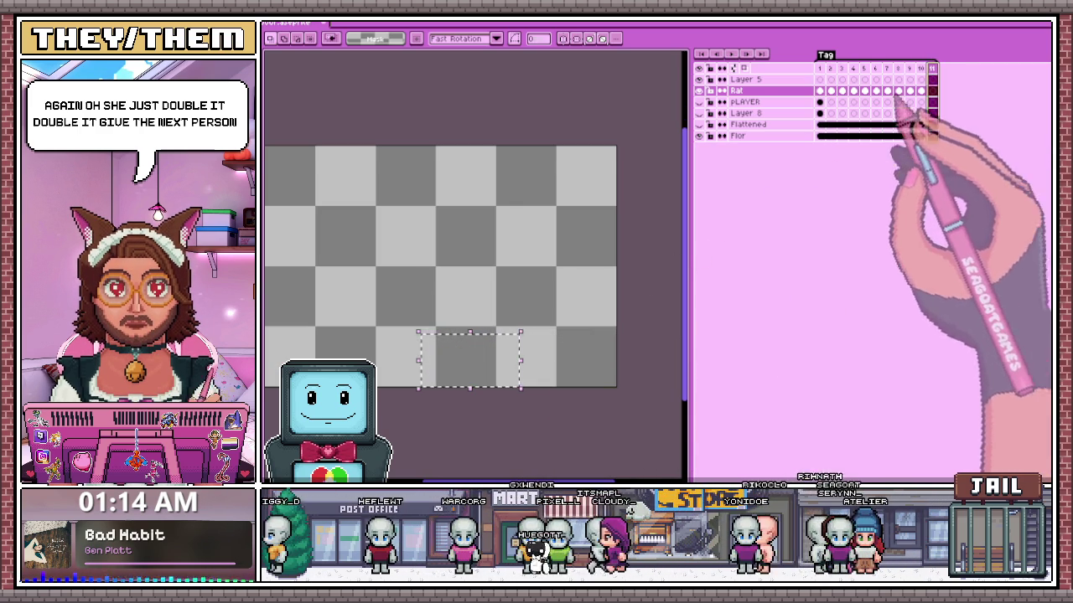
pyautogui.click(618, 405)
pyautogui.hotkey('ctrl', 'v')
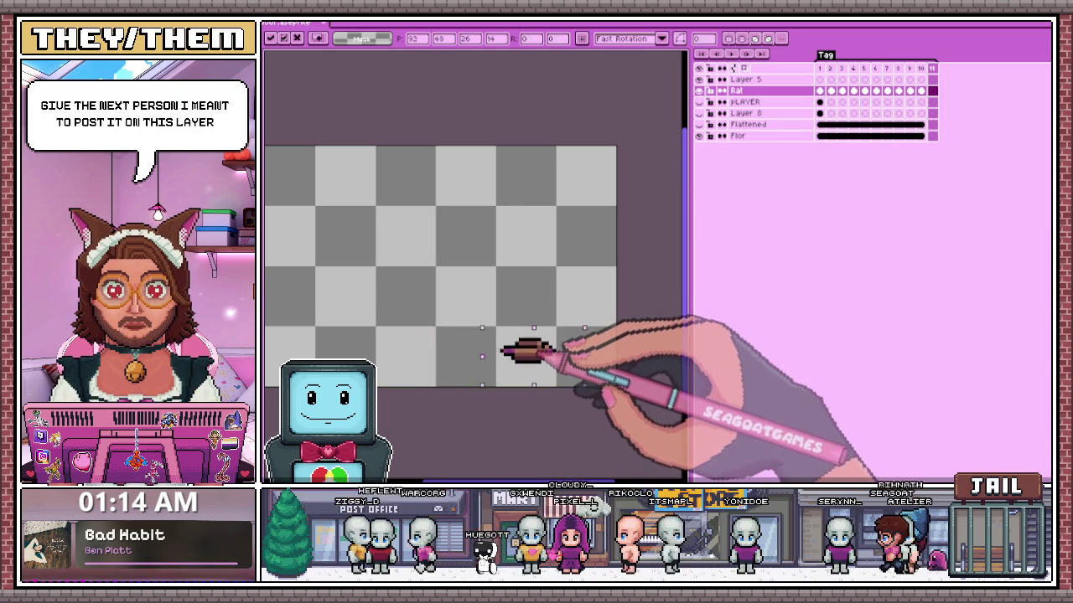
pyautogui.scroll(2, 598, 396)
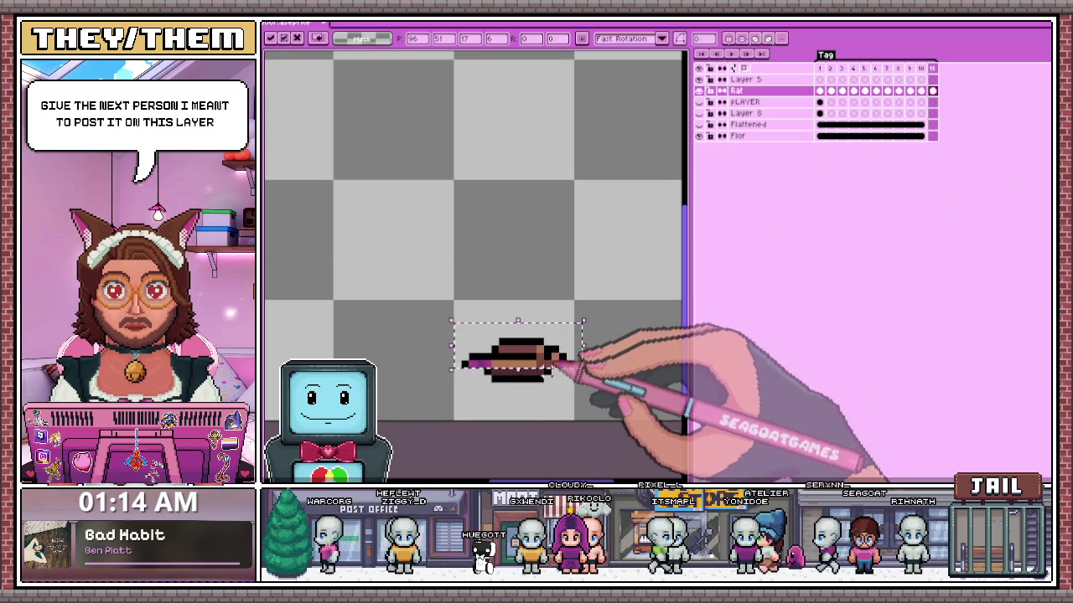
pyautogui.scroll(-1, 570, 402)
pyautogui.scroll(1, 553, 373)
pyautogui.scroll(1, 511, 360)
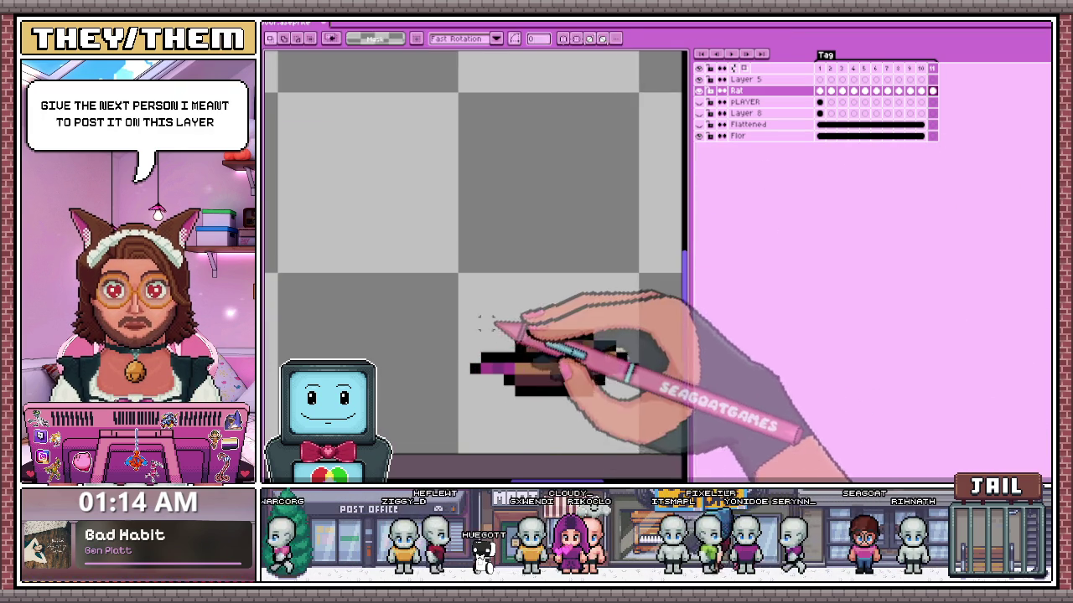
pyautogui.click(465, 367)
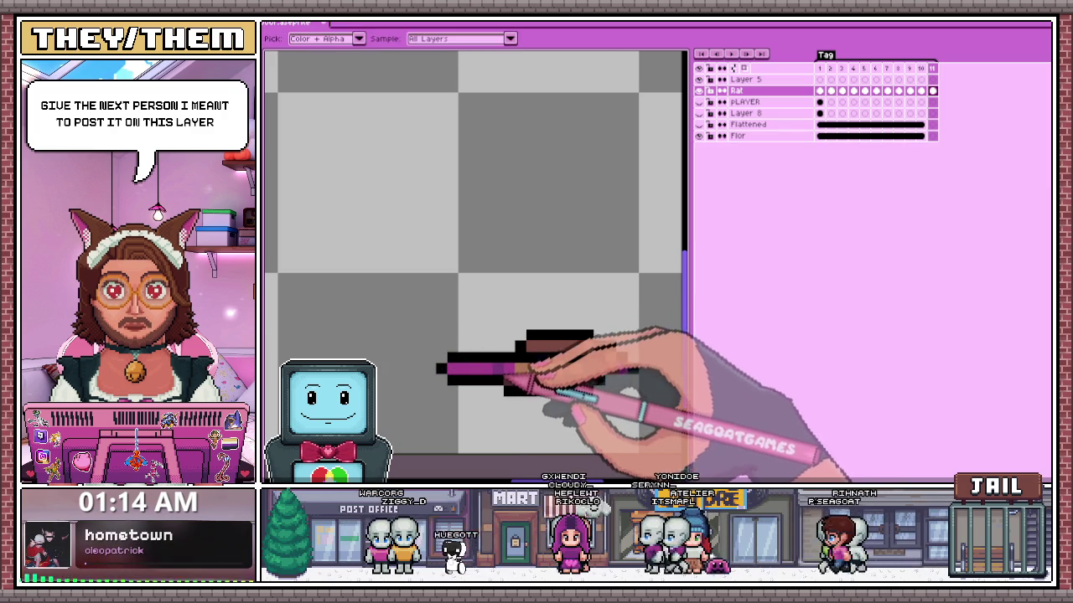
# - Review the rat frames at different zoom levels and return to the Rectangular Marquee tool
pyautogui.scroll(-3, 460, 370)
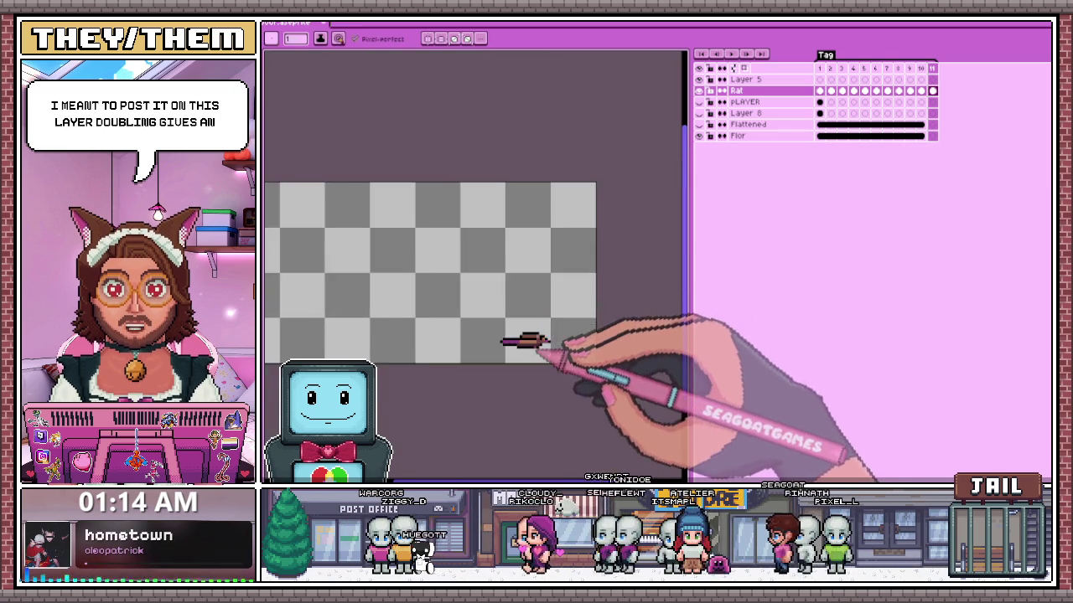
pyautogui.scroll(1, 495, 342)
pyautogui.scroll(1, 503, 342)
pyautogui.scroll(3, 514, 332)
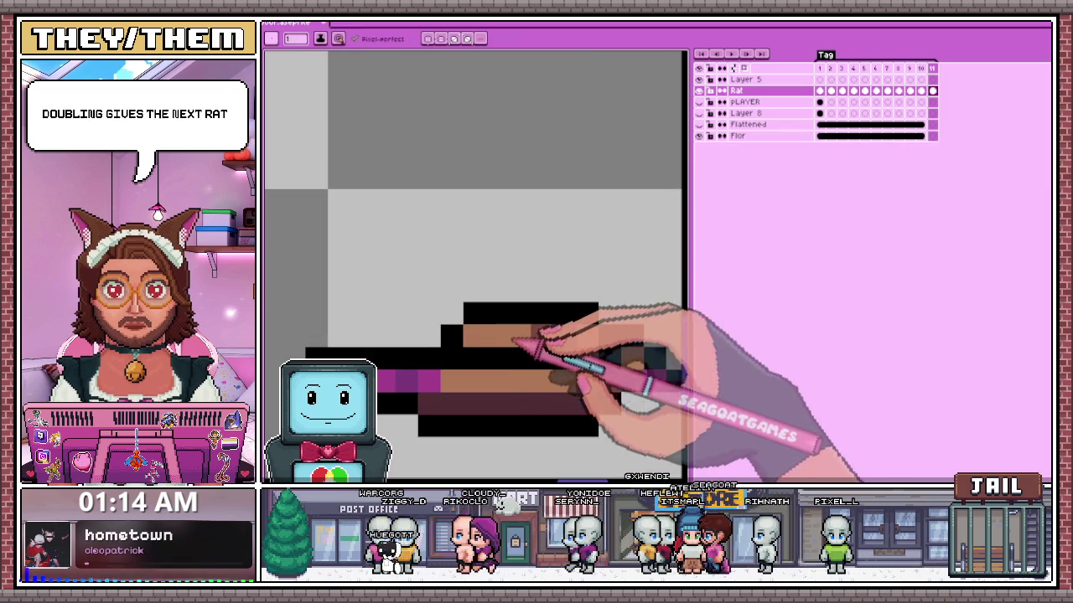
pyautogui.scroll(-2, 528, 345)
pyautogui.scroll(-3, 545, 351)
pyautogui.scroll(3, 536, 359)
pyautogui.scroll(2, 549, 357)
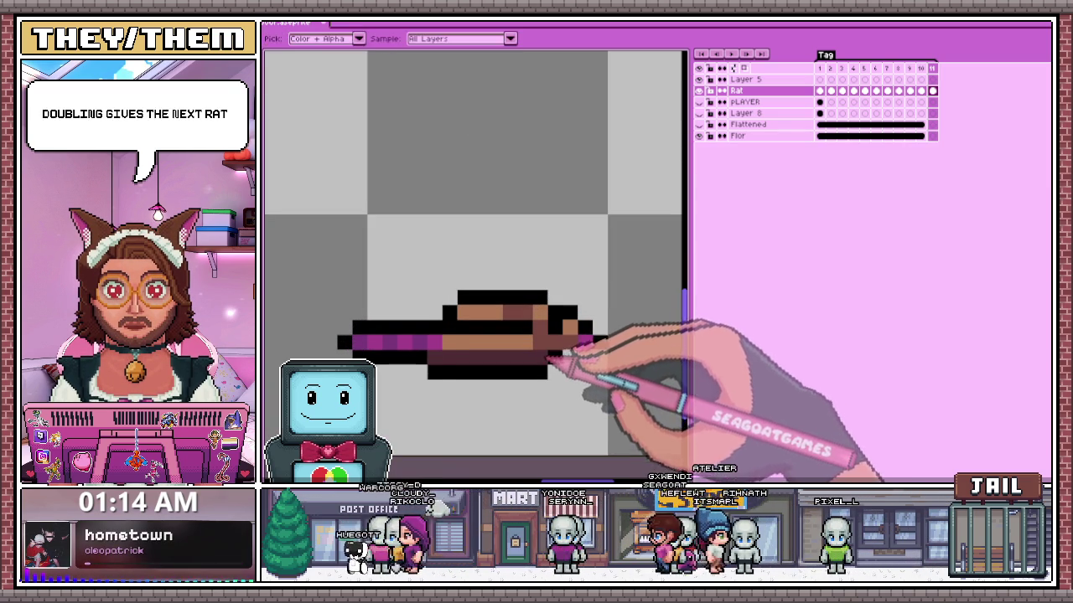
pyautogui.scroll(-2, 579, 348)
pyautogui.scroll(-1, 591, 344)
pyautogui.scroll(1, 592, 352)
pyautogui.scroll(-2, 579, 352)
pyautogui.scroll(-2, 578, 352)
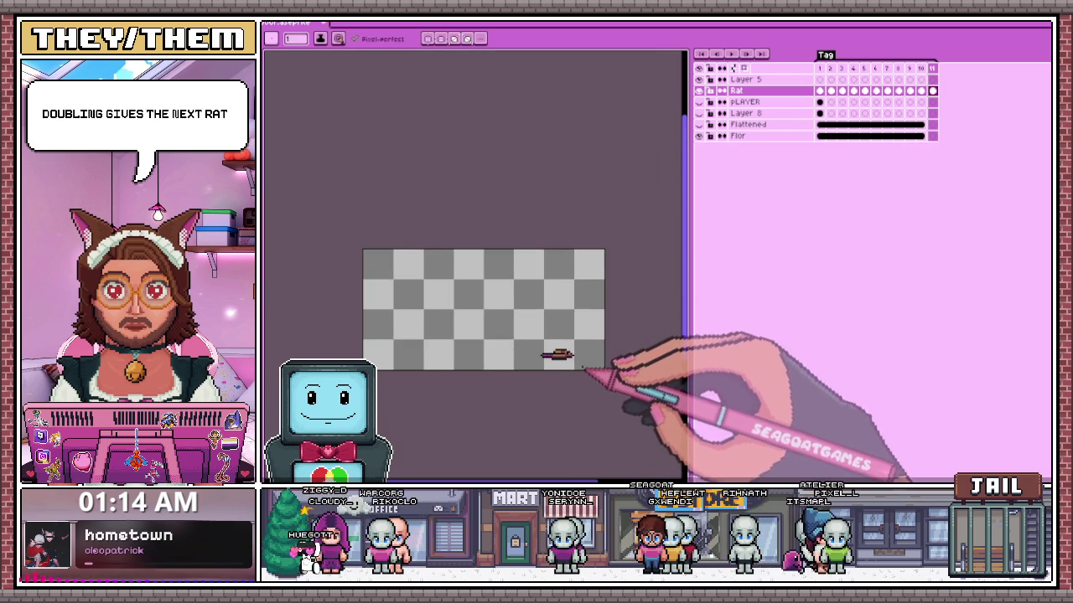
pyautogui.scroll(1, 587, 373)
pyautogui.scroll(-2, 586, 371)
pyautogui.scroll(2, 587, 385)
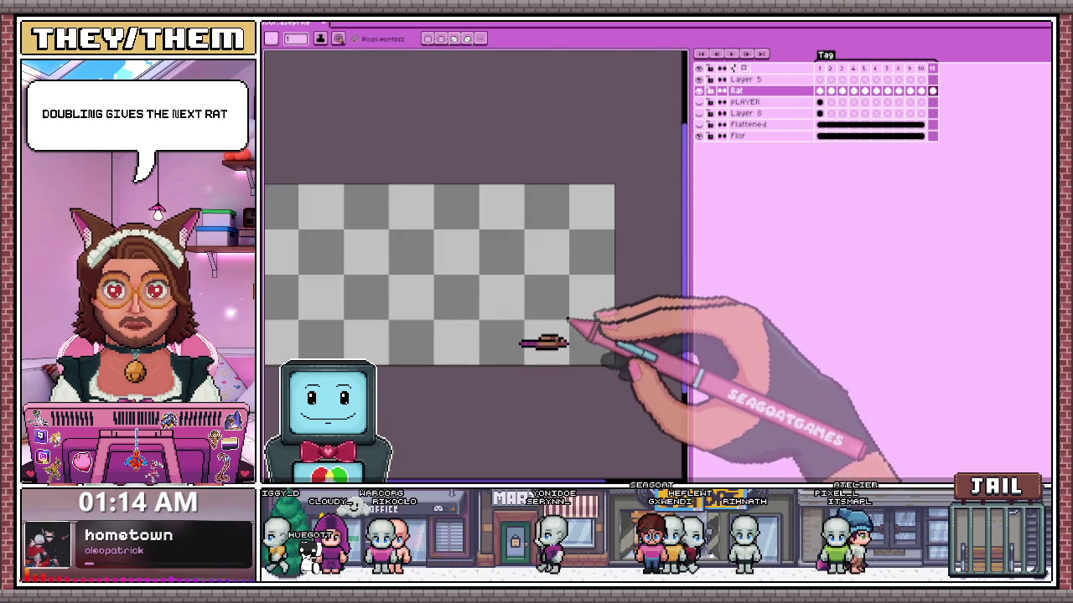
pyautogui.press('m')
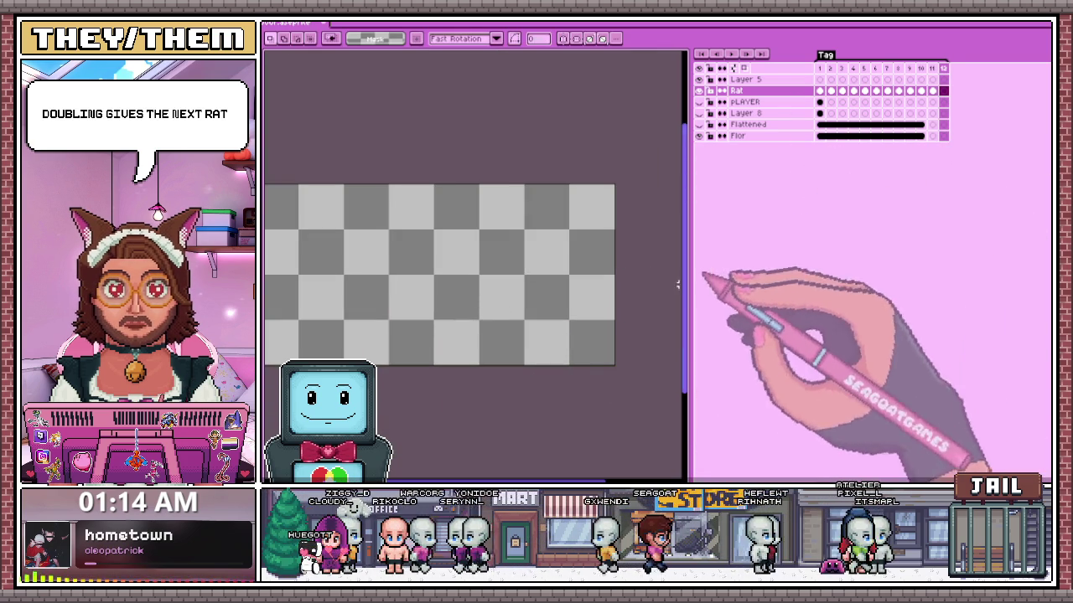
# - Copy frame 11's rat into frame 12 and drag it right to the canvas edge
pyautogui.click(932, 91)
pyautogui.moveTo(513, 324); pyautogui.dragTo(613, 366)
pyautogui.click(944, 90)
pyautogui.hotkey('ctrl', 'v')
pyautogui.moveTo(555, 349); pyautogui.dragTo(615, 341)
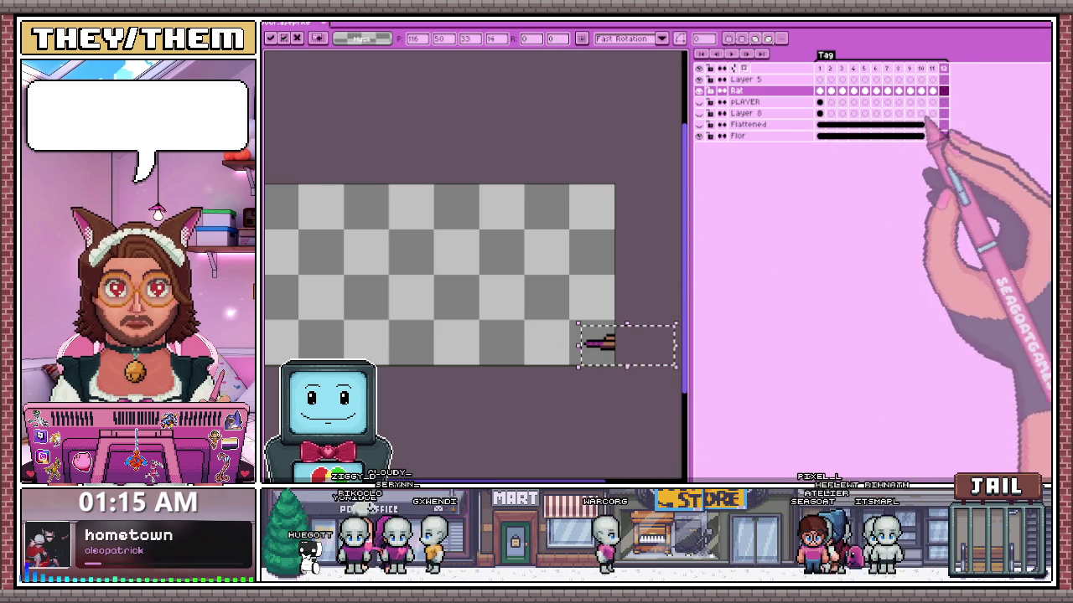
pyautogui.press('Return')
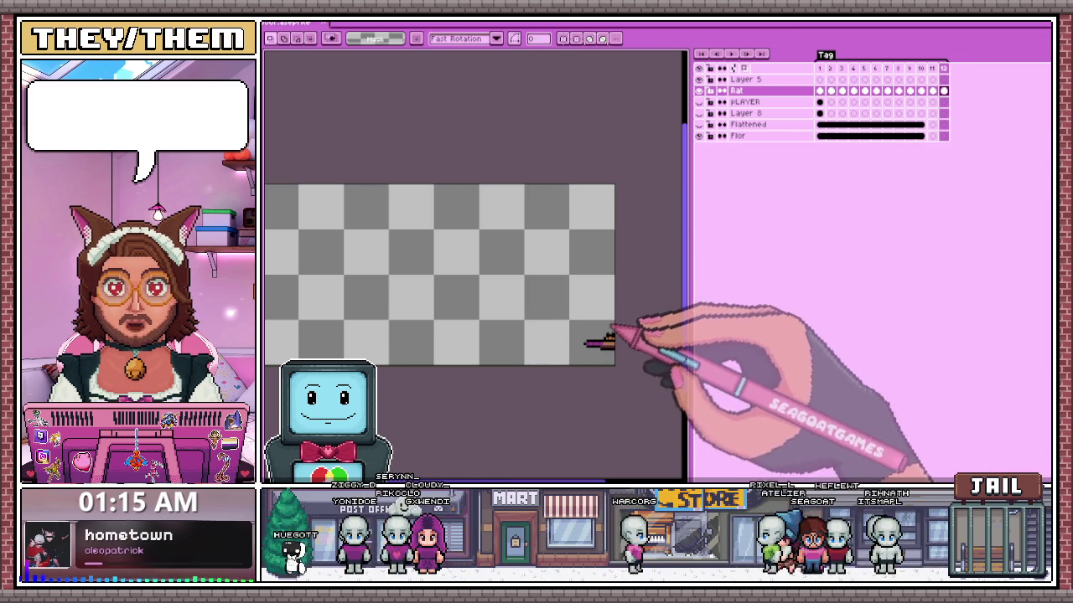
pyautogui.scroll(-1, 607, 289)
pyautogui.hscroll(-2, 503, 284)
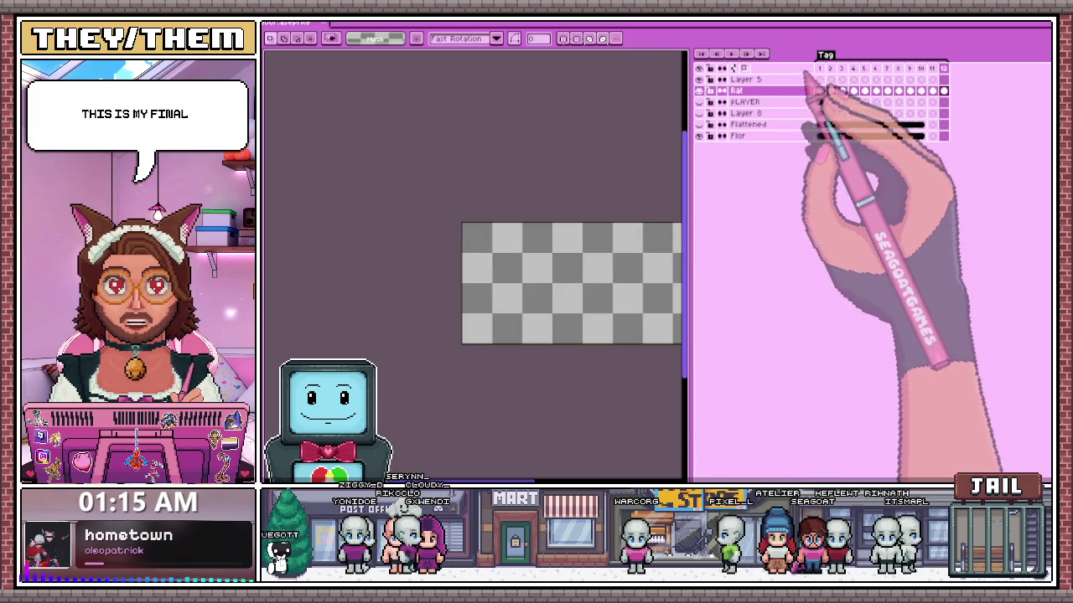
# - Link the floor layer's cels across the final frames through frame 12
pyautogui.moveTo(920, 124); pyautogui.dragTo(944, 124)
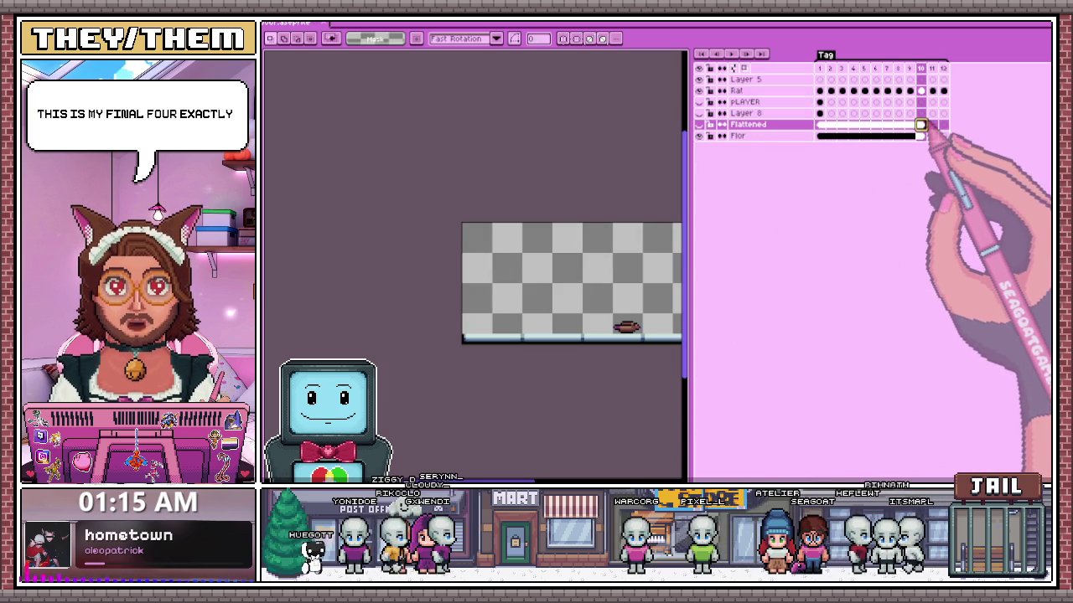
pyautogui.rightClick(943, 126)
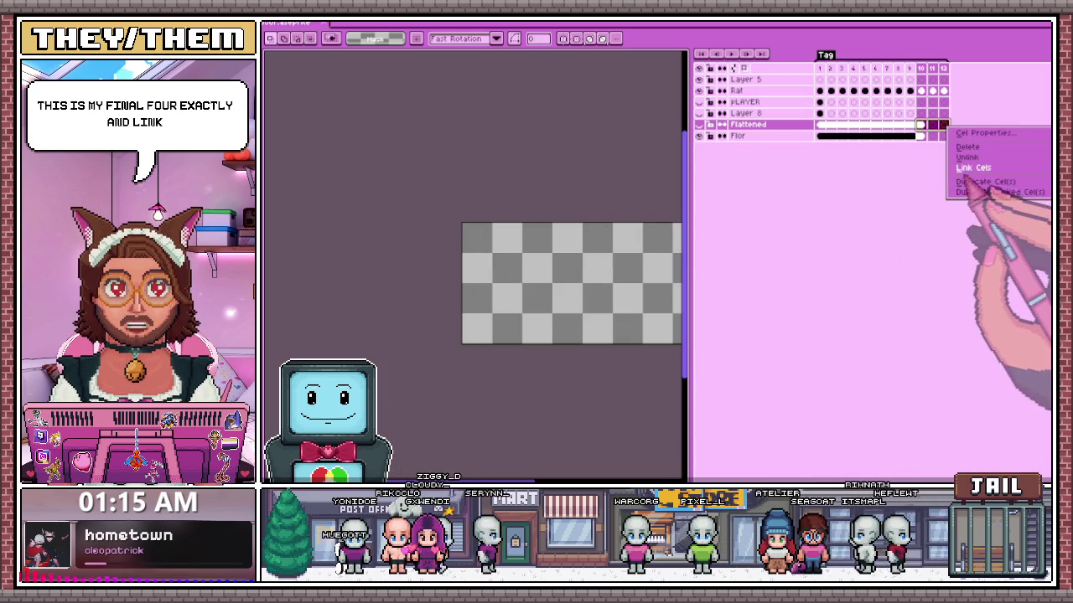
pyautogui.press('Escape')
pyautogui.click(944, 135)
pyautogui.rightClick(953, 144)
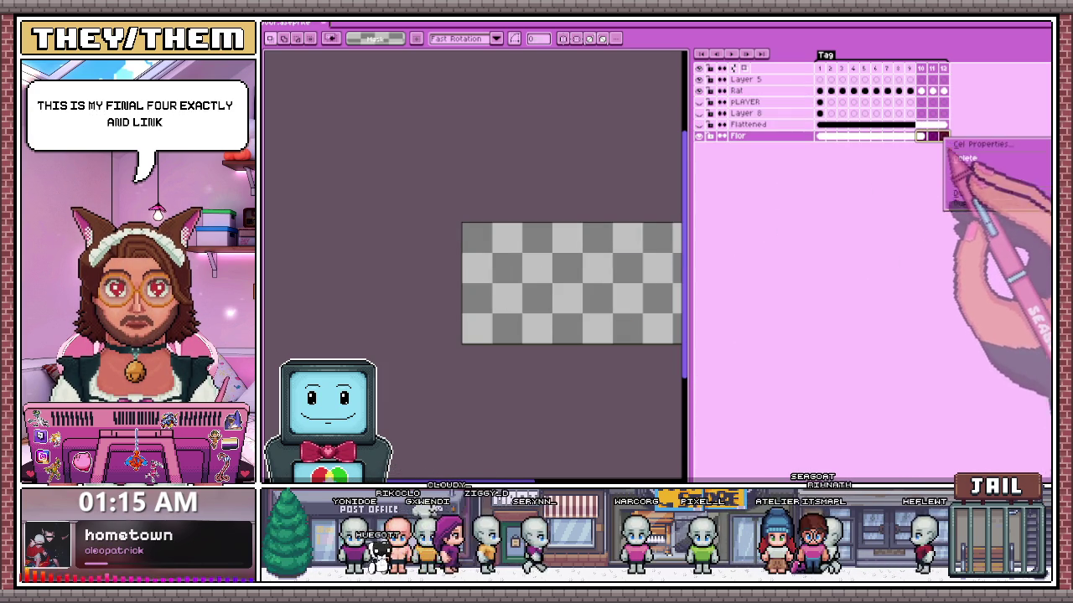
pyautogui.click(964, 202)
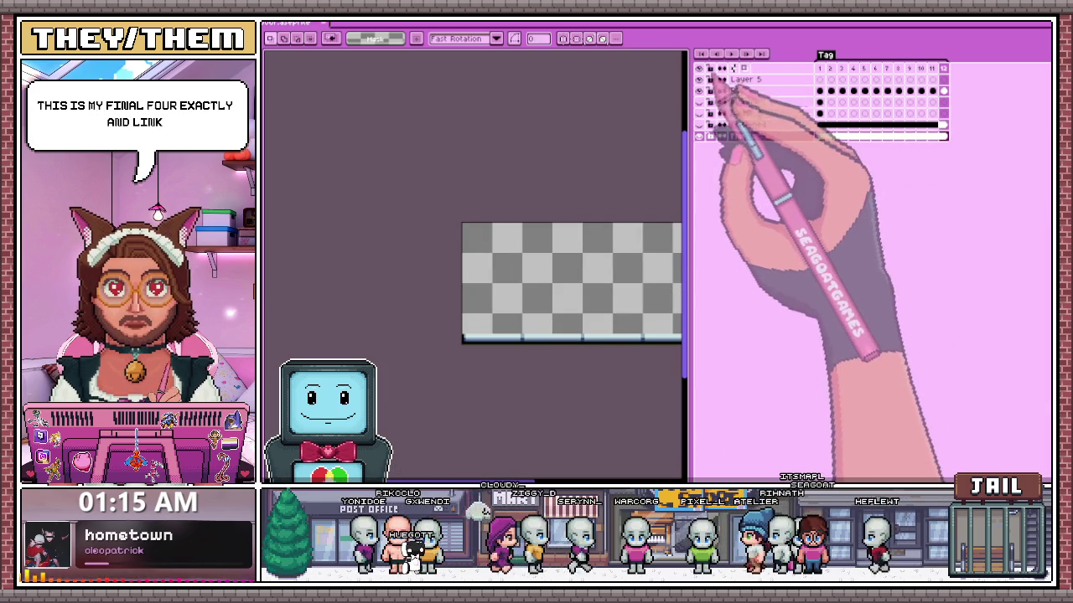
# - Play the animation to preview the rat's hop loop
pyautogui.click(731, 53)
pyautogui.scroll(-3, 472, 354)
pyautogui.scroll(3, 494, 343)
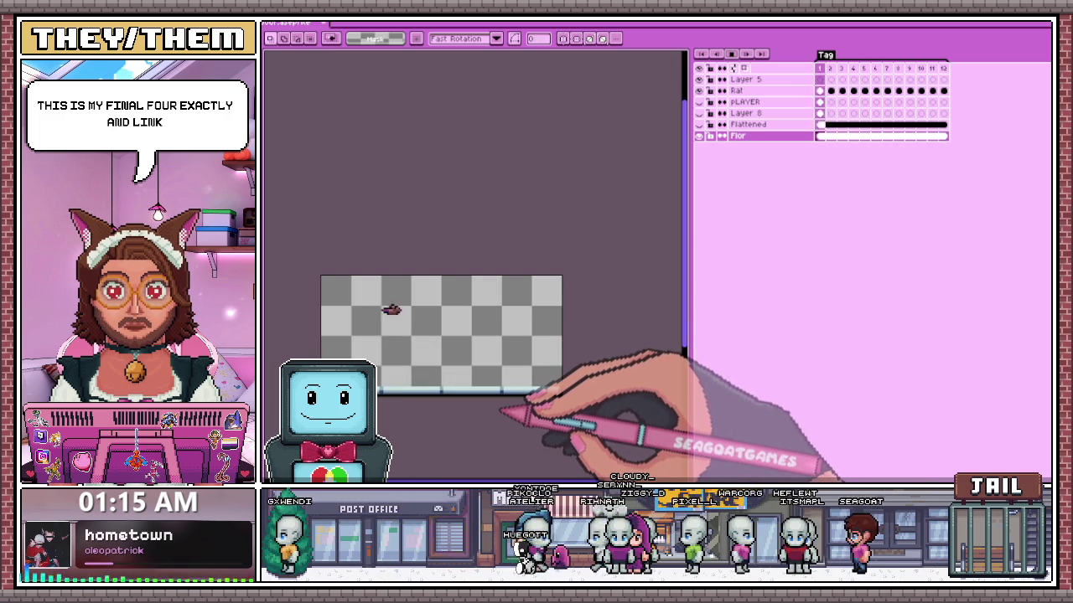
# - Set the timeline Position to bottom and drag the splitter down for a wider canvas
pyautogui.scroll(-2, 501, 409)
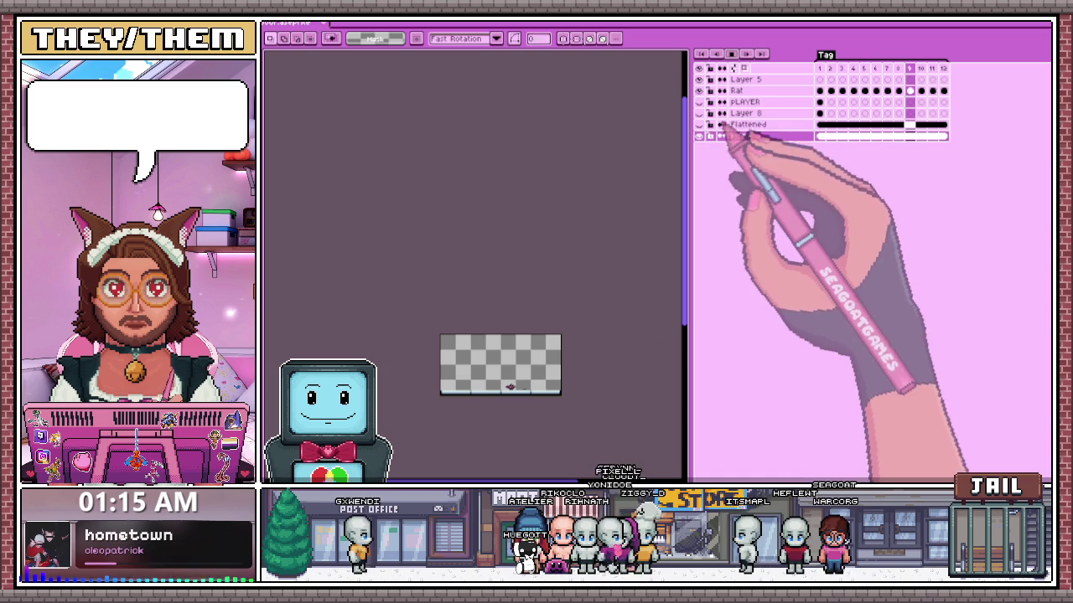
pyautogui.scroll(2, 503, 398)
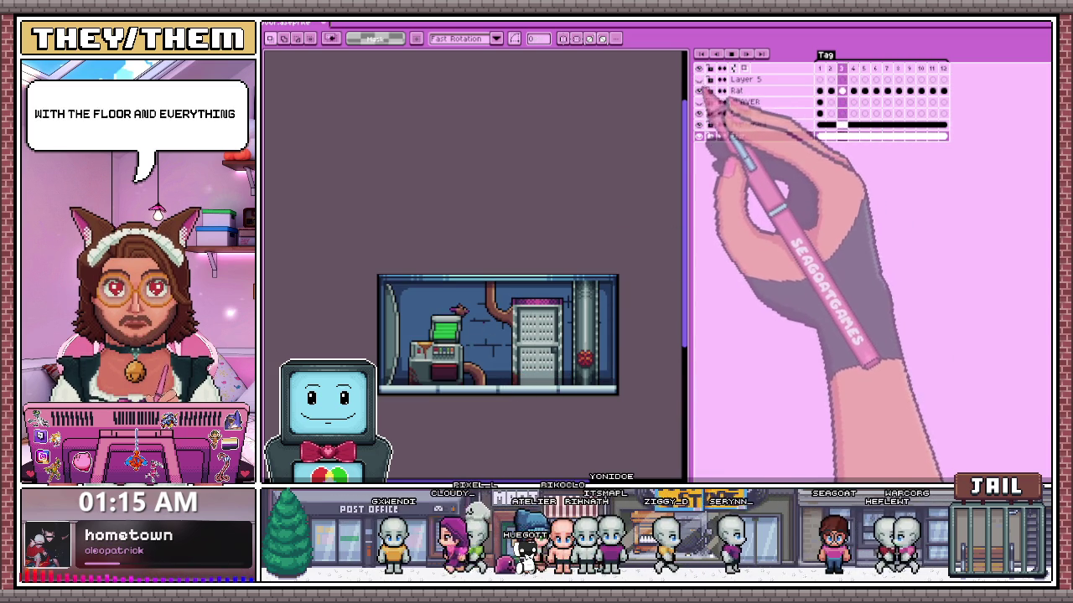
pyautogui.scroll(-3, 539, 442)
pyautogui.scroll(3, 534, 436)
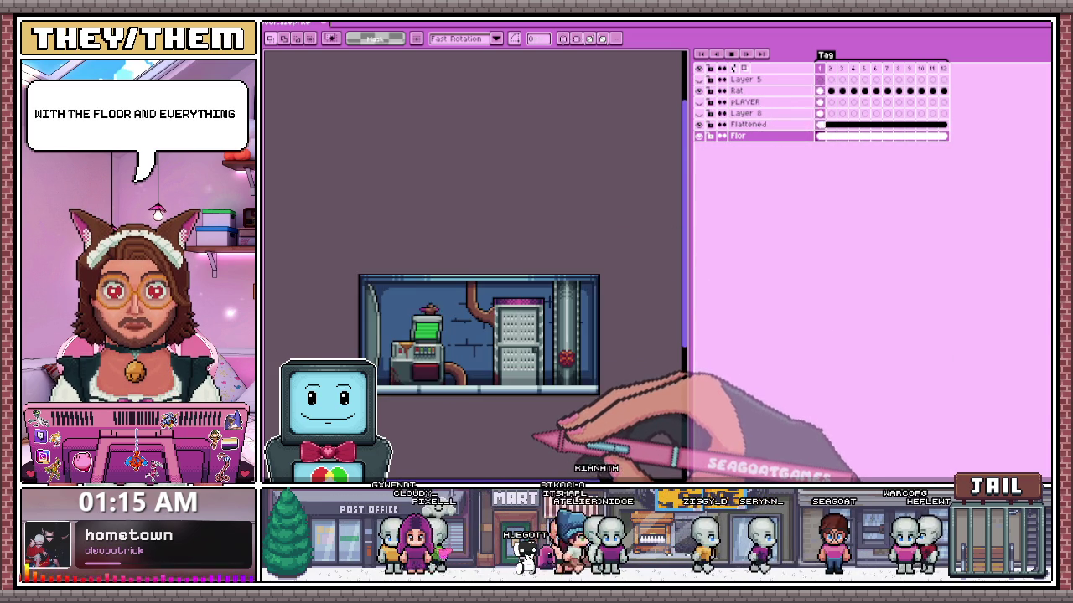
pyautogui.scroll(1, 536, 432)
pyautogui.moveTo(687, 206); pyautogui.dragTo(839, 204)
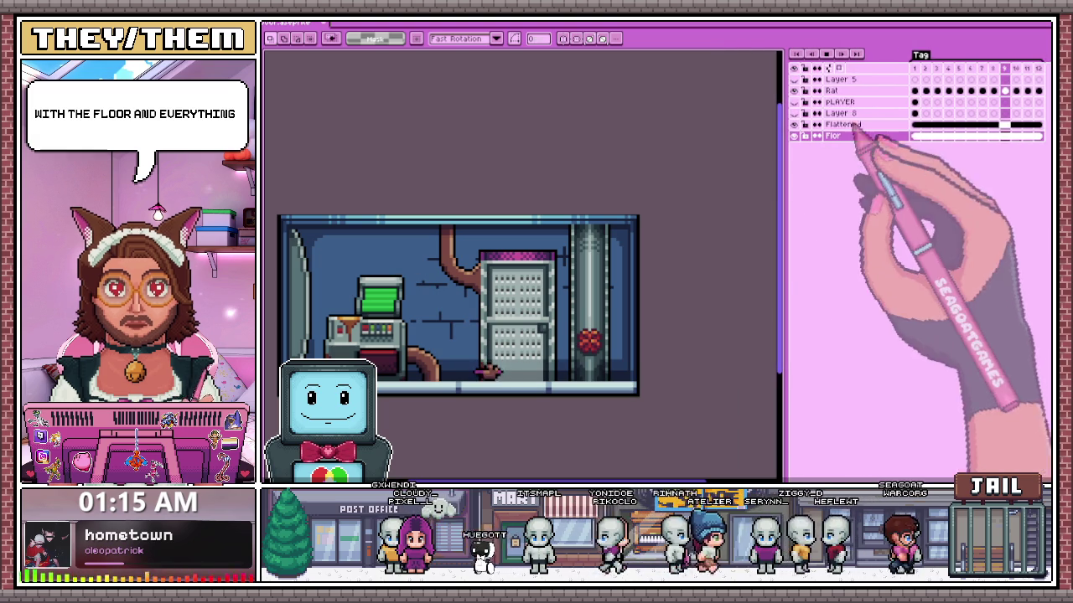
pyautogui.click(845, 53)
pyautogui.click(739, 123)
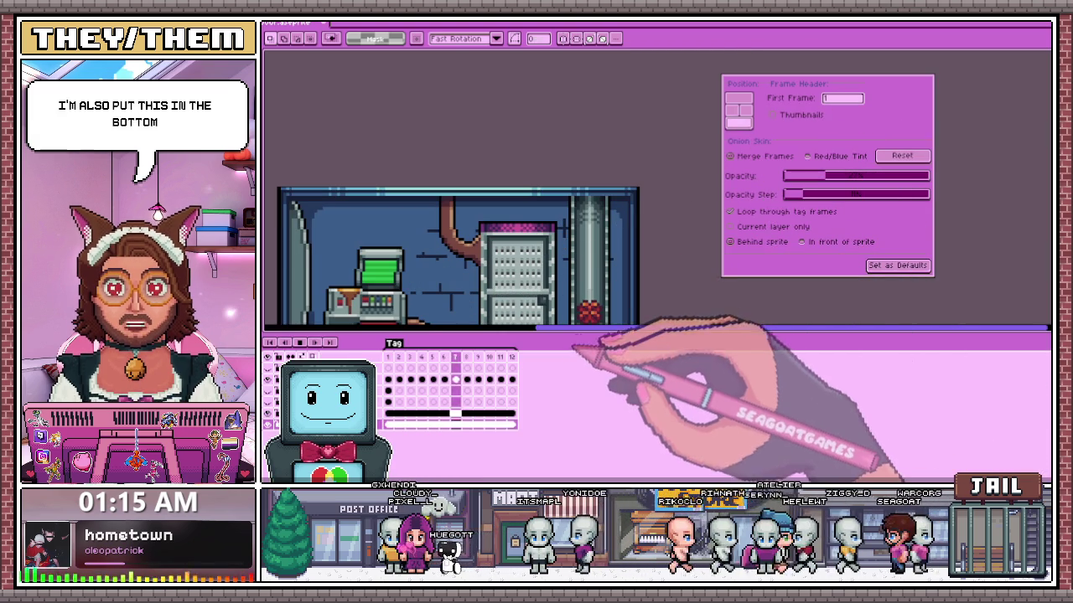
pyautogui.moveTo(608, 330); pyautogui.dragTo(597, 378)
pyautogui.scroll(-3, 573, 386)
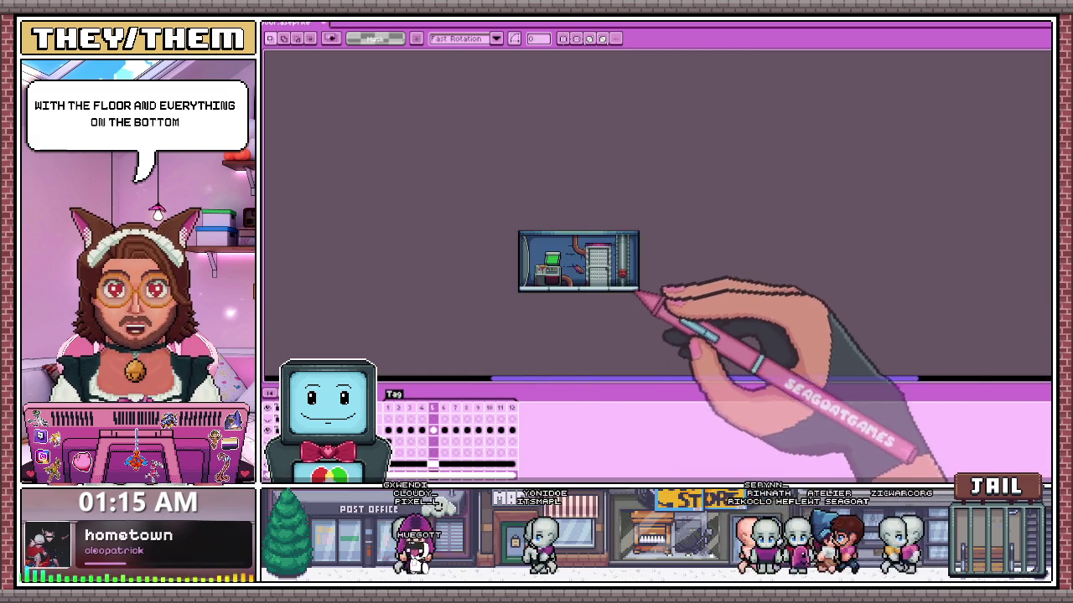
pyautogui.scroll(3, 479, 251)
pyautogui.scroll(-1, 407, 211)
pyautogui.scroll(2, 460, 277)
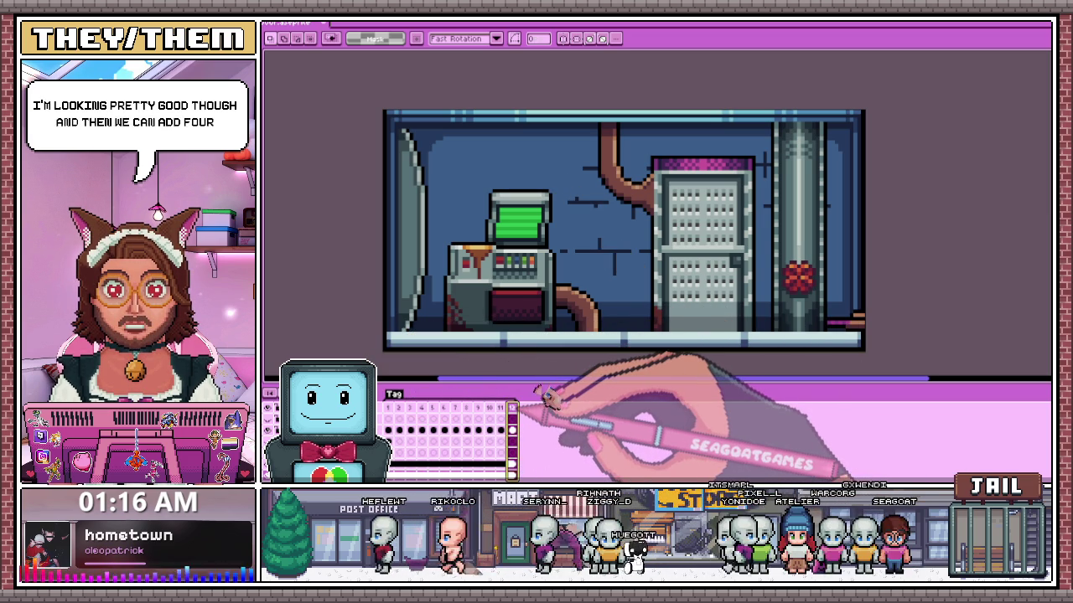
# - Add frames 13–16 and link the background cels across frames 12–16
pyautogui.hotkey('alt', 'shift', 'n')
pyautogui.press('-')
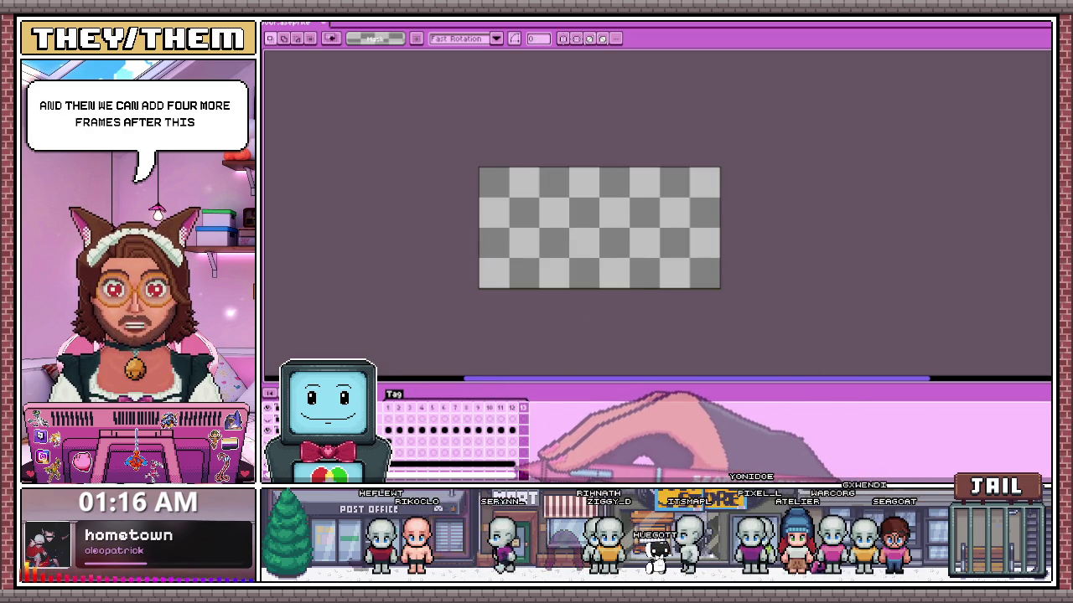
pyautogui.press(',')
pyautogui.press('.')
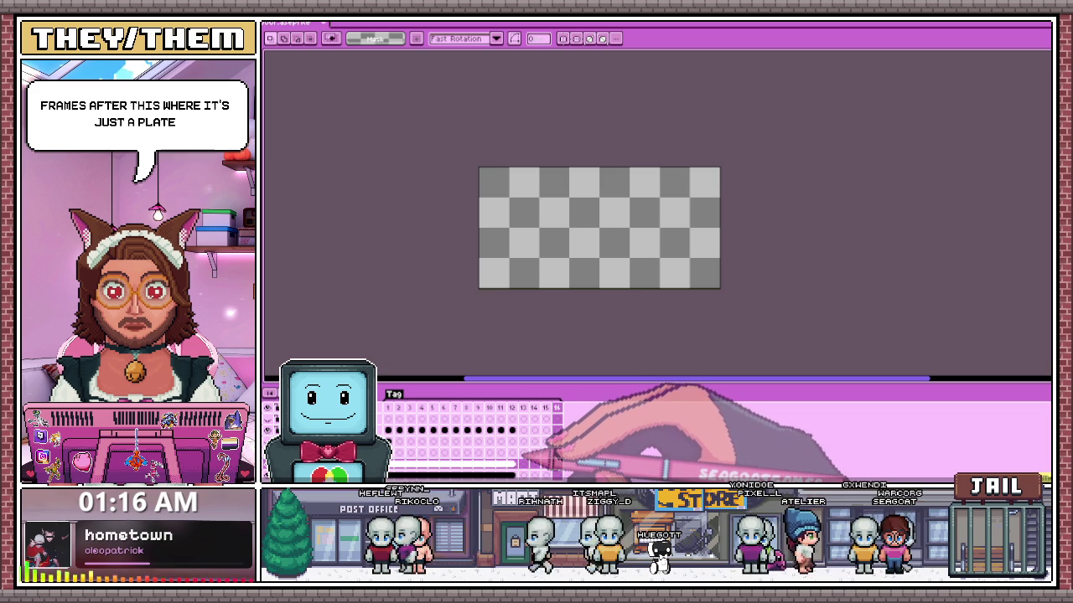
pyautogui.click(511, 464)
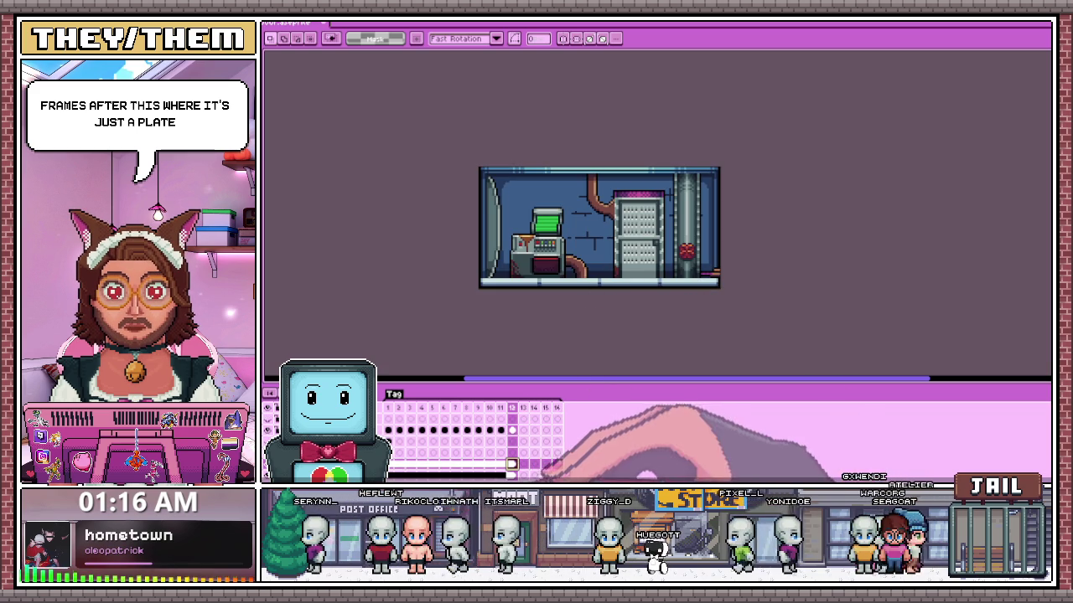
pyautogui.moveTo(511, 463); pyautogui.dragTo(558, 463)
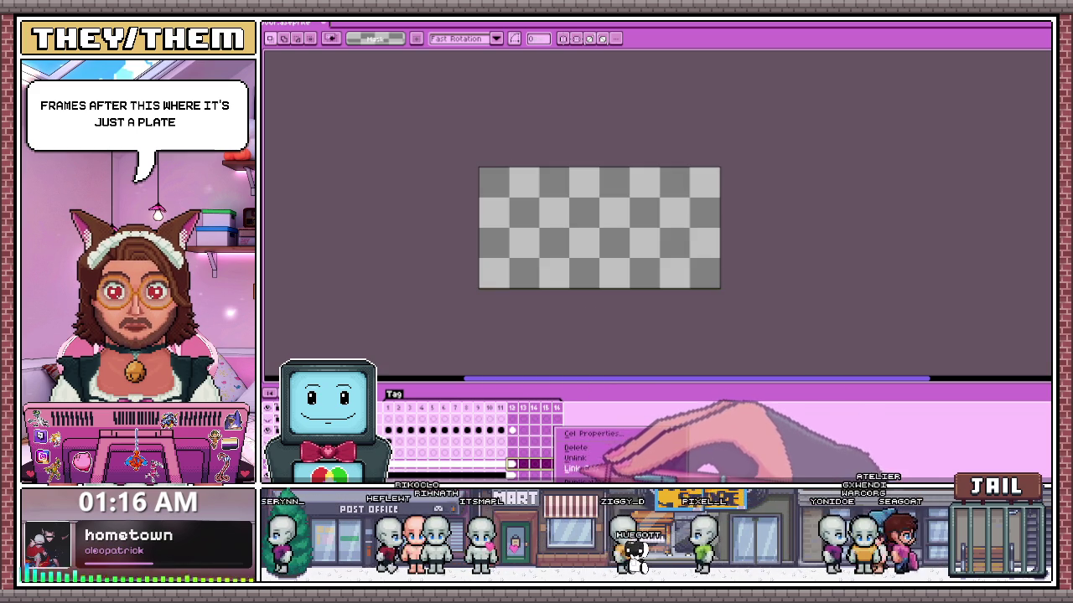
pyautogui.click(577, 469)
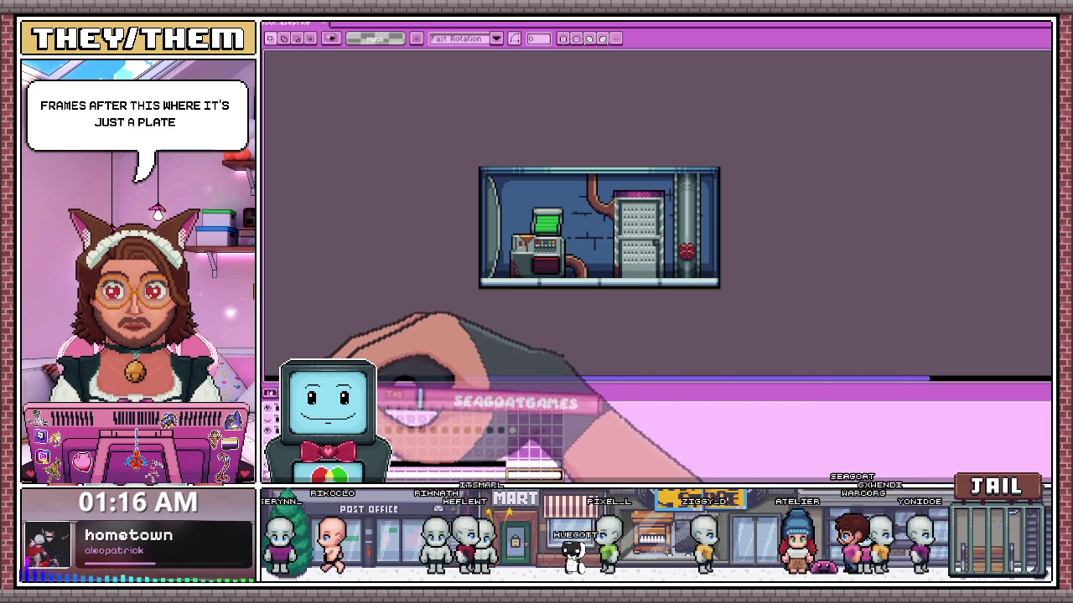
pyautogui.scroll(1, 610, 286)
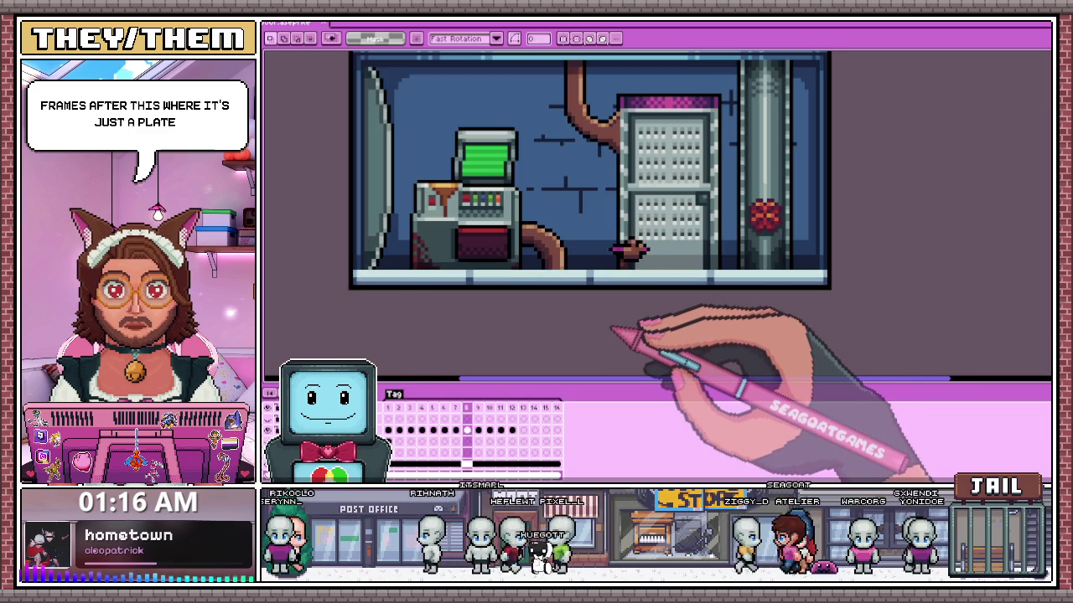
pyautogui.scroll(-1, 607, 289)
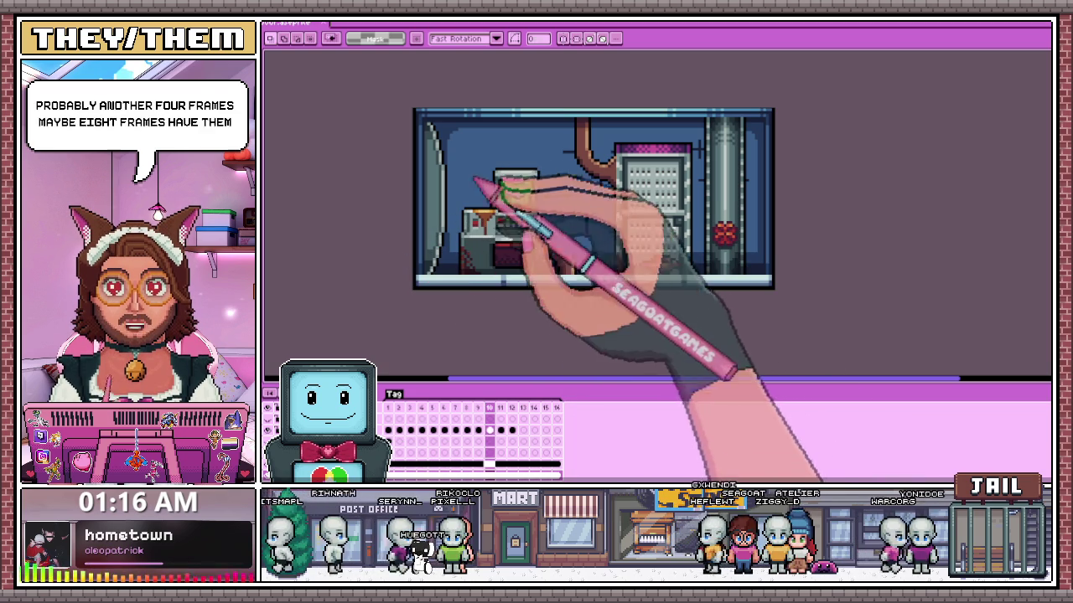
pyautogui.press('Right')
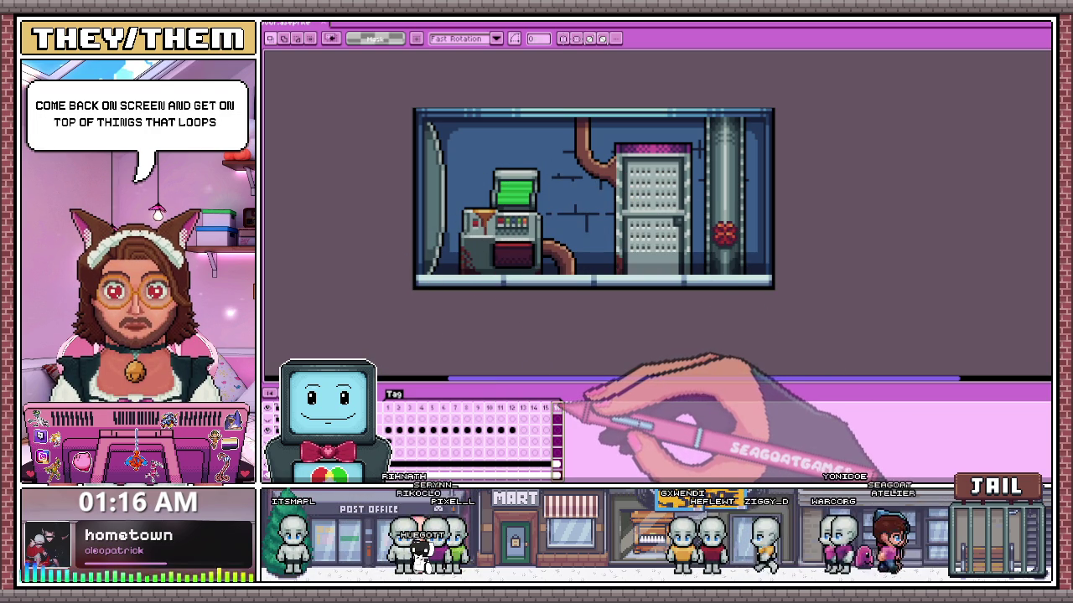
# - Add frames 17–20 and link the background cels across frames 16–20
pyautogui.hotkey('alt', 'n')
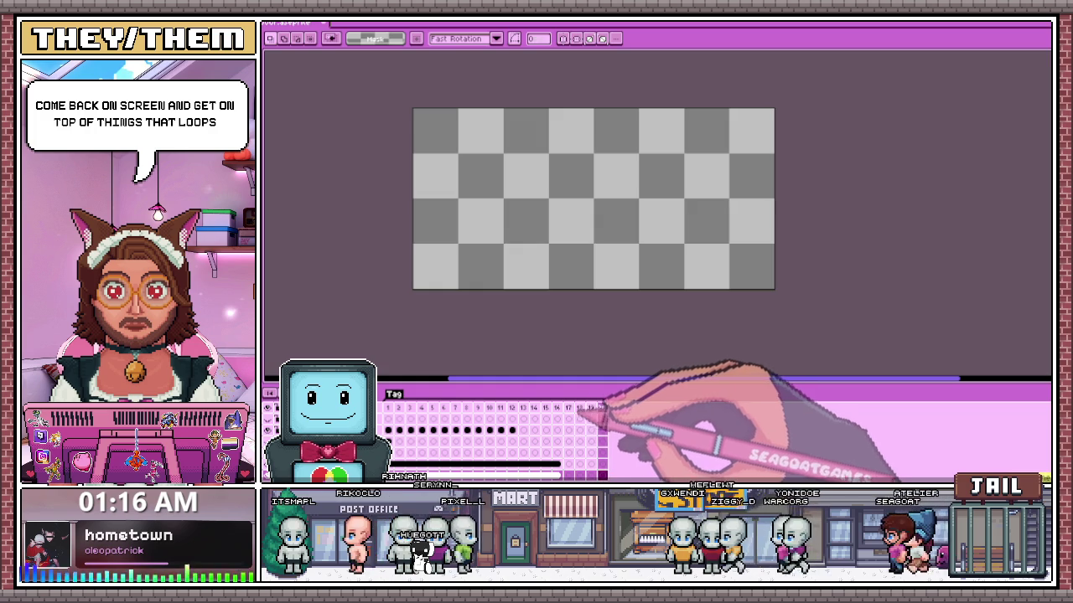
pyautogui.click(558, 409)
pyautogui.moveTo(557, 464); pyautogui.dragTo(601, 463)
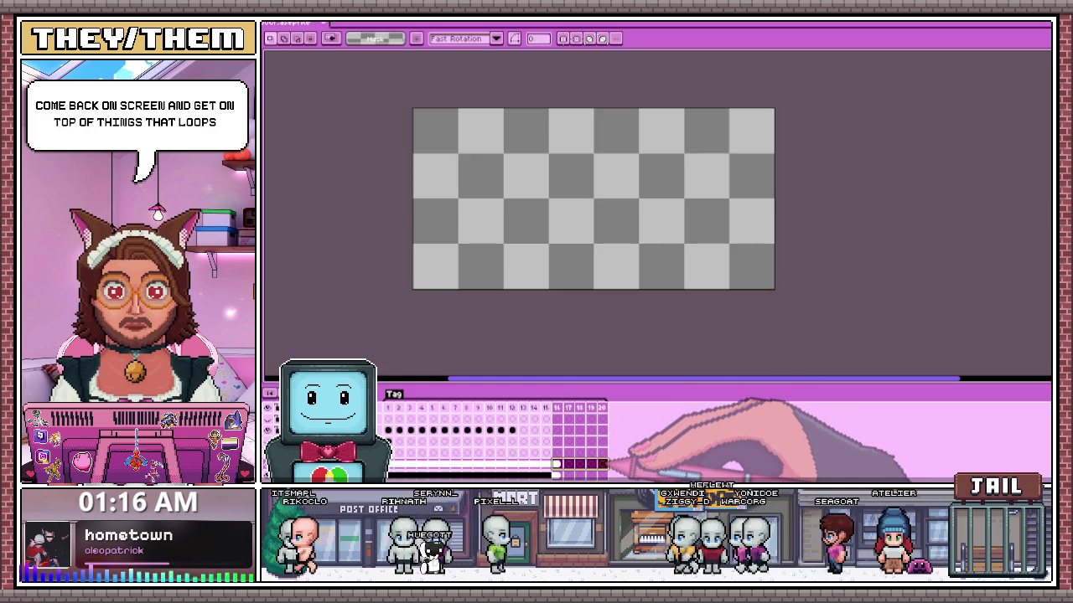
pyautogui.click(624, 468)
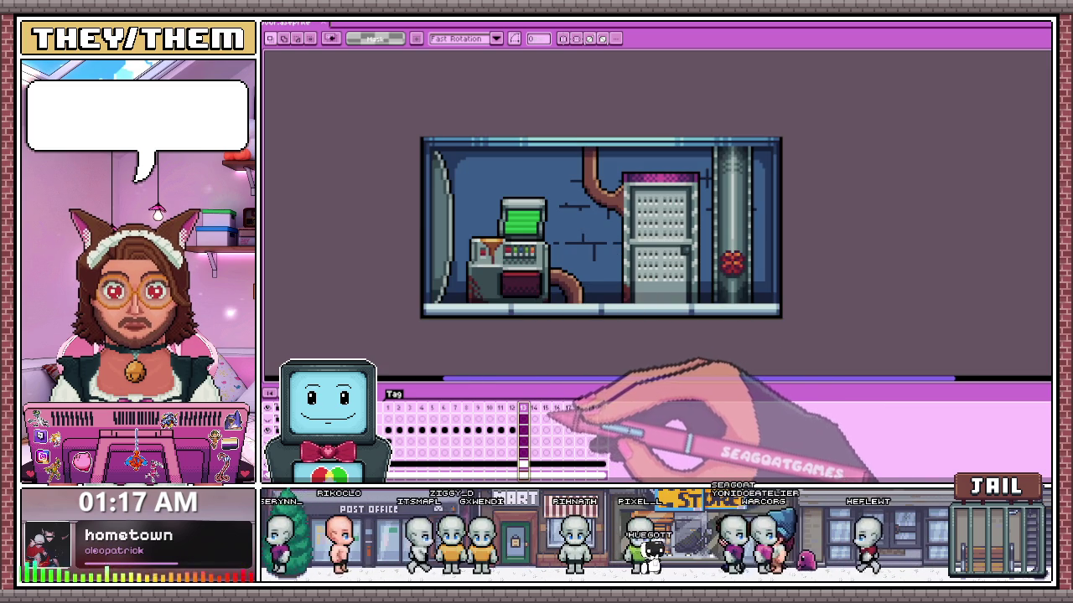
# - Create a tag named 'No Rat' over frames 13–16
pyautogui.press('Right')
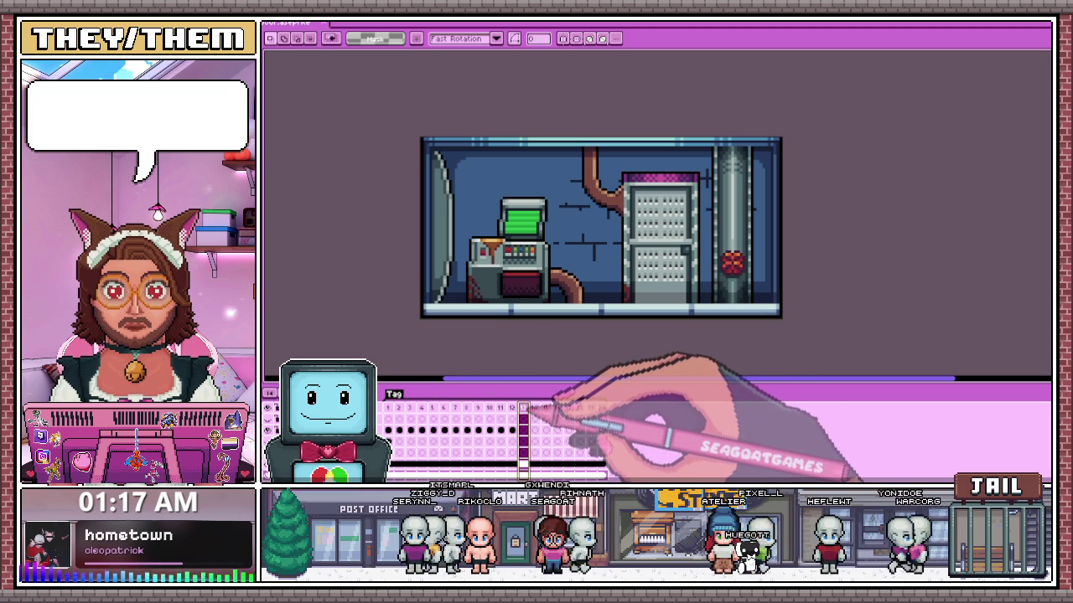
pyautogui.click(587, 450)
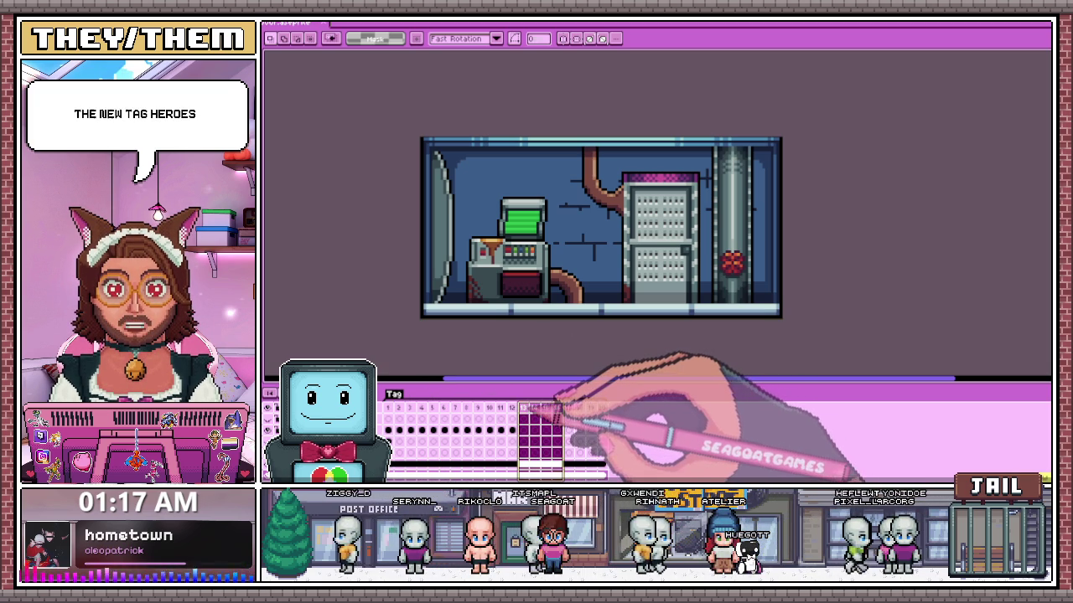
pyautogui.rightClick(527, 408)
pyautogui.click(555, 451)
pyautogui.write('No')
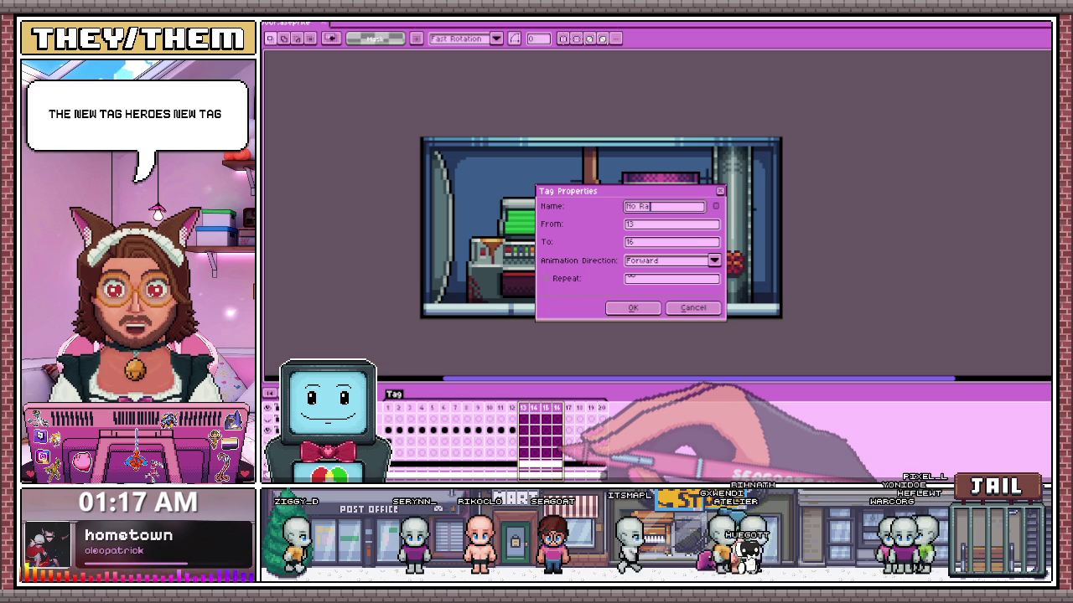
pyautogui.write('Rat')
pyautogui.press('Return')
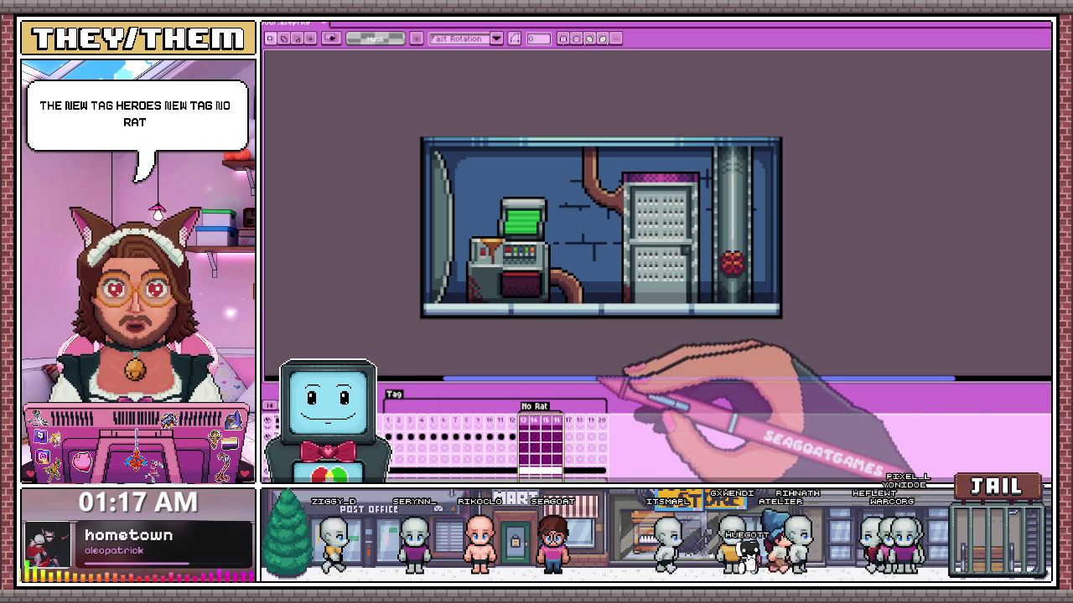
pyautogui.moveTo(627, 379); pyautogui.dragTo(627, 340)
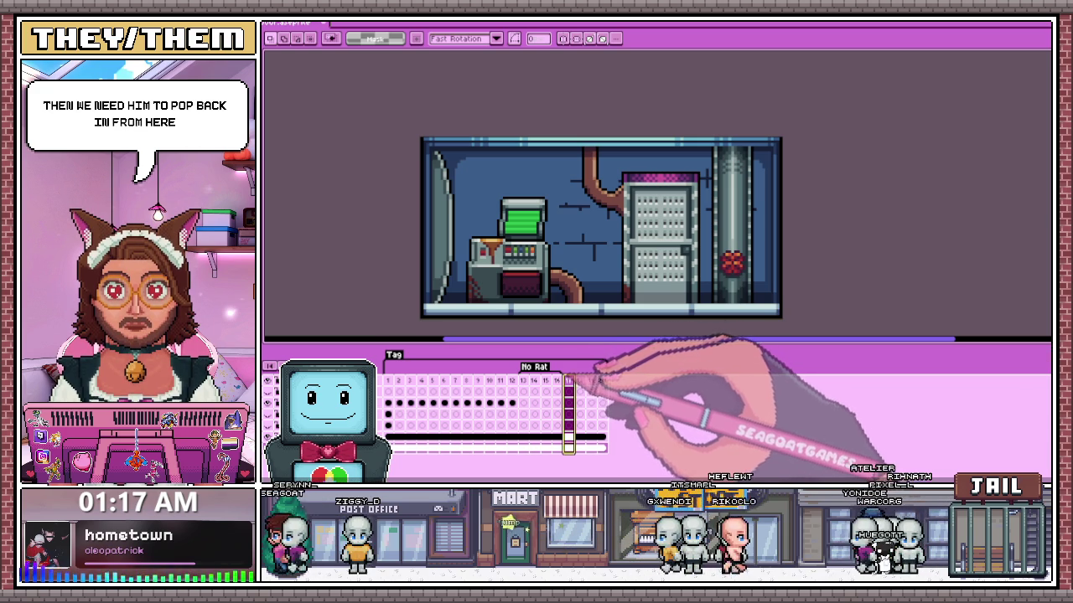
# - On frame 2, move the selected area atop the machine down to the lower left
pyautogui.click(388, 390)
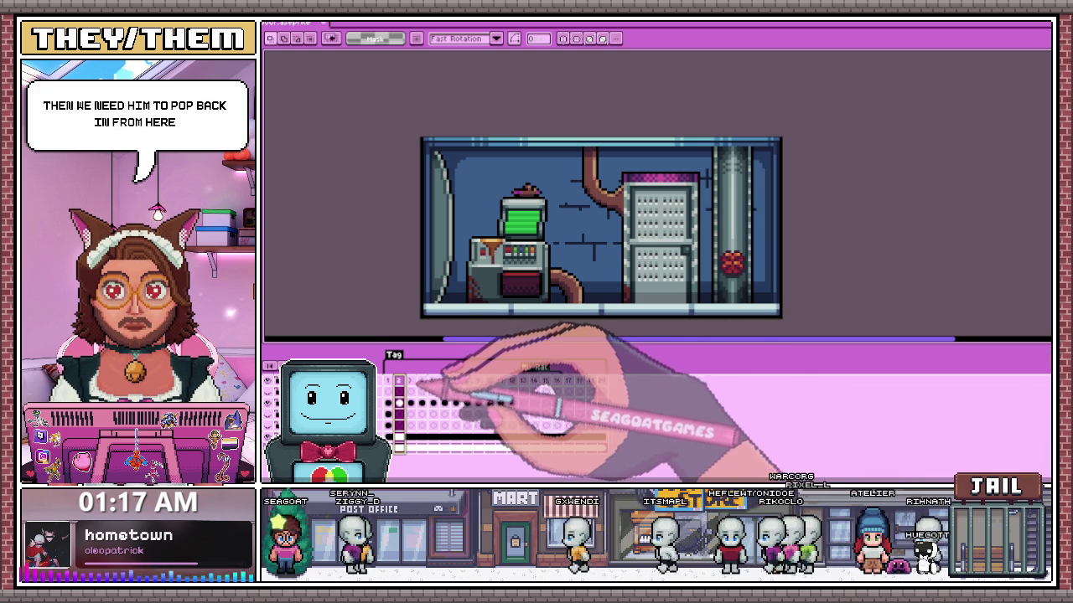
pyautogui.moveTo(503, 173); pyautogui.dragTo(549, 220)
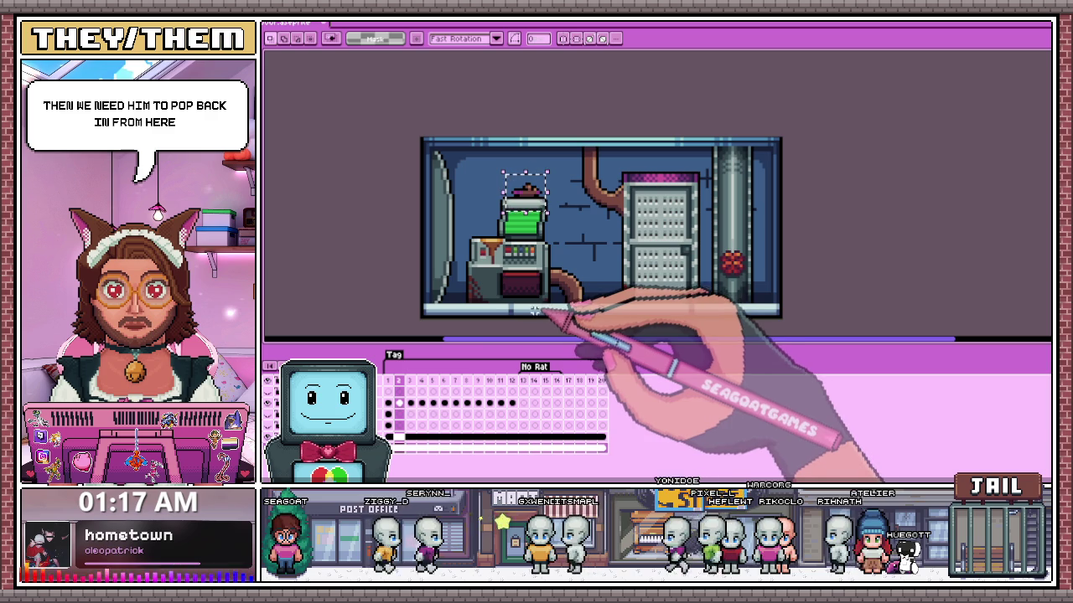
pyautogui.moveTo(388, 403); pyautogui.dragTo(569, 403)
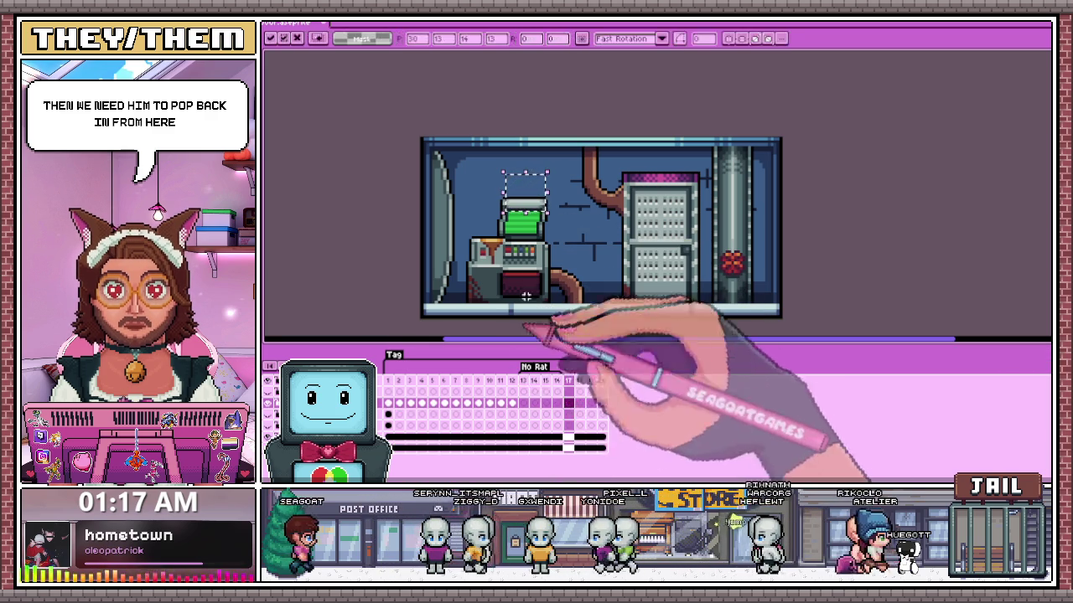
pyautogui.click(388, 403)
pyautogui.click(399, 403)
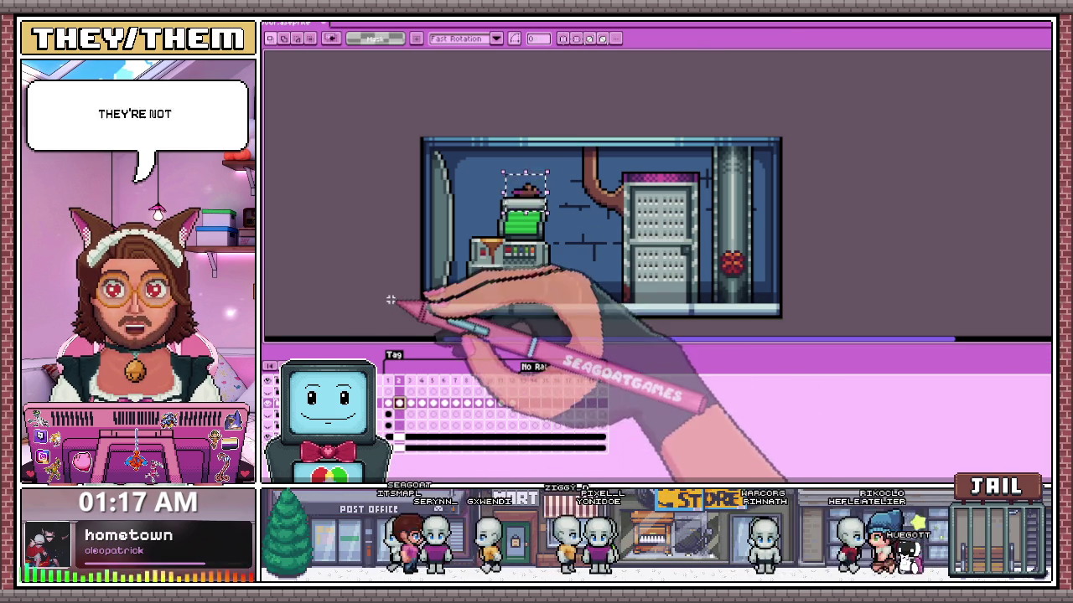
pyautogui.moveTo(485, 175); pyautogui.dragTo(571, 227)
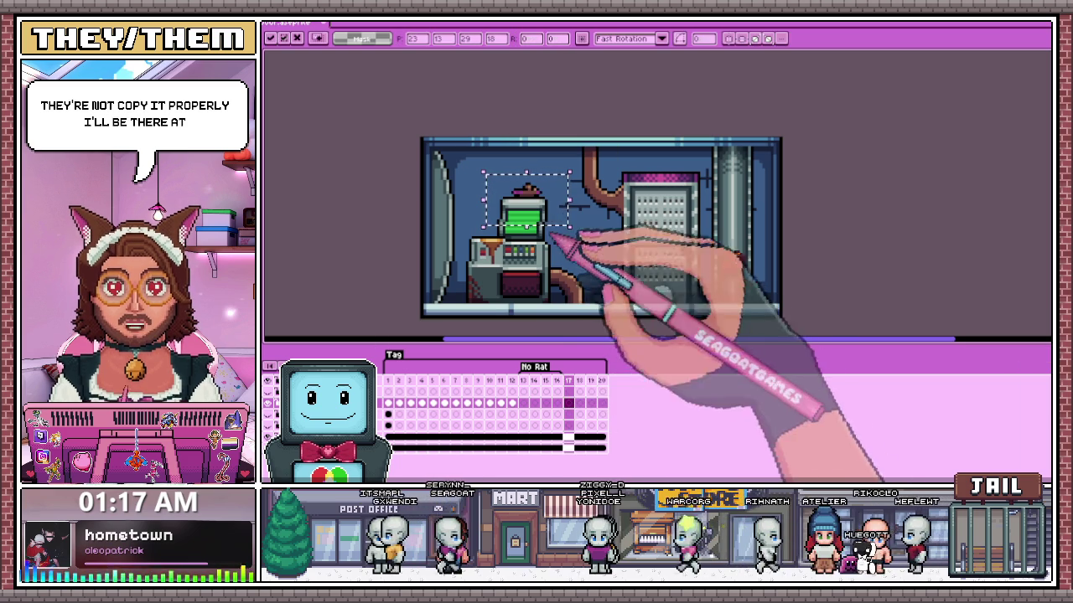
pyautogui.moveTo(539, 190)
pyautogui.mouseDown()
pyautogui.moveTo(449, 305)
pyautogui.moveTo(406, 299)
pyautogui.mouseUp()
pyautogui.scroll(2, 449, 305)
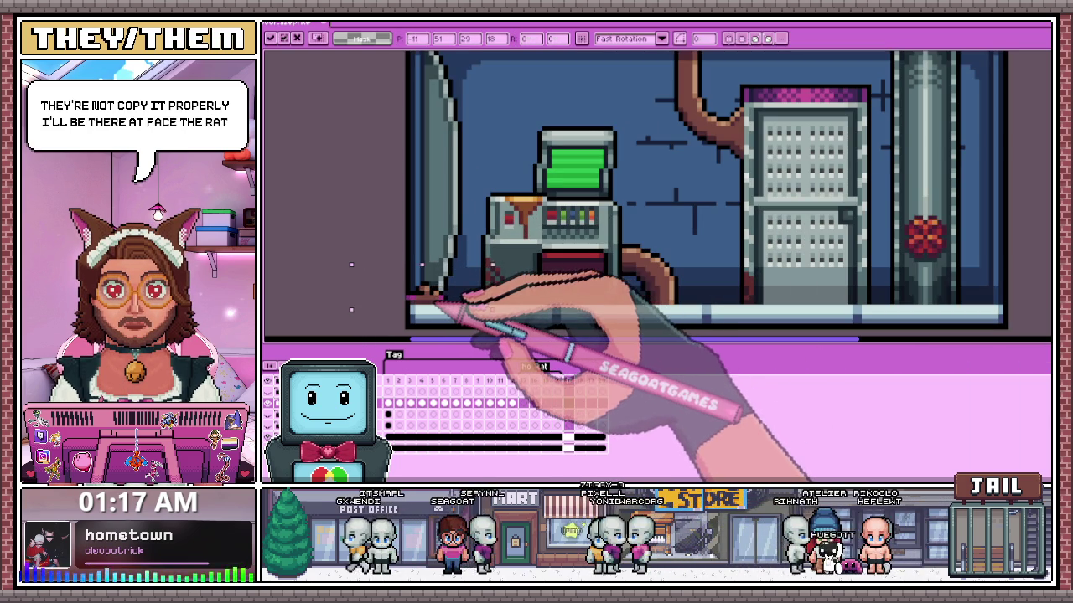
pyautogui.moveTo(410, 298); pyautogui.dragTo(416, 299)
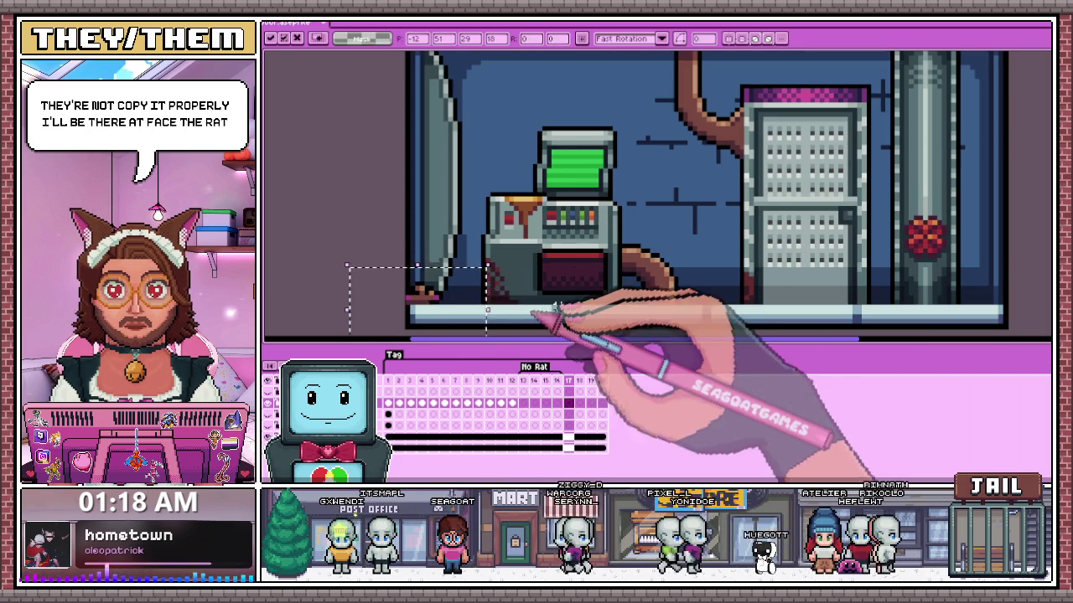
pyautogui.scroll(-1, 536, 310)
pyautogui.hotkey('ctrl', 'd')
pyautogui.scroll(1, 505, 277)
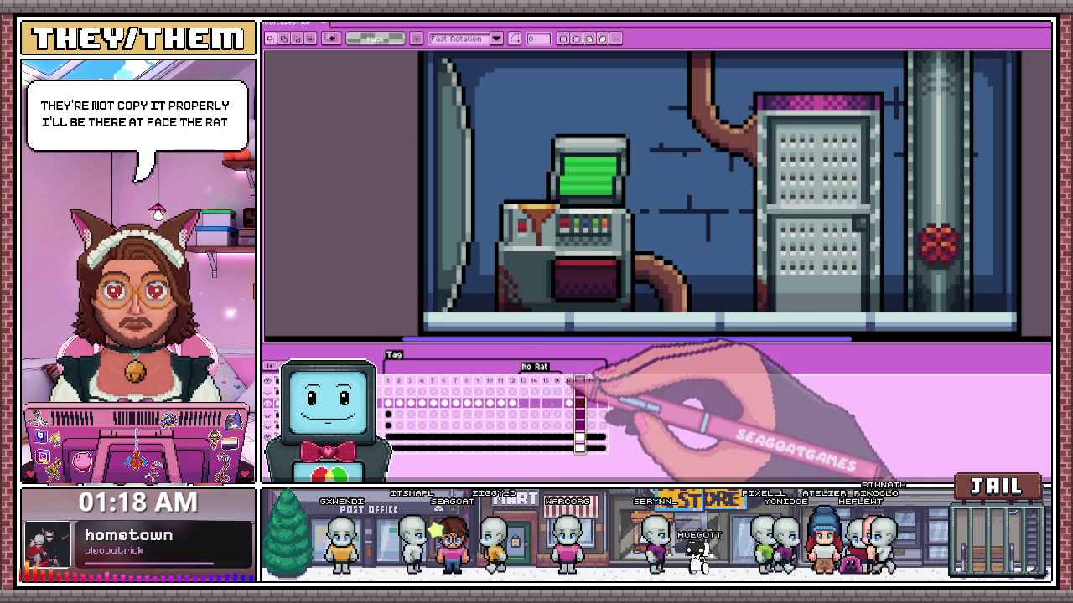
pyautogui.scroll(-1, 578, 264)
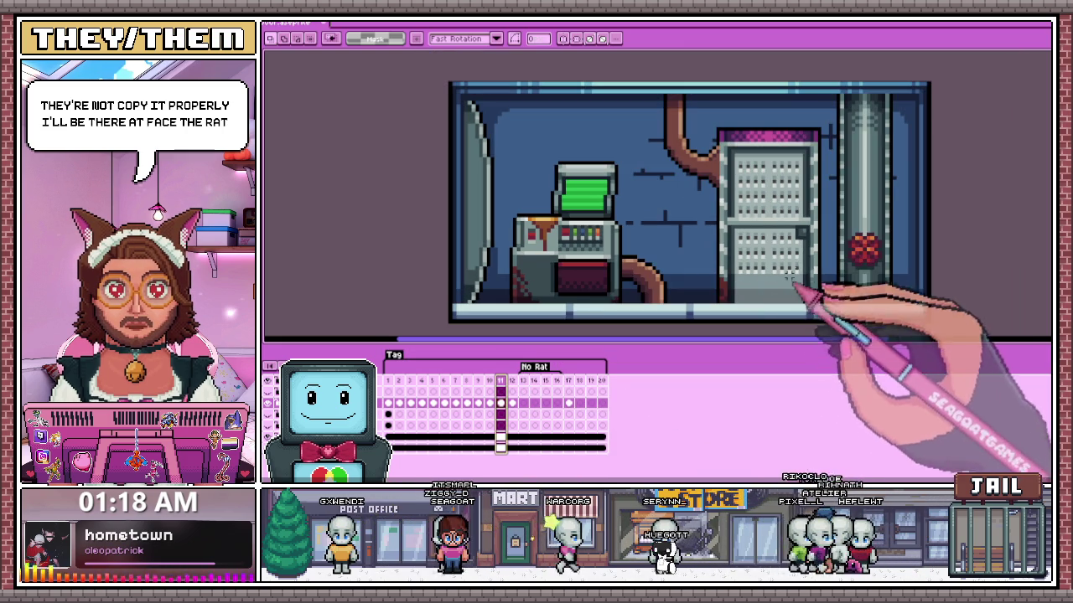
# - Move the bottom-right rat to the lower left beside the machine on frame 18
pyautogui.moveTo(788, 266); pyautogui.dragTo(877, 315)
pyautogui.click(579, 380)
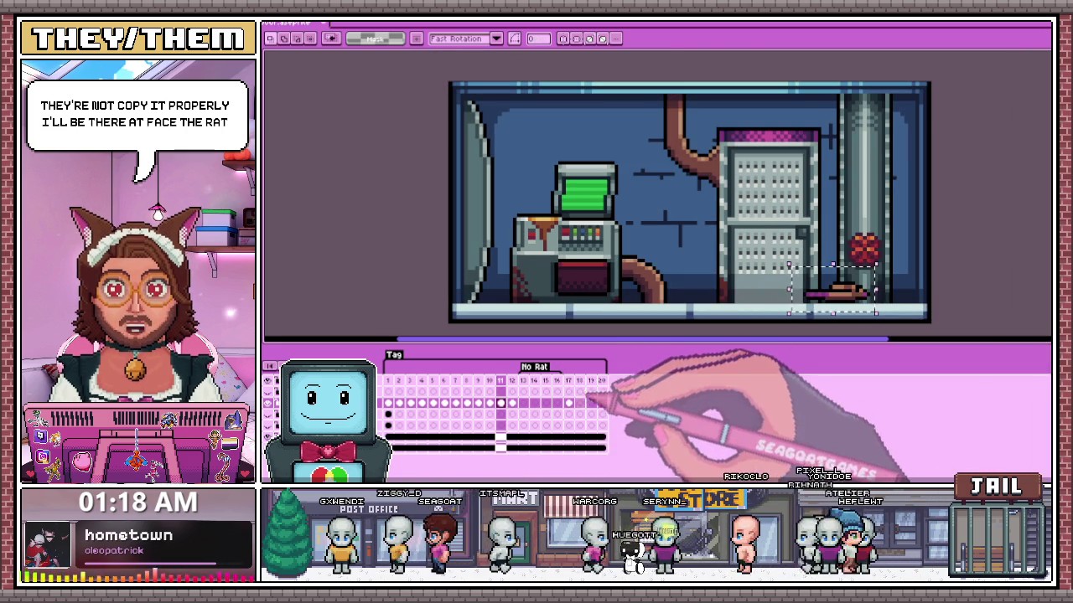
pyautogui.moveTo(846, 309); pyautogui.dragTo(510, 294)
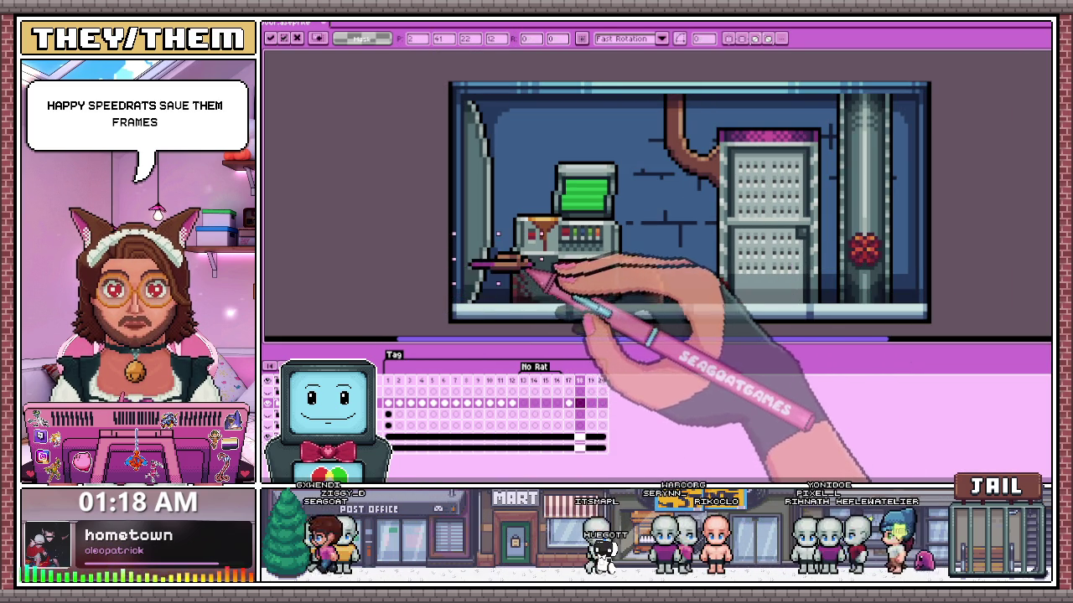
pyautogui.click(435, 272)
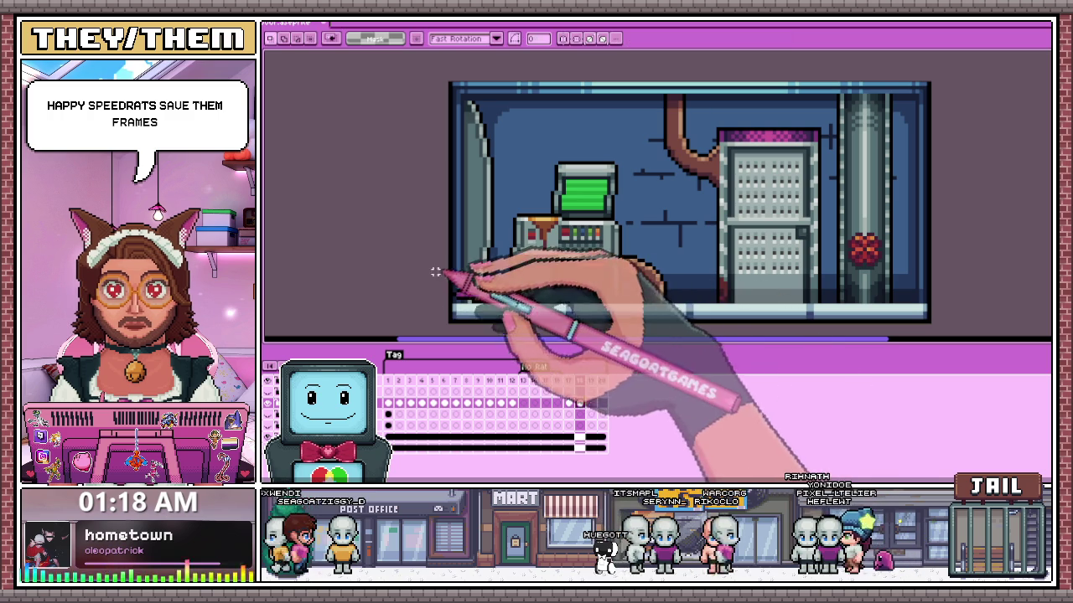
pyautogui.moveTo(490, 312); pyautogui.dragTo(494, 316)
pyautogui.click(447, 279)
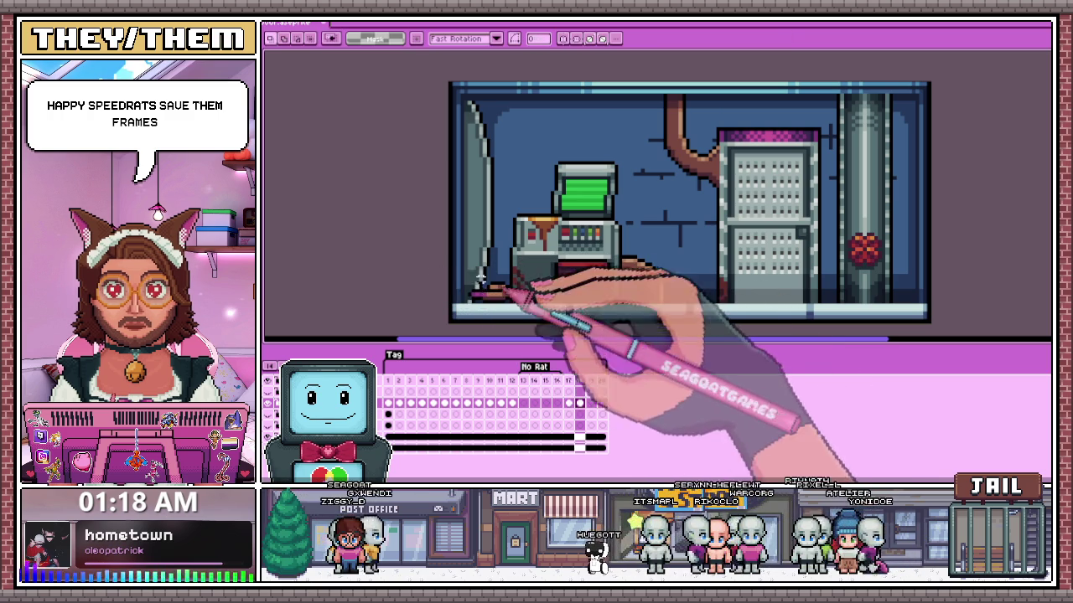
pyautogui.scroll(1, 529, 297)
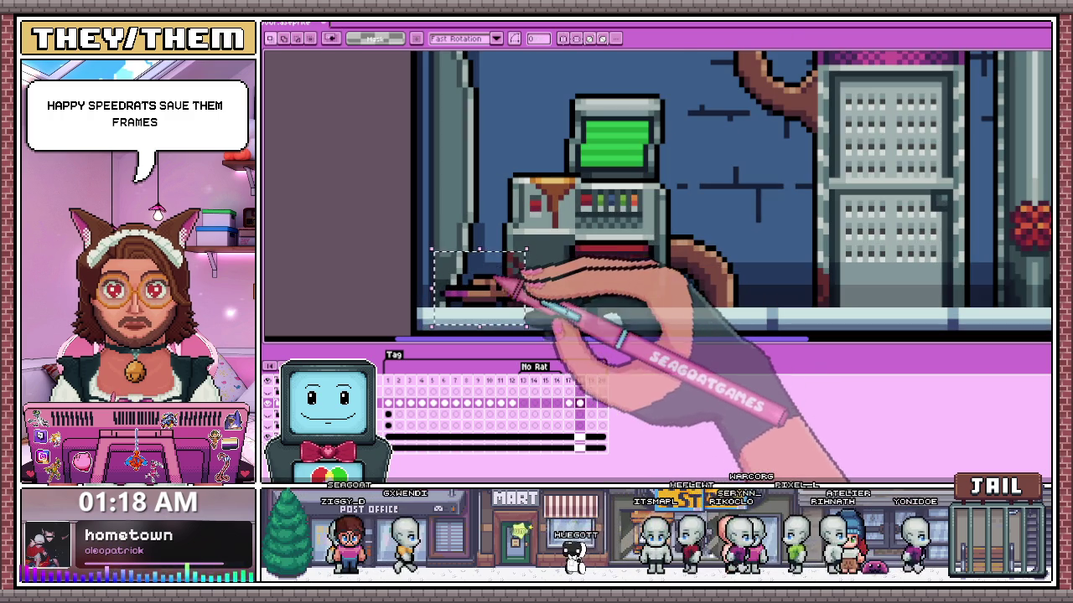
pyautogui.moveTo(442, 267); pyautogui.dragTo(484, 288)
pyautogui.click(481, 270)
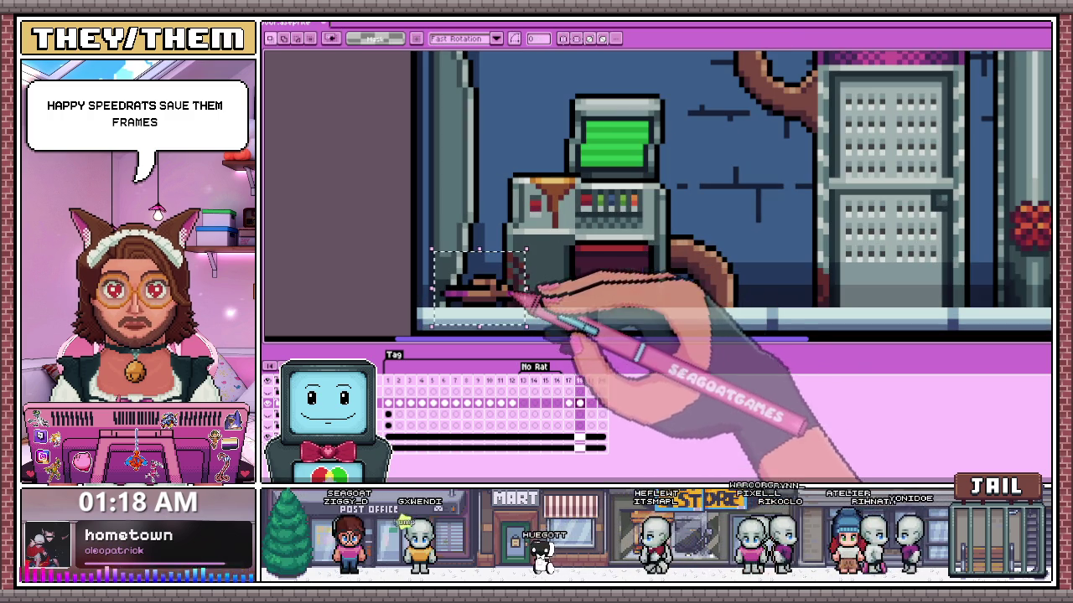
pyautogui.moveTo(459, 255); pyautogui.dragTo(520, 308)
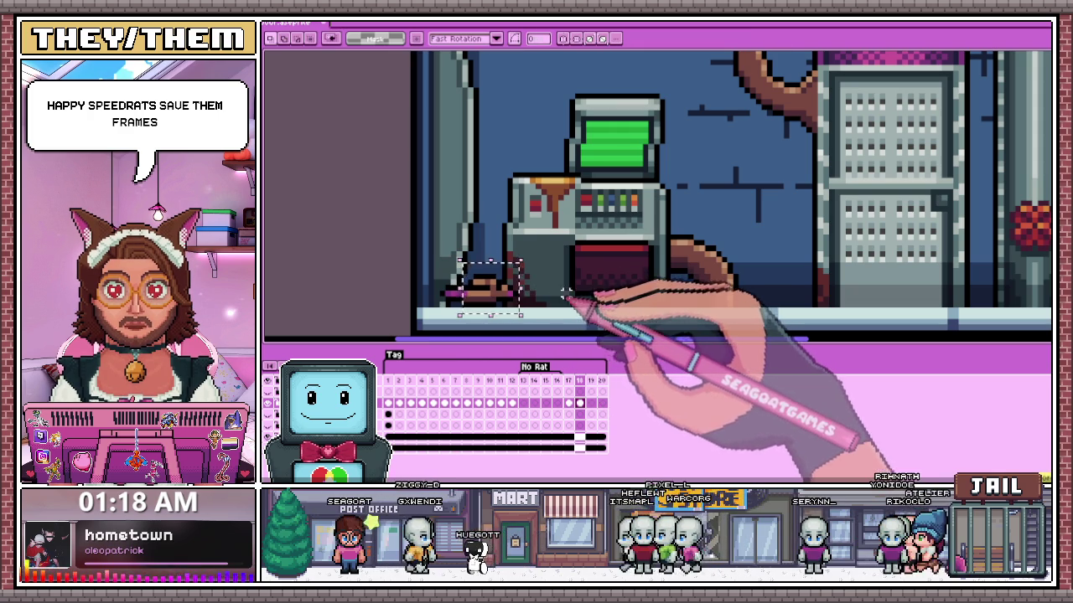
pyautogui.click(444, 291)
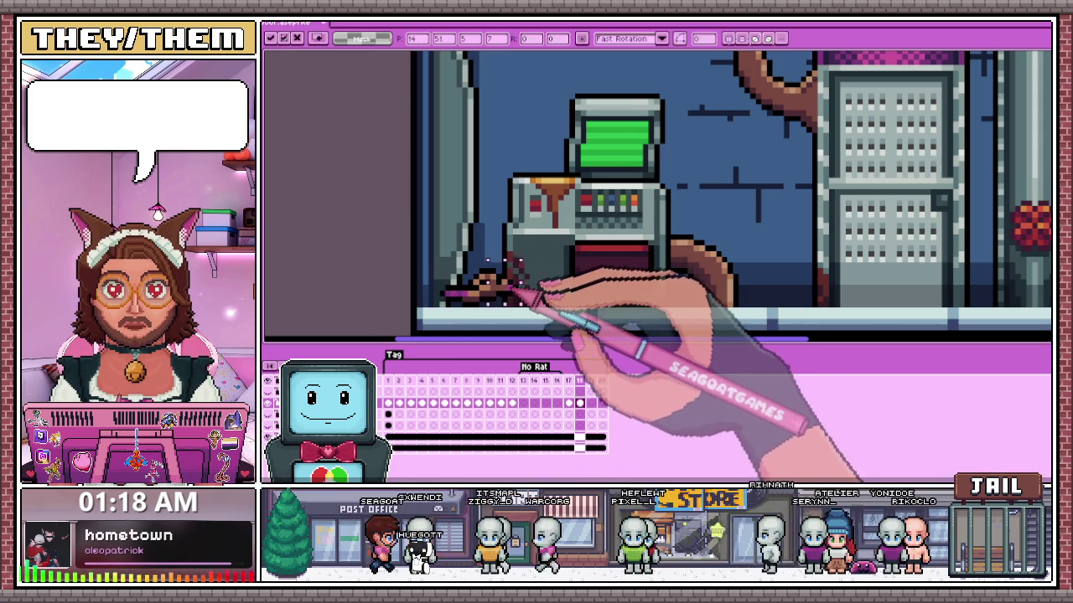
pyautogui.scroll(-2, 530, 289)
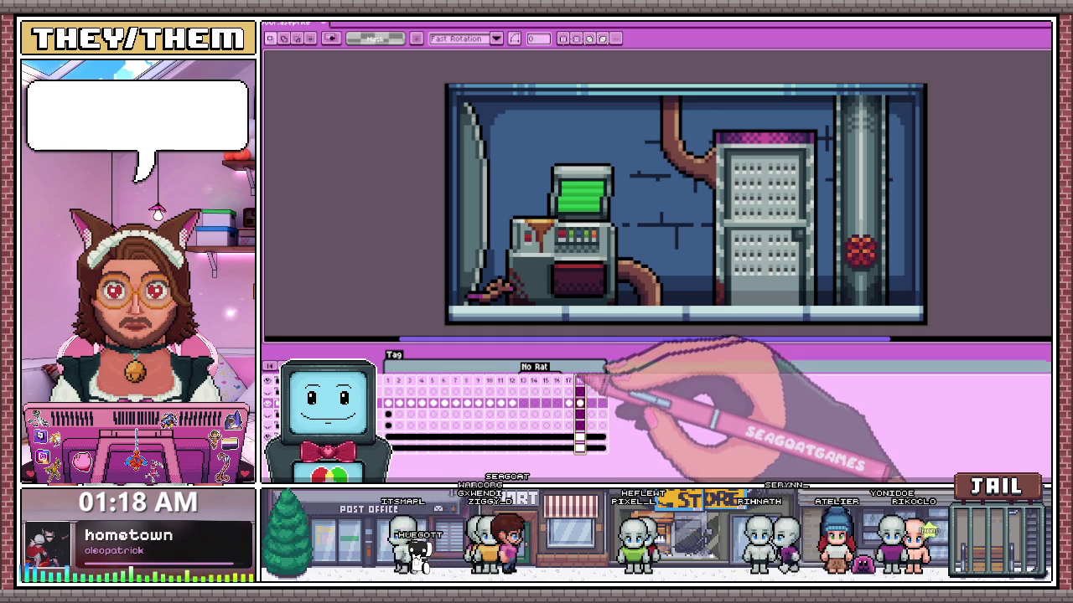
# - Zoom in on the rat beside the machine and sample its magenta colour with the eyedropper
pyautogui.scroll(1, 513, 294)
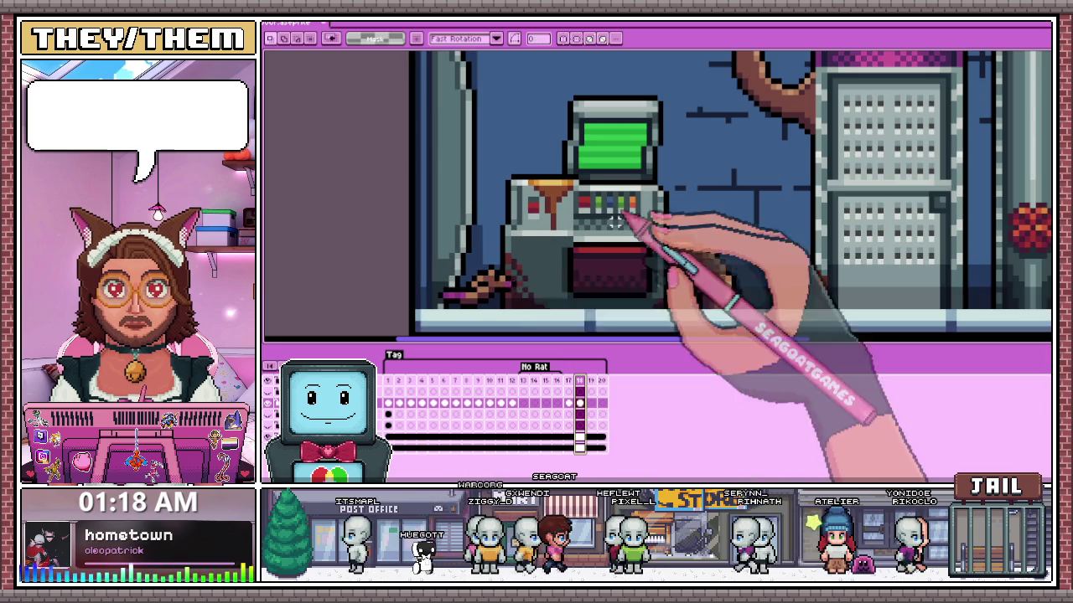
pyautogui.scroll(-2, 511, 285)
pyautogui.scroll(2, 589, 310)
pyautogui.scroll(1, 555, 293)
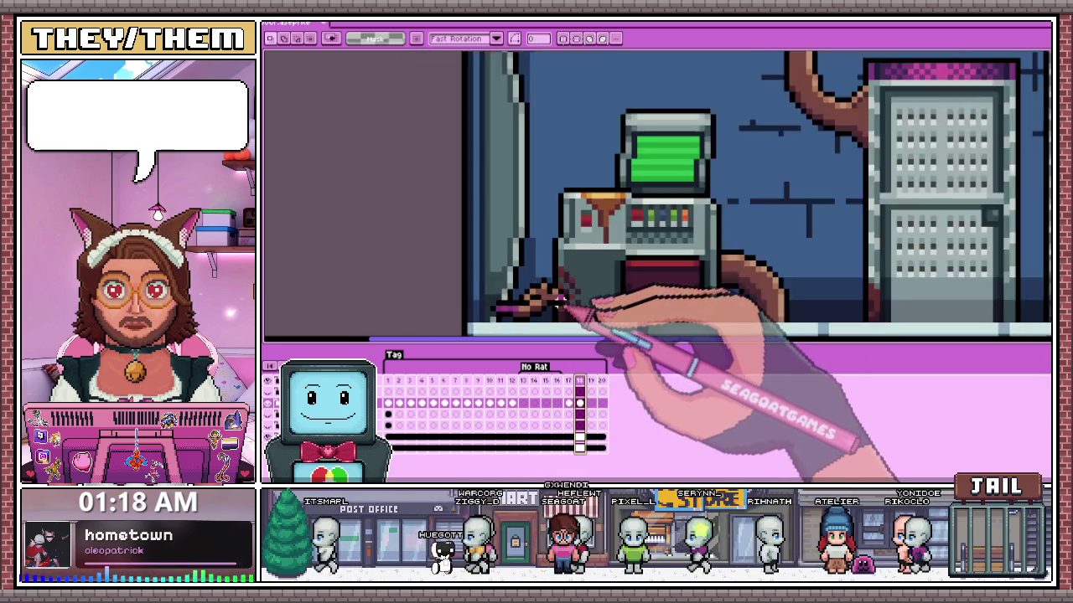
pyautogui.scroll(2, 555, 293)
pyautogui.press('i')
pyautogui.press('b')
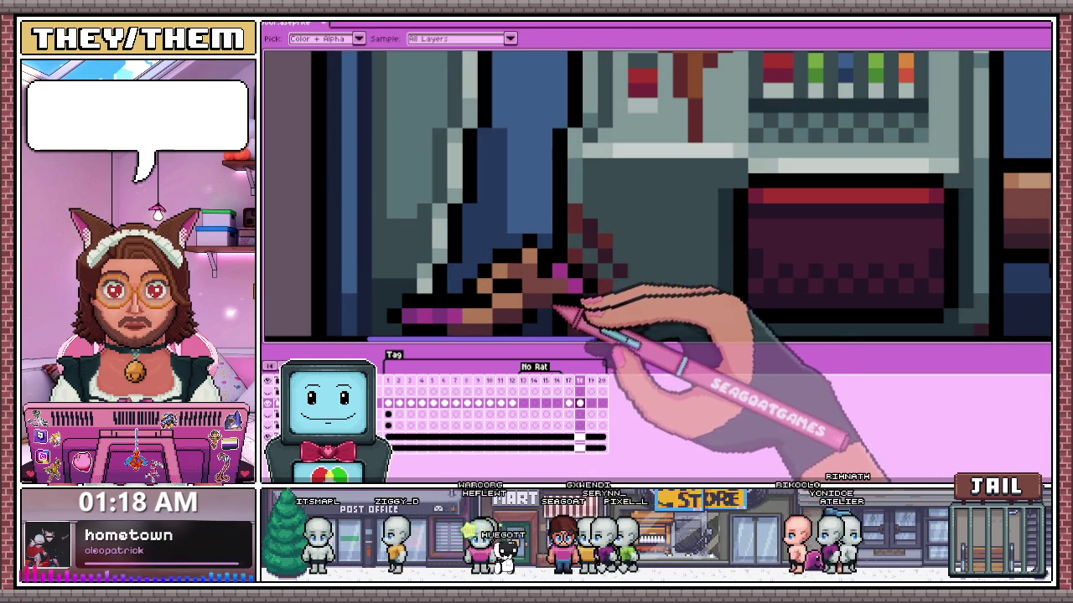
pyautogui.scroll(1, 570, 289)
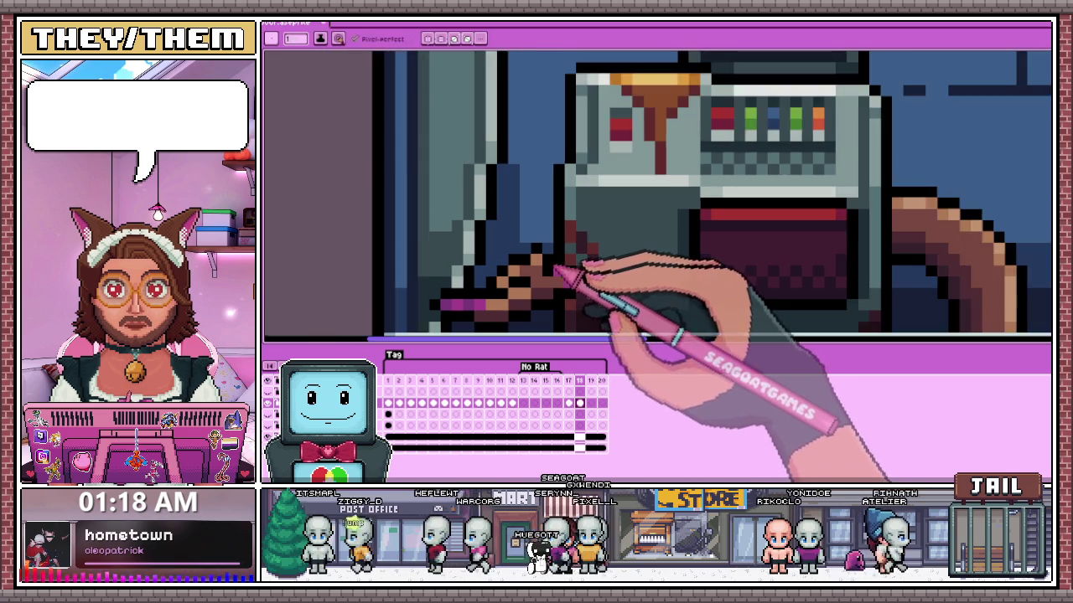
pyautogui.scroll(1, 578, 292)
pyautogui.scroll(-1, 591, 294)
pyautogui.press('b')
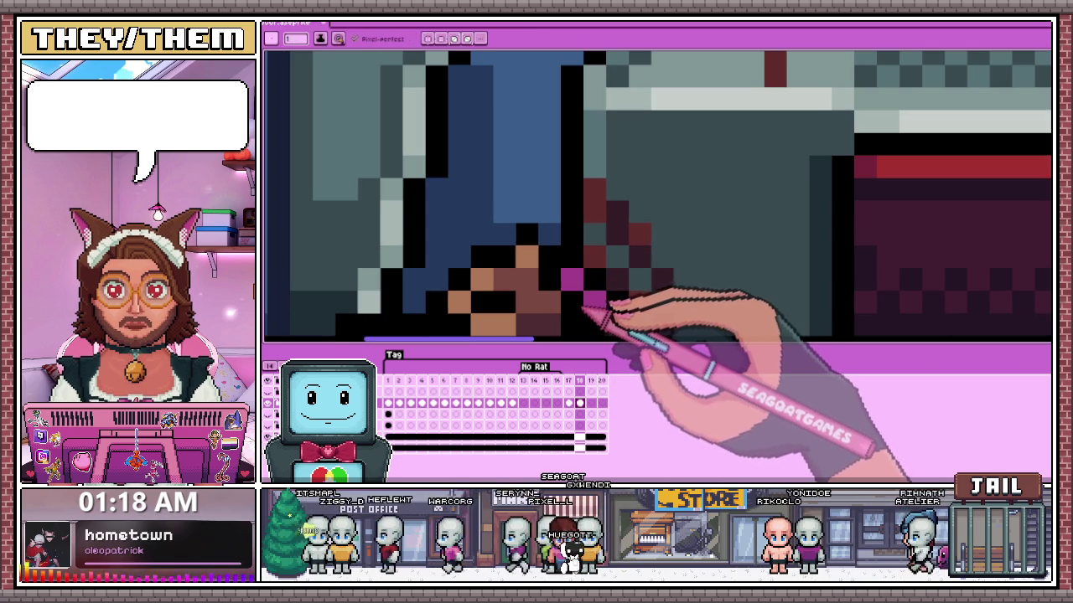
pyautogui.scroll(-1, 595, 280)
pyautogui.scroll(1, 595, 285)
pyautogui.scroll(-1, 595, 289)
pyautogui.scroll(-2, 597, 312)
pyautogui.scroll(-1, 591, 301)
pyautogui.scroll(1, 579, 293)
pyautogui.scroll(1, 590, 303)
pyautogui.scroll(2, 561, 280)
pyautogui.press('i')
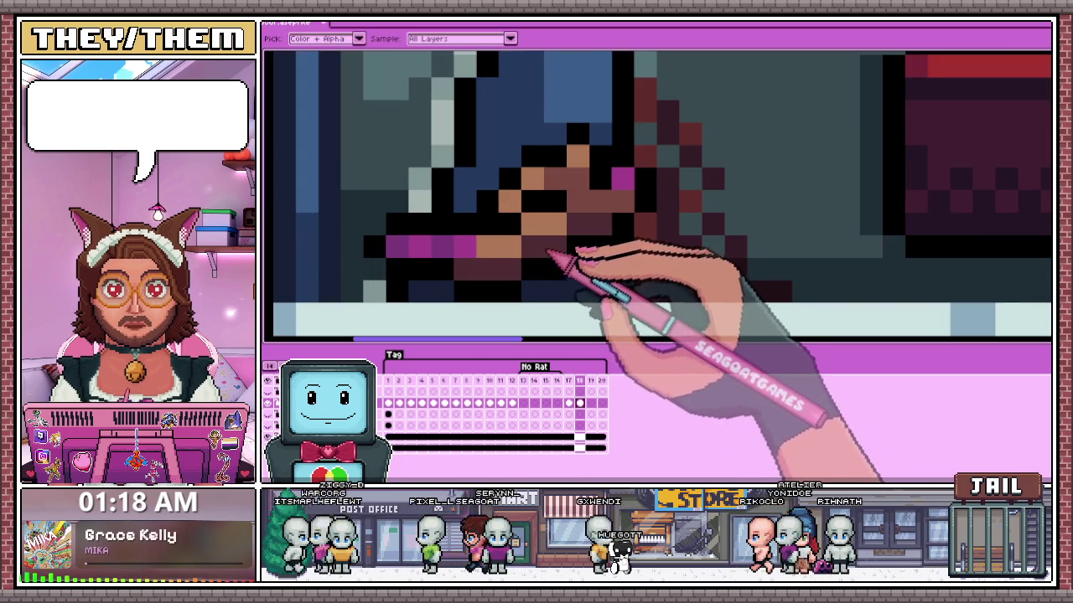
pyautogui.scroll(-2, 537, 301)
pyautogui.scroll(-1, 539, 307)
pyautogui.click(580, 380)
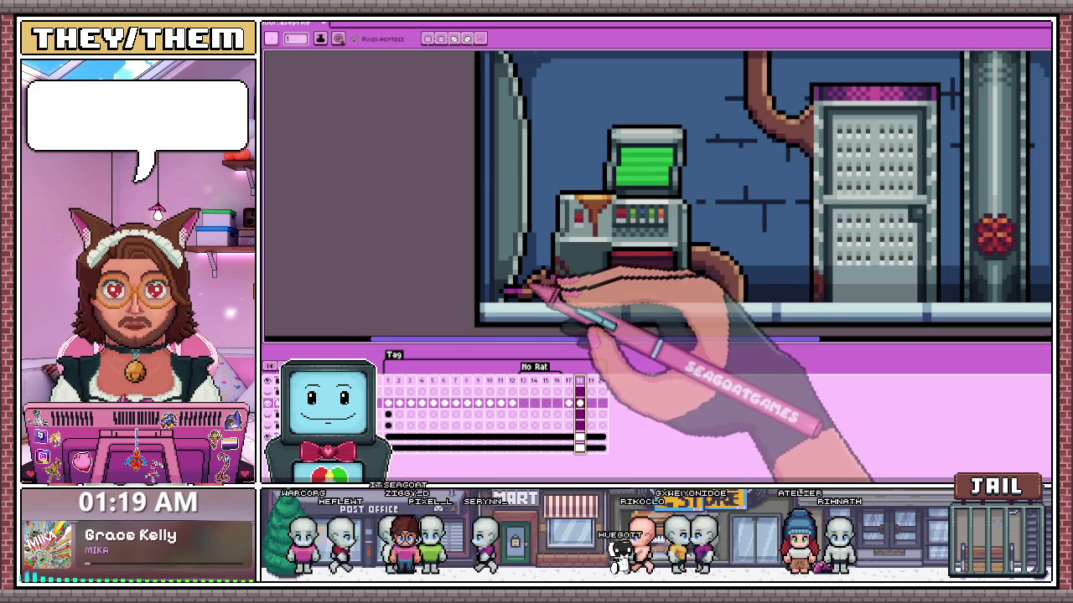
# - Pencil a short line of magenta pixels along the lower side of the frame 18 rat
pyautogui.scroll(1, 537, 301)
pyautogui.scroll(2, 515, 304)
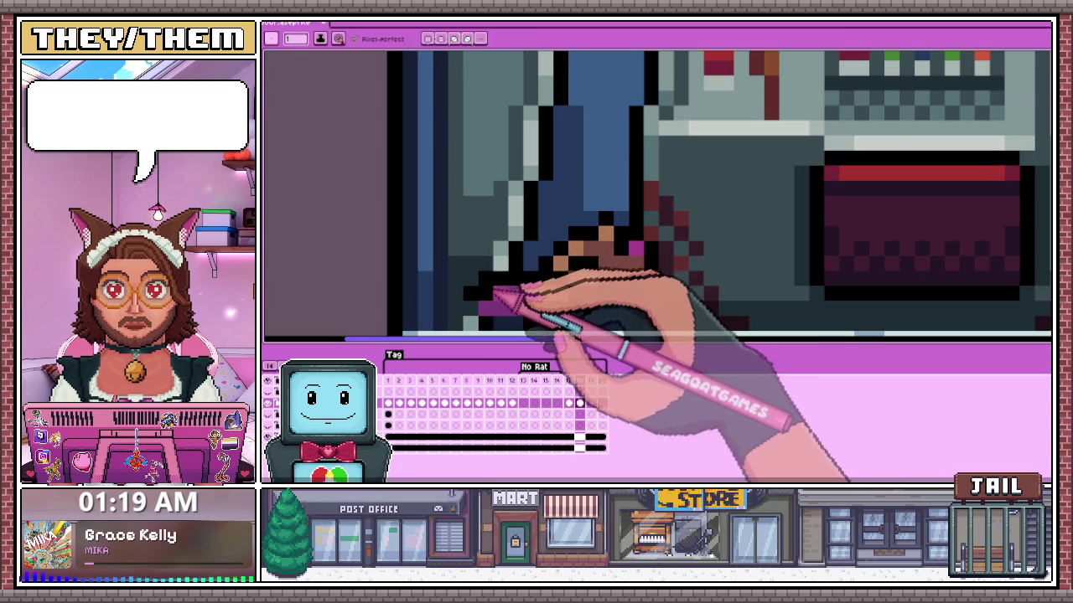
pyautogui.scroll(-1, 511, 260)
pyautogui.scroll(1, 503, 283)
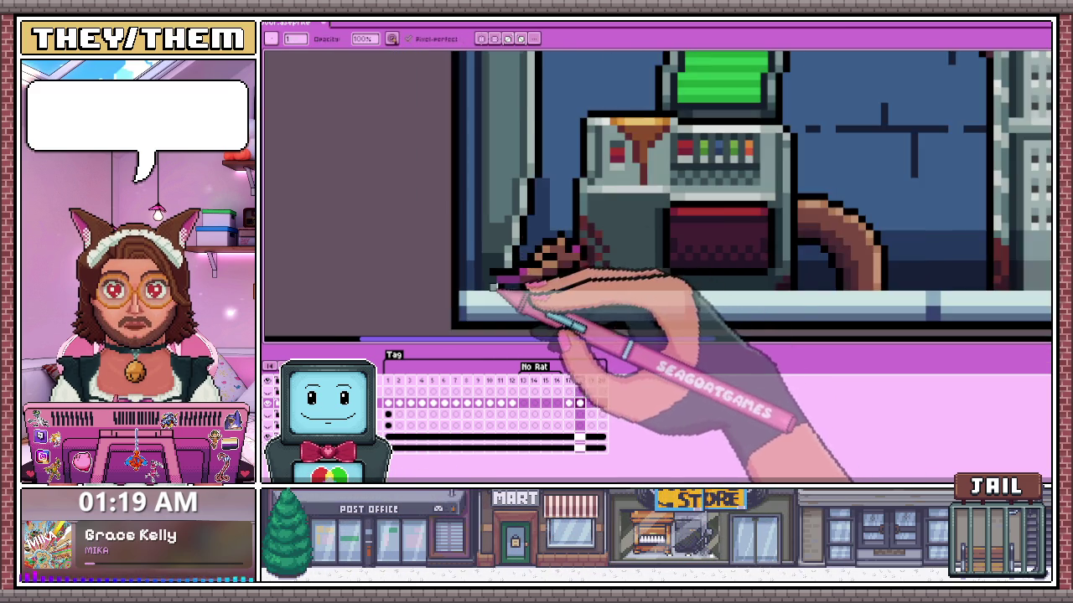
pyautogui.scroll(2, 495, 290)
pyautogui.moveTo(501, 218); pyautogui.dragTo(501, 250)
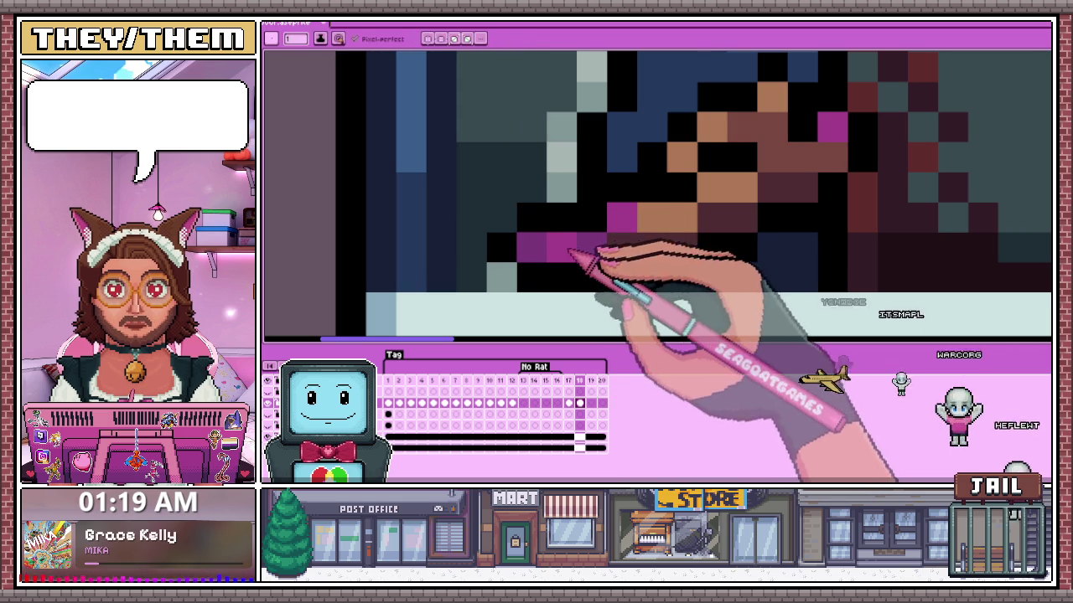
pyautogui.scroll(-3, 541, 293)
pyautogui.scroll(-3, 587, 302)
pyautogui.scroll(-2, 627, 228)
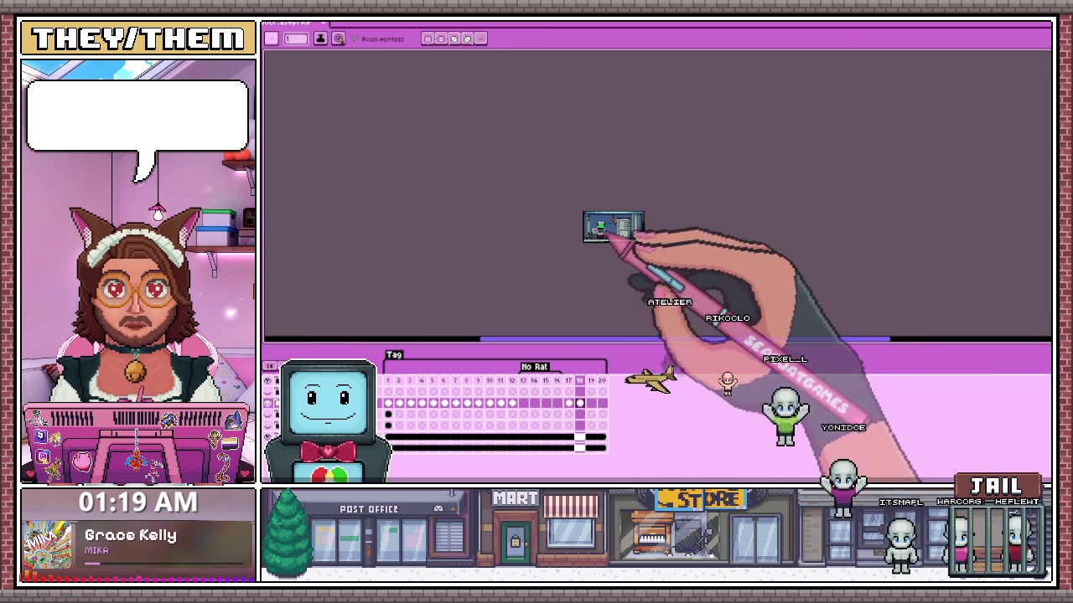
pyautogui.scroll(2, 637, 233)
pyautogui.scroll(3, 607, 238)
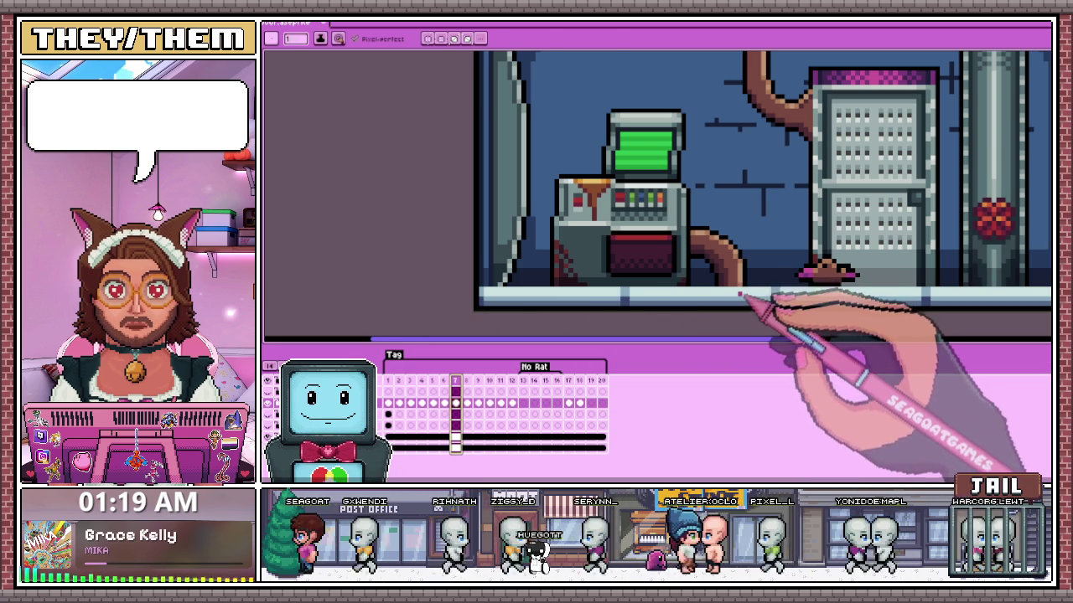
# - Copy the rat from the floor with a rectangular selection and paste it into frame 19
pyautogui.press('m')
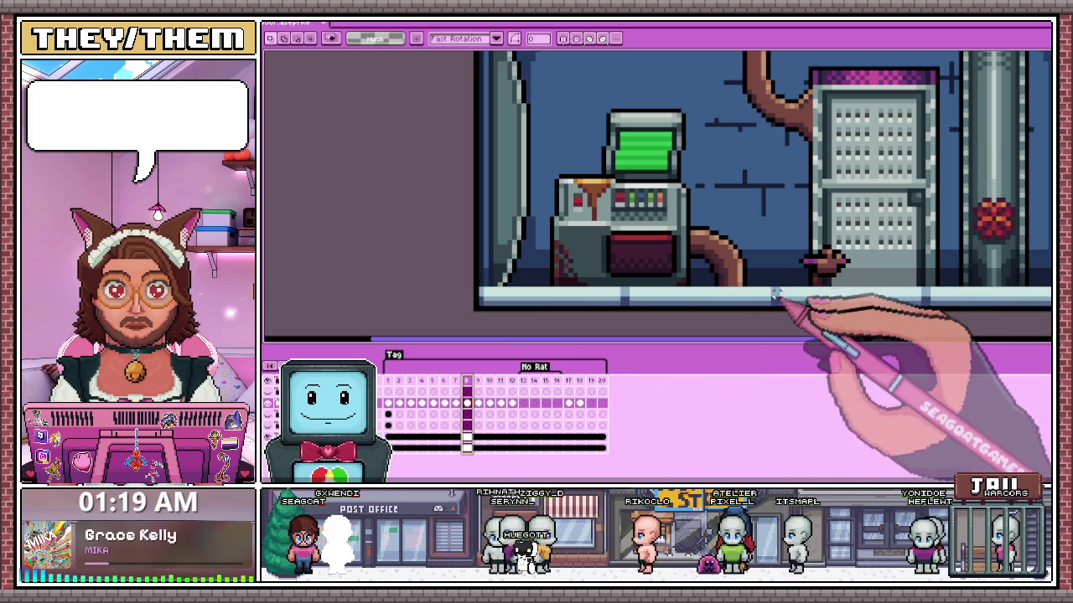
pyautogui.moveTo(786, 240); pyautogui.dragTo(867, 289)
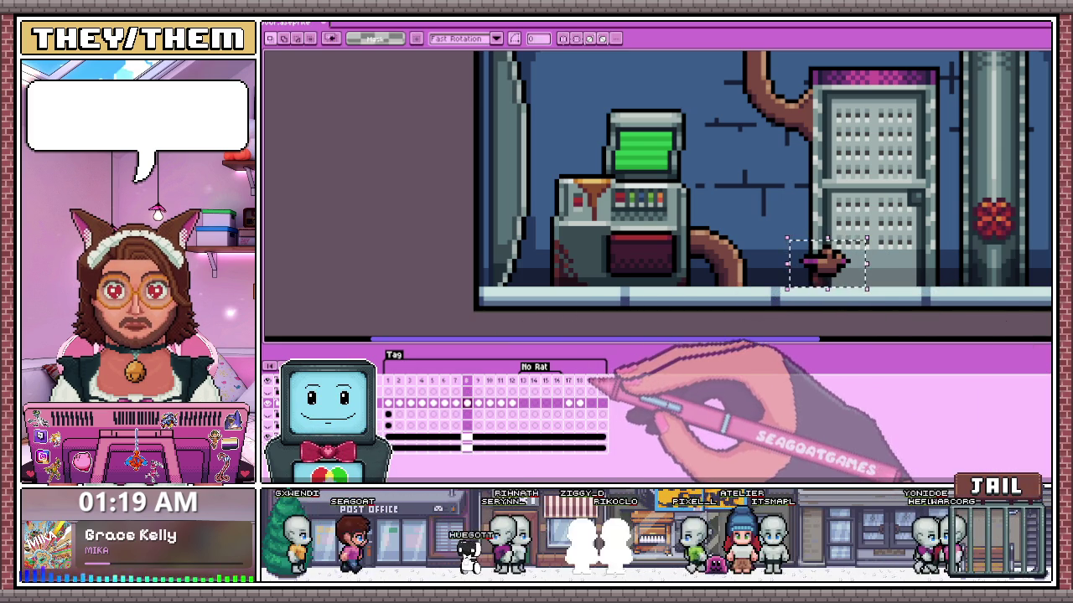
pyautogui.click(579, 381)
pyautogui.click(591, 381)
pyautogui.hotkey('ctrl', 'v')
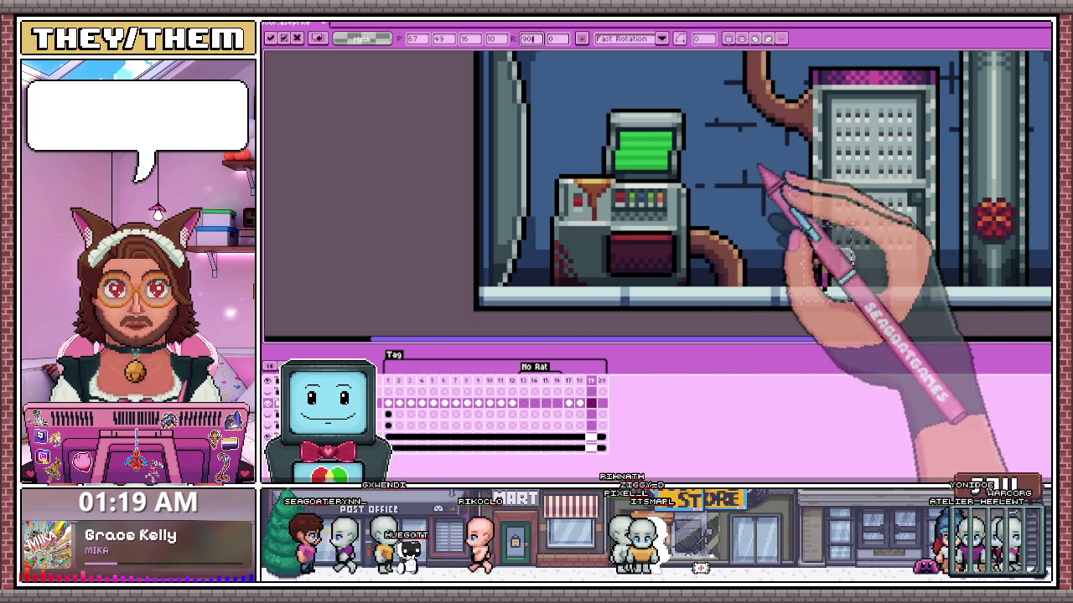
# - Place the pasted rat on top of the machine's left side, then add empty frame 21
pyautogui.moveTo(828, 266)
pyautogui.mouseDown()
pyautogui.moveTo(579, 229)
pyautogui.moveTo(551, 207)
pyautogui.mouseUp()
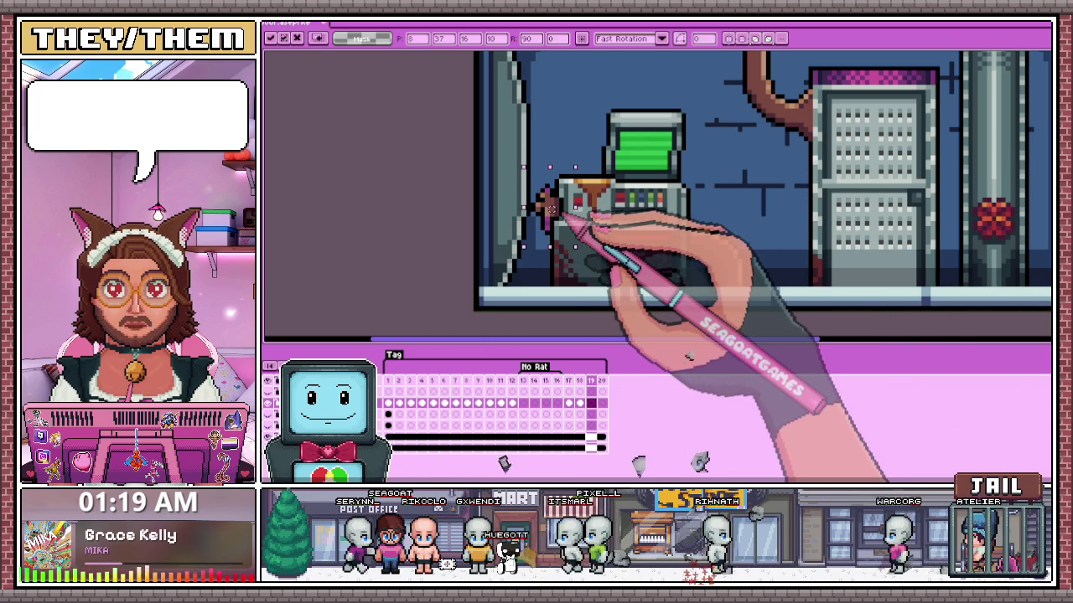
pyautogui.scroll(-1, 549, 205)
pyautogui.scroll(1, 579, 209)
pyautogui.scroll(1, 587, 212)
pyautogui.scroll(-1, 578, 211)
pyautogui.moveTo(591, 219)
pyautogui.mouseDown()
pyautogui.moveTo(872, 308)
pyautogui.moveTo(579, 183)
pyautogui.mouseUp()
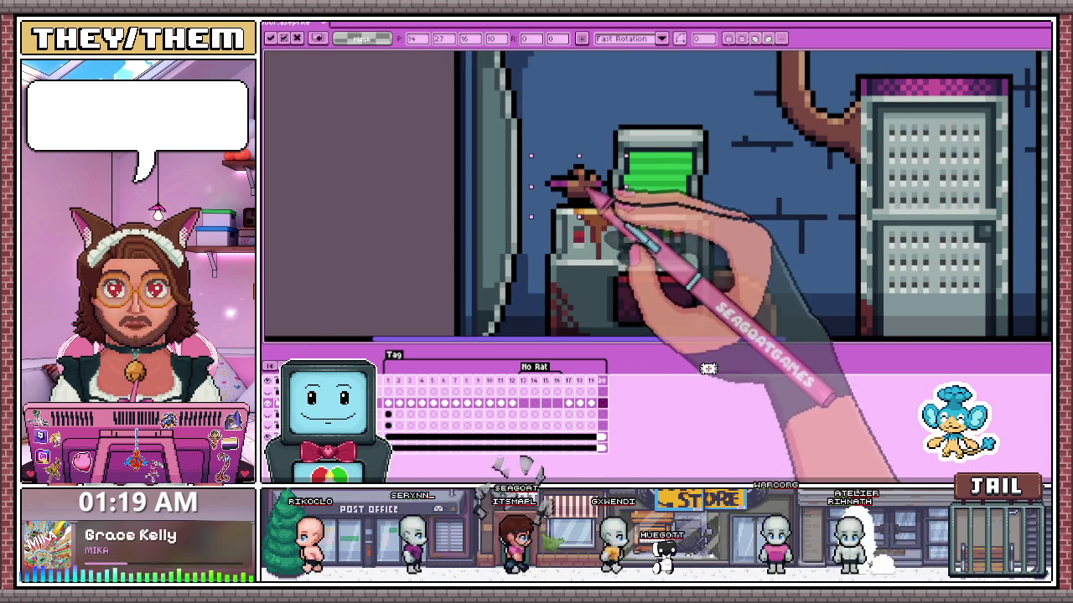
pyautogui.hotkey('alt', 'n')
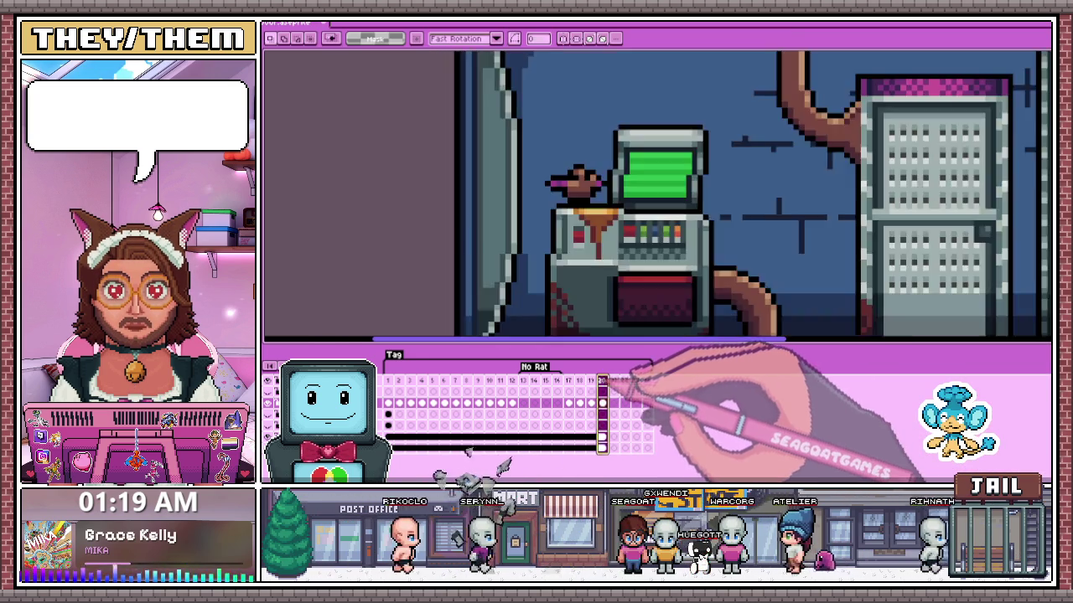
# - Link the lab background cels across the new frames 21–24
pyautogui.click(614, 379)
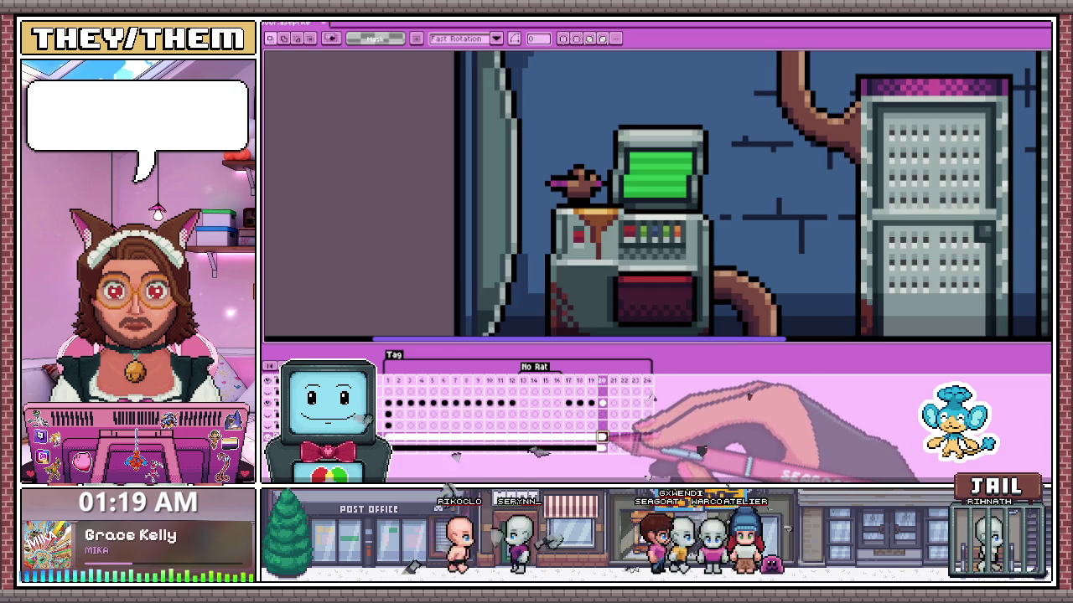
pyautogui.doubleClick(601, 403)
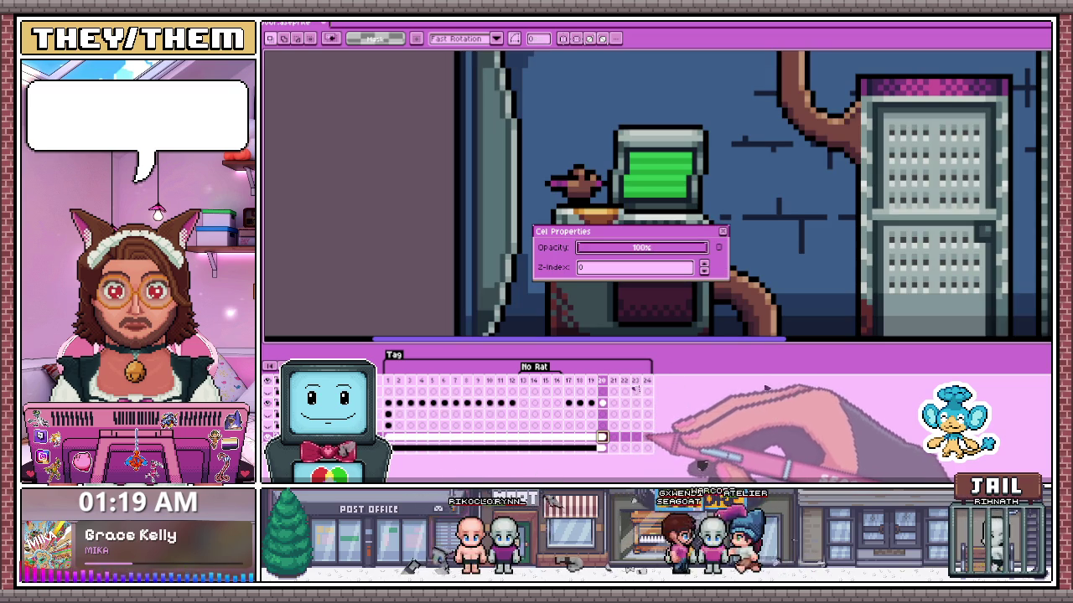
pyautogui.press('Escape')
pyautogui.moveTo(614, 437); pyautogui.dragTo(646, 437)
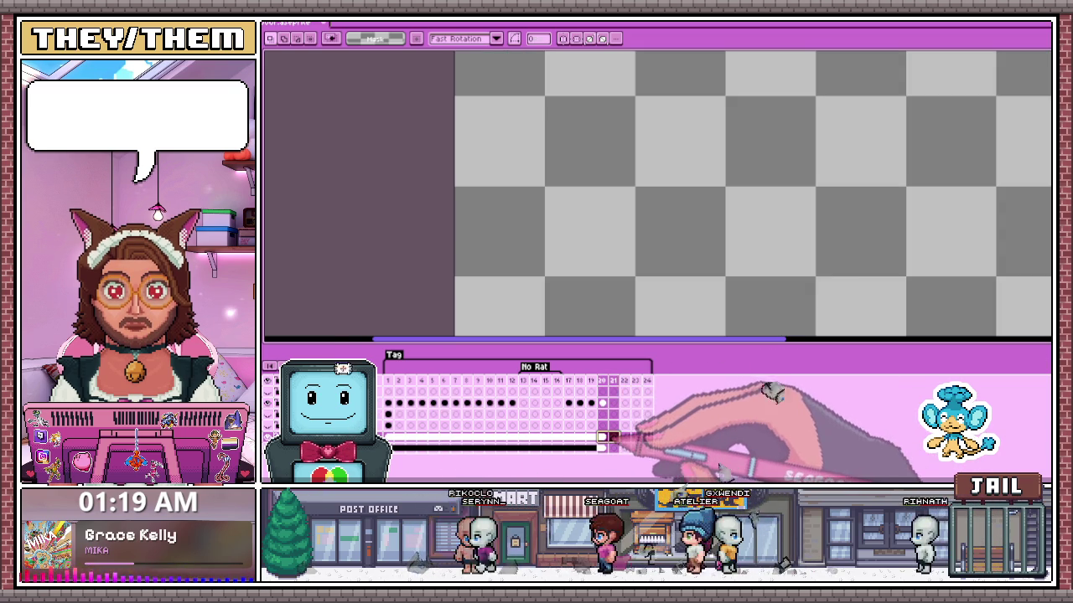
pyautogui.click(607, 439)
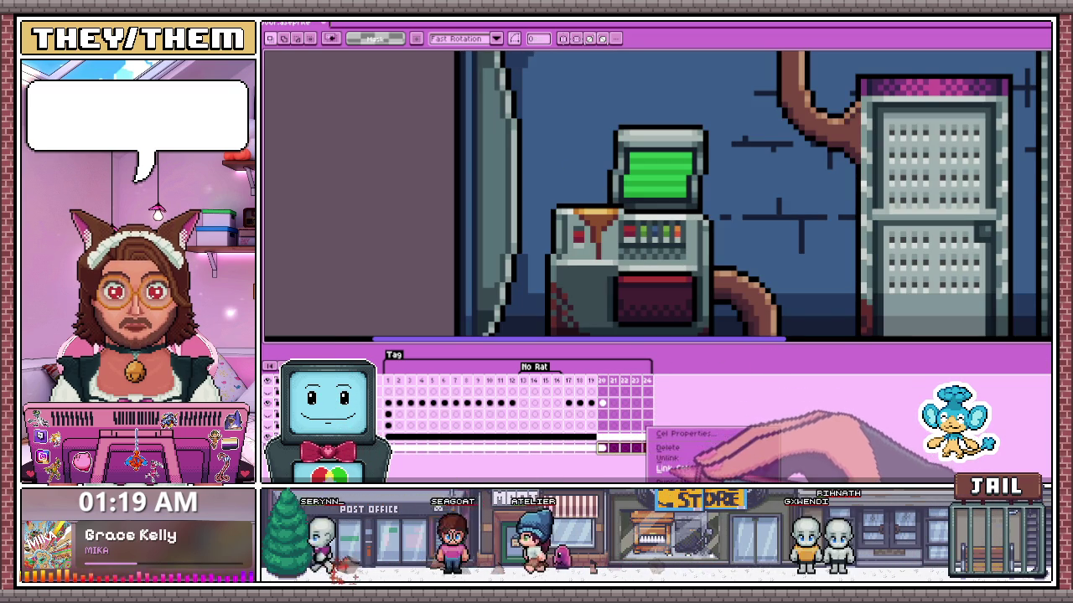
pyautogui.click(667, 467)
pyautogui.scroll(-1, 634, 287)
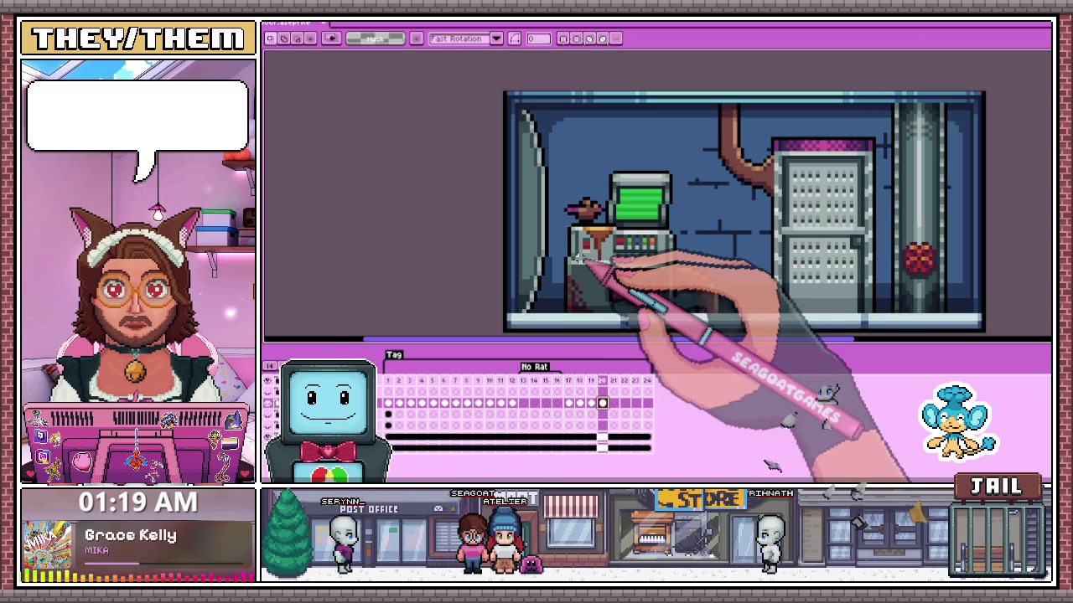
# - Select the rat perched on the monitor and nudge it slightly down and right
pyautogui.moveTo(555, 193); pyautogui.dragTo(623, 248)
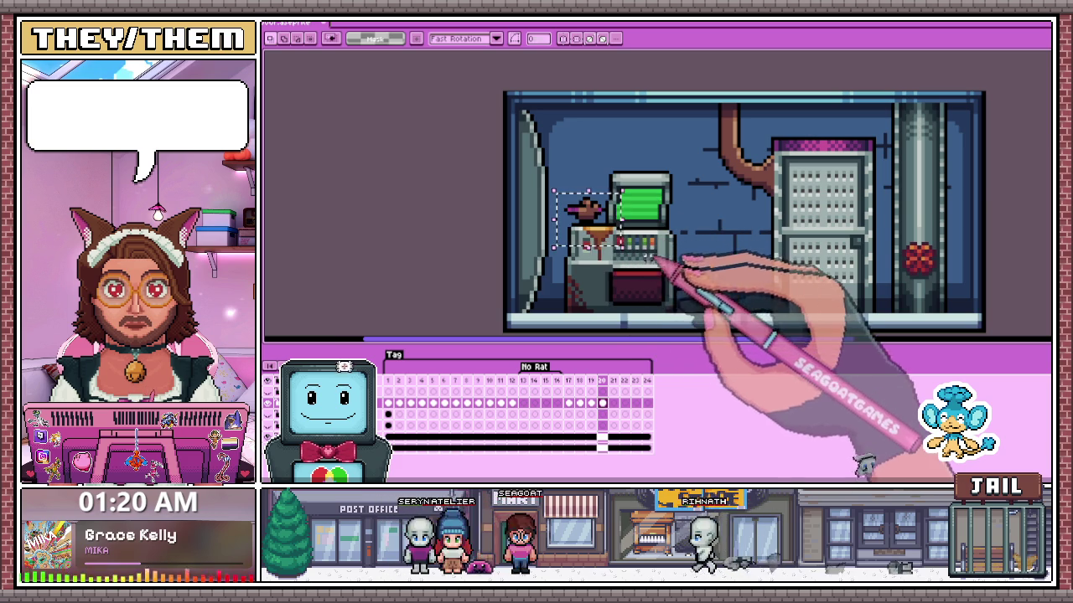
pyautogui.click(388, 403)
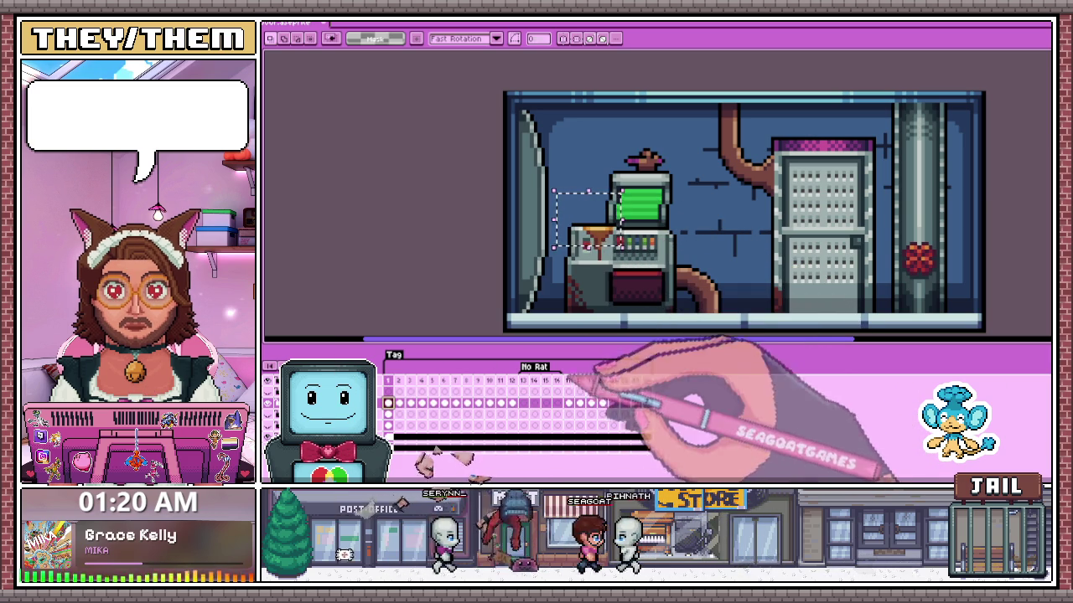
pyautogui.click(399, 404)
pyautogui.moveTo(675, 184); pyautogui.dragTo(676, 183)
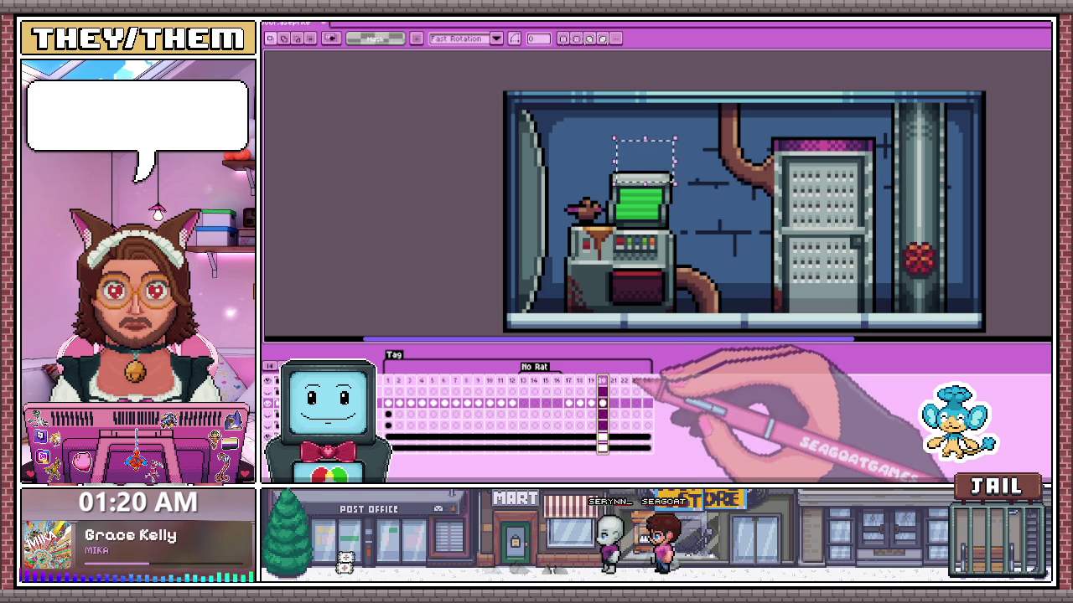
pyautogui.scroll(1, 670, 205)
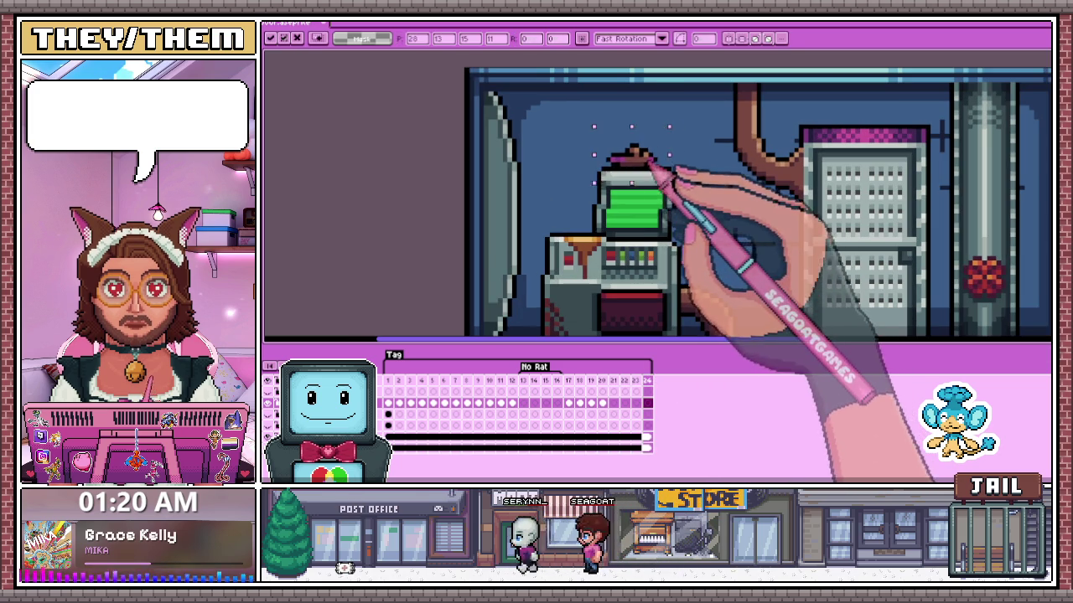
pyautogui.moveTo(627, 167); pyautogui.dragTo(632, 176)
pyautogui.press('Return')
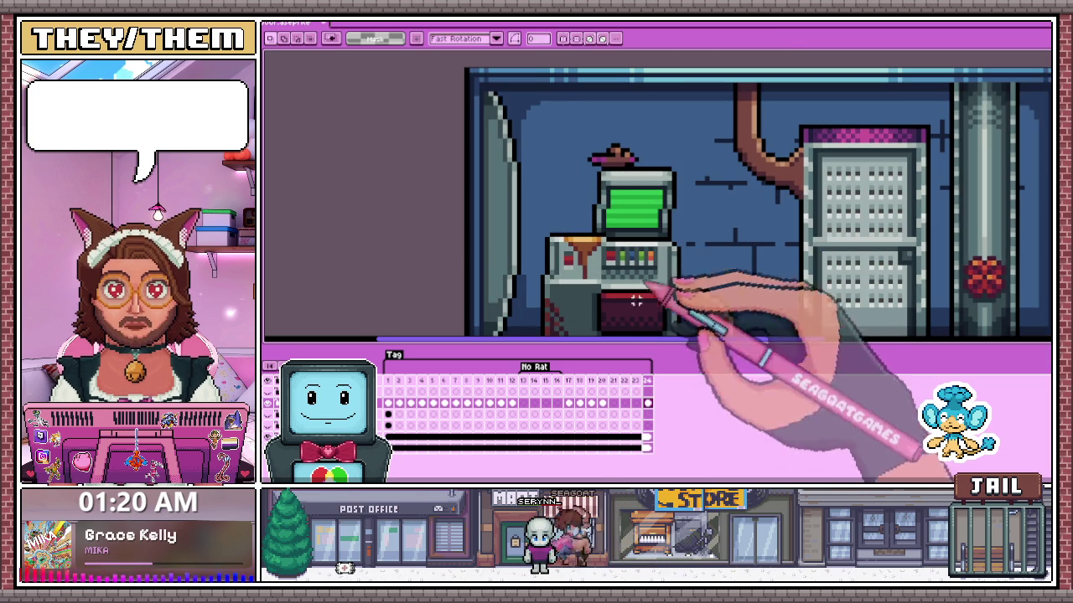
# - Check frames 1, 6 and a later rat-free frame, then play back the animation
pyautogui.click(635, 382)
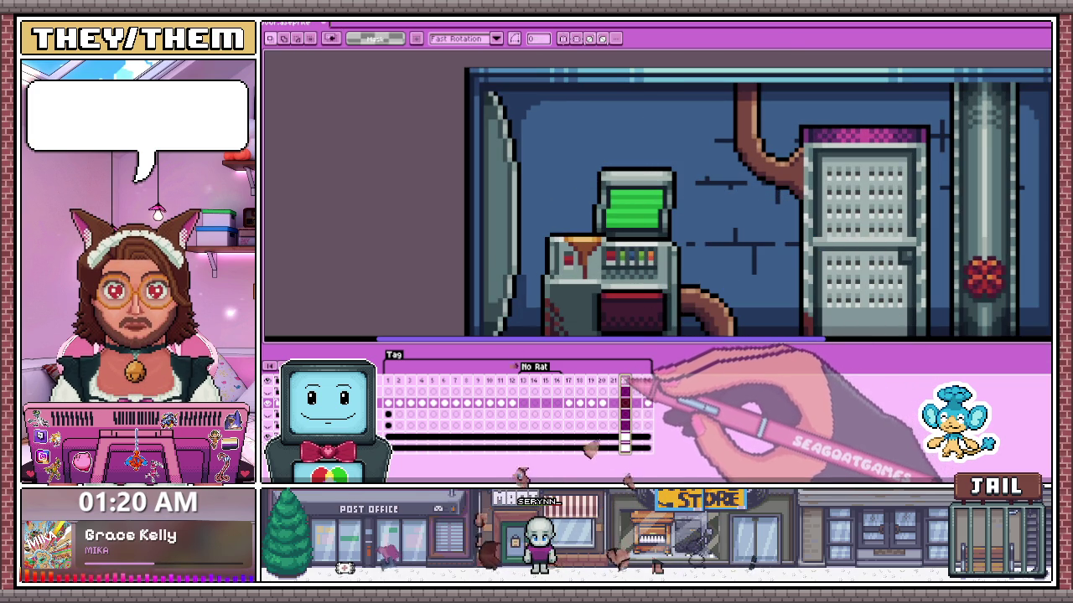
pyautogui.click(388, 382)
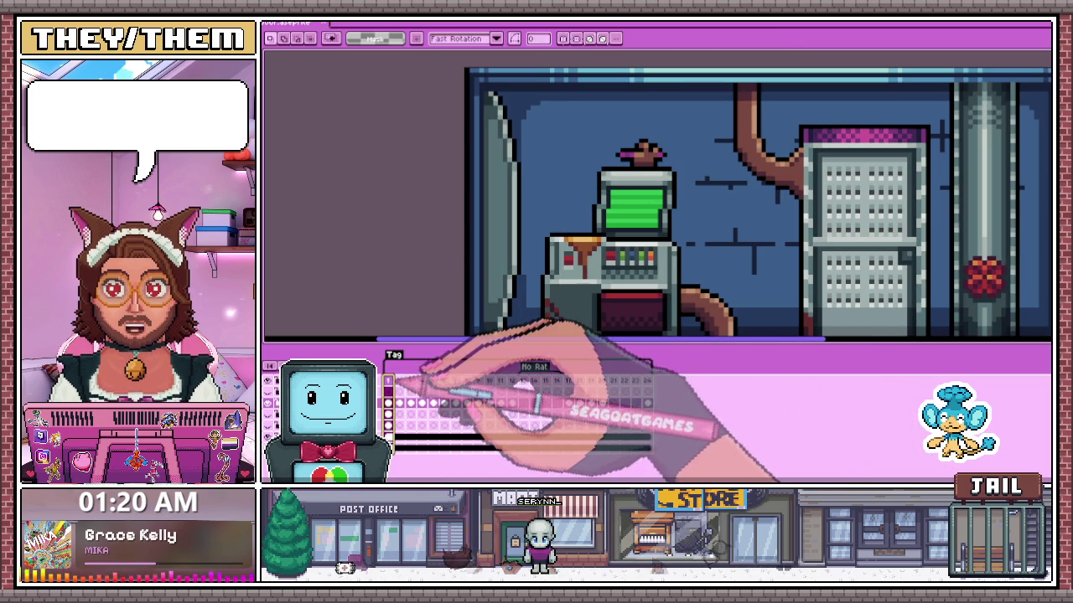
pyautogui.click(444, 382)
pyautogui.scroll(-3, 678, 235)
pyautogui.scroll(1, 738, 276)
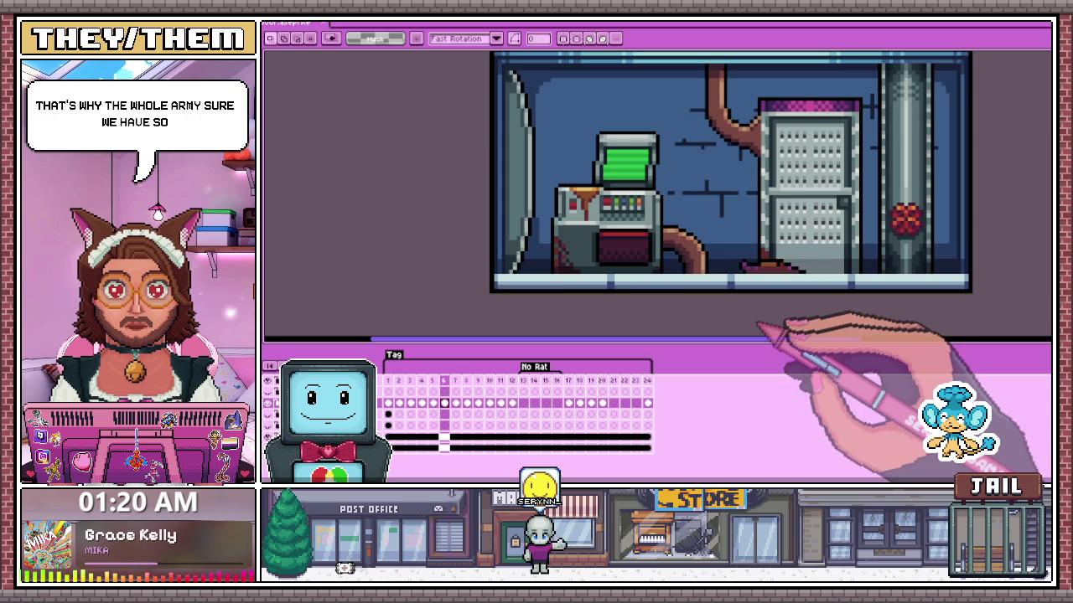
pyautogui.scroll(-1, 758, 325)
pyautogui.scroll(1, 797, 323)
pyautogui.press('.')
pyautogui.press('.')
pyautogui.press('.')
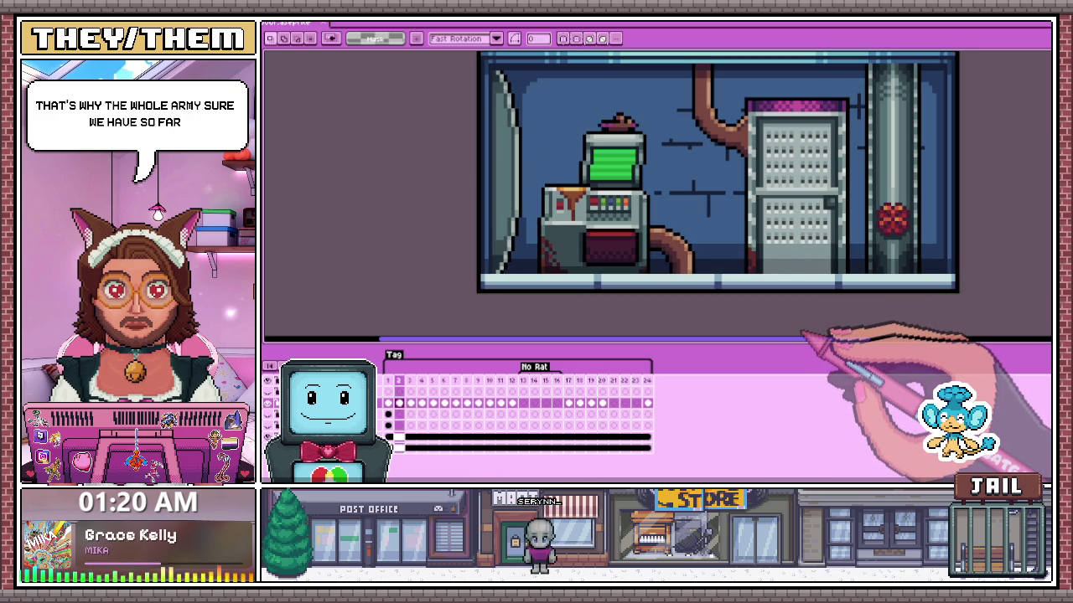
pyautogui.press('.')
pyautogui.press('.')
pyautogui.press('.')
pyautogui.press('.')
pyautogui.press('.')
pyautogui.press('.')
pyautogui.press('.')
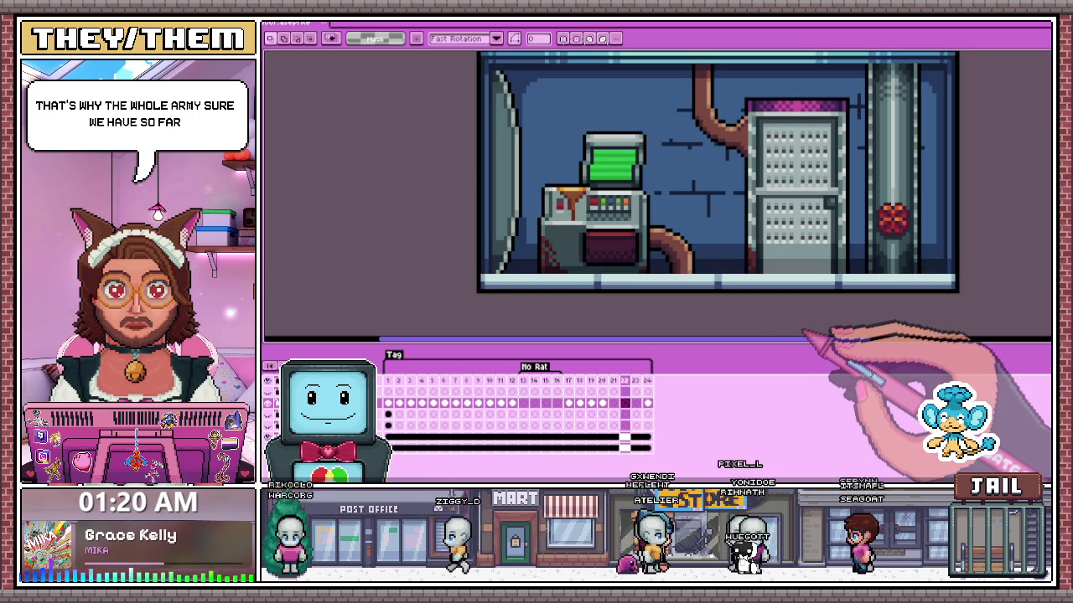
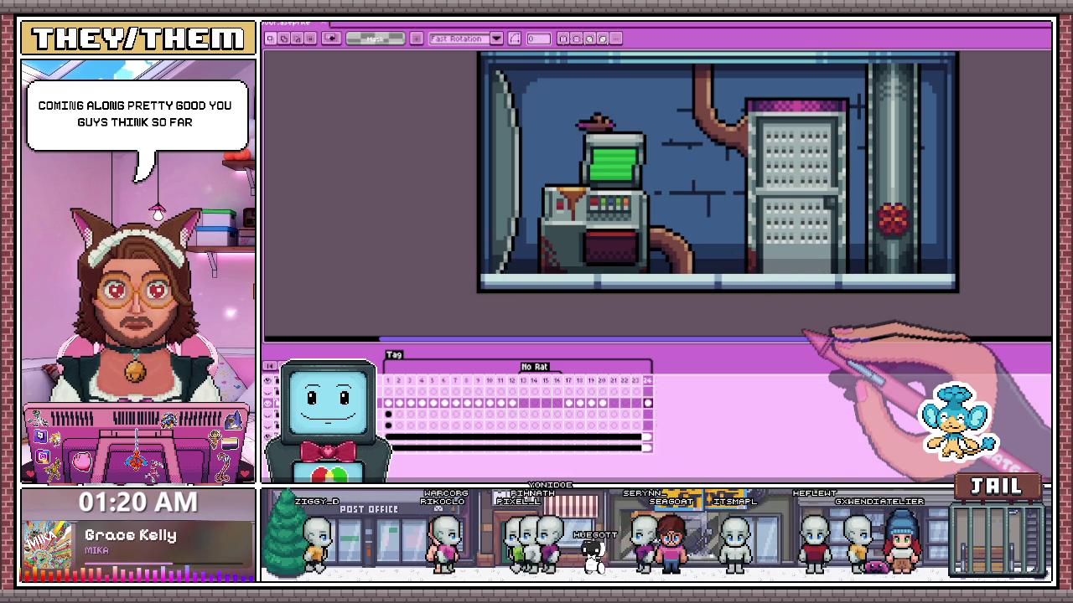
# - Stop the timeline on the rat's jump frames and step back to frame 18
pyautogui.scroll(-1, 662, 235)
pyautogui.scroll(2, 599, 210)
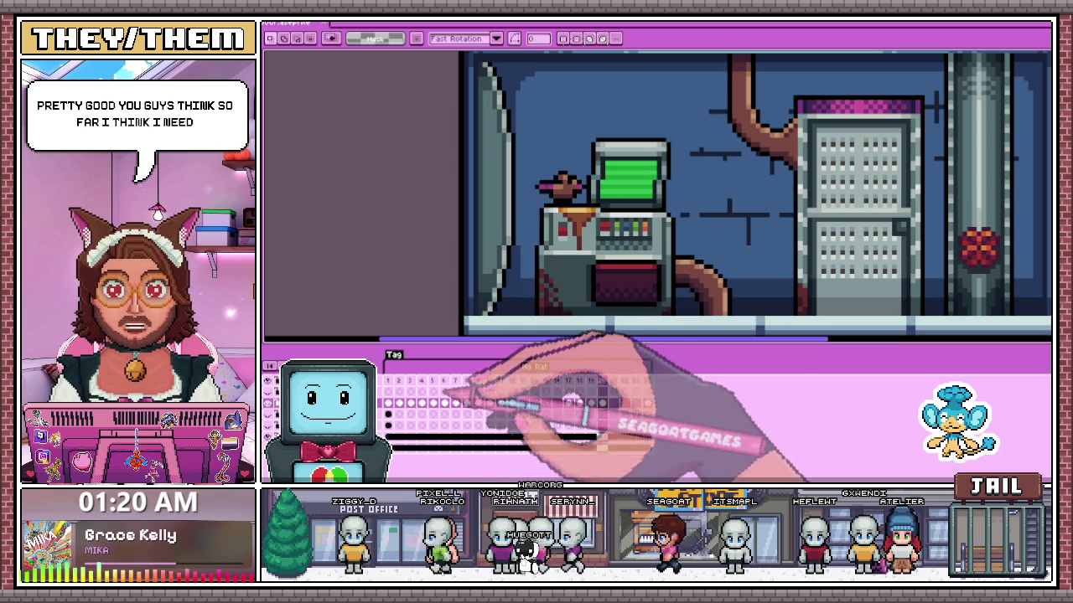
pyautogui.click(612, 403)
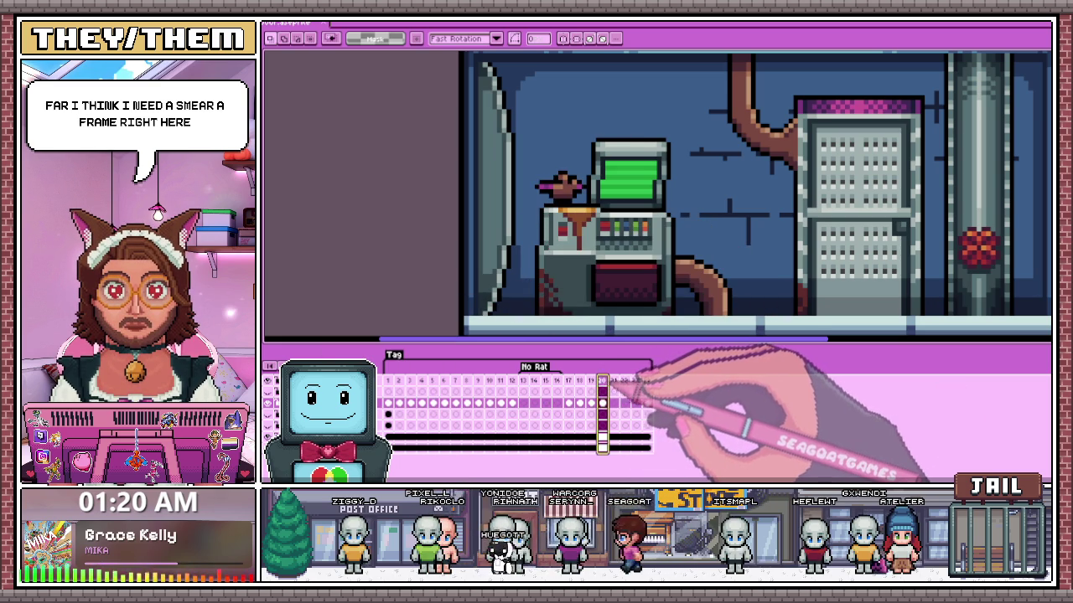
pyautogui.click(591, 403)
pyautogui.click(591, 403)
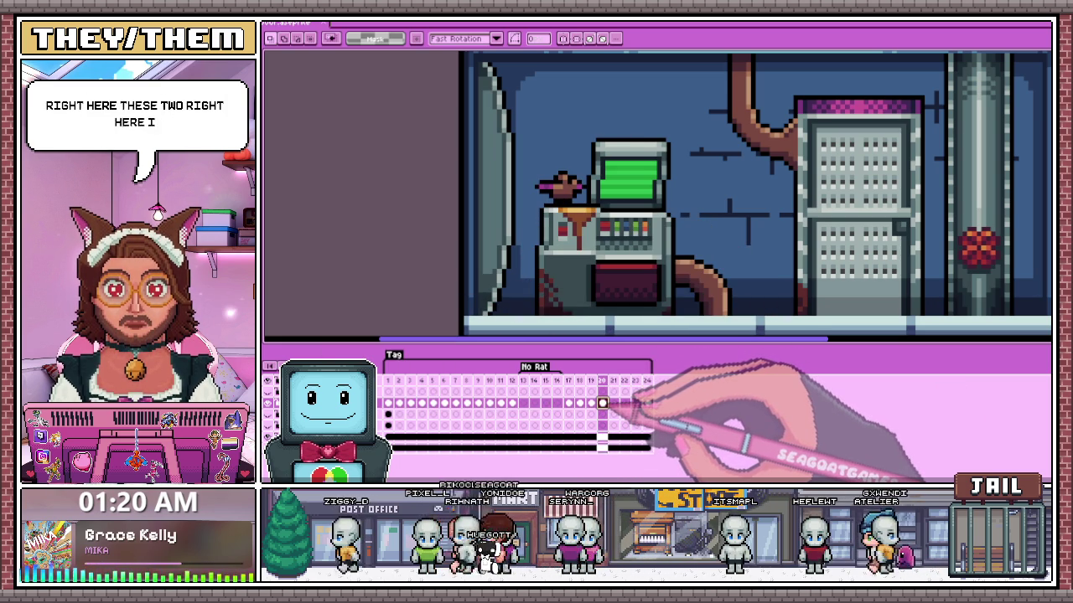
# - Test a rectangular marquee around the rat on frames 18 and 20
pyautogui.moveTo(514, 166); pyautogui.dragTo(597, 216)
pyautogui.click(630, 379)
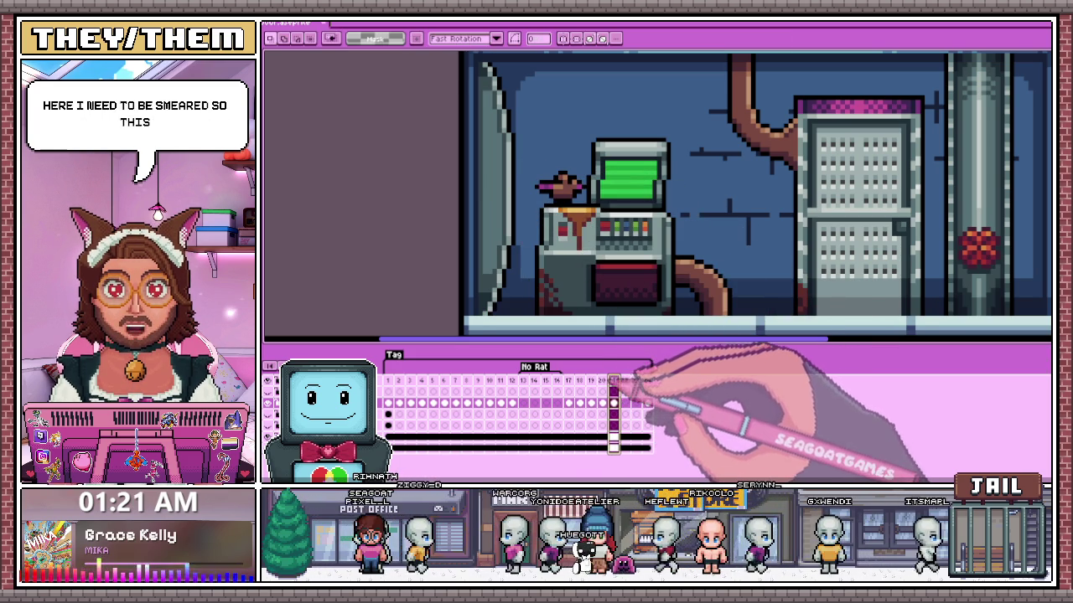
pyautogui.moveTo(514, 132); pyautogui.dragTo(595, 225)
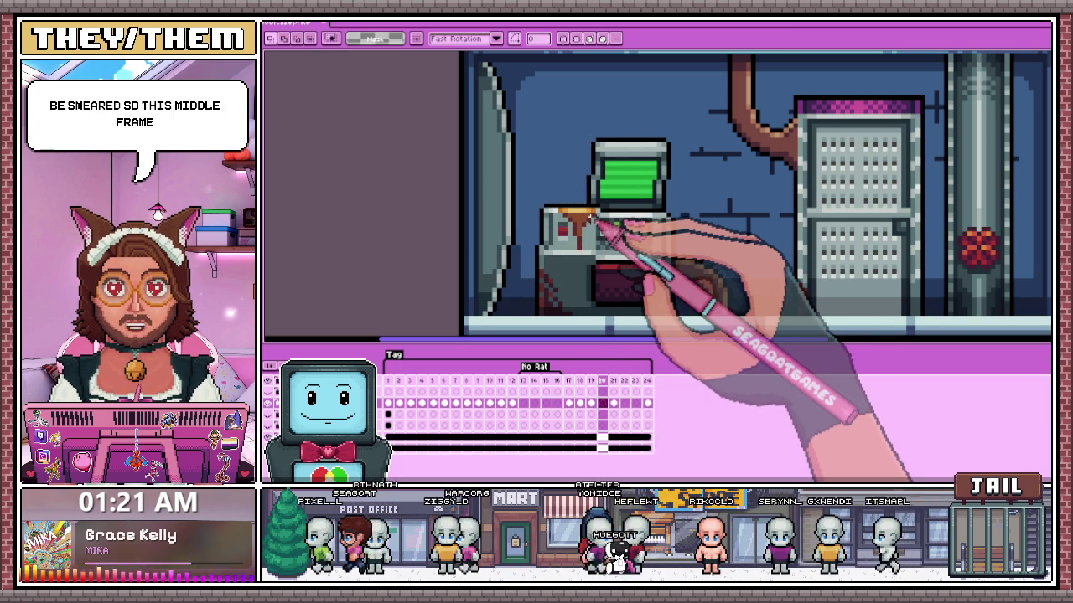
# - Copy the diving rat from frame 4 and paste it into frame 20
pyautogui.click(421, 404)
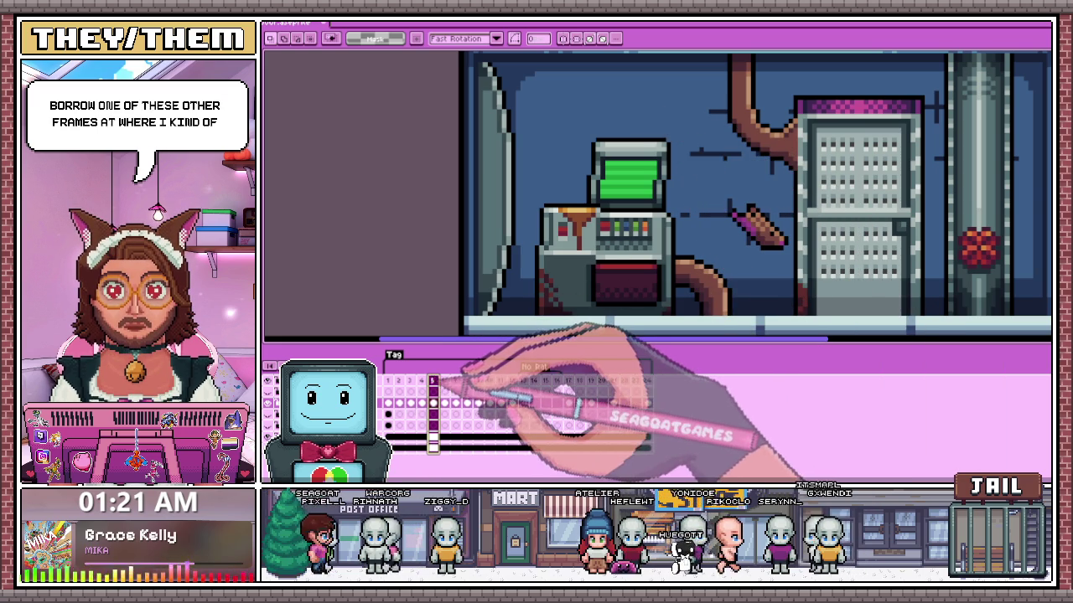
pyautogui.moveTo(719, 194); pyautogui.dragTo(794, 264)
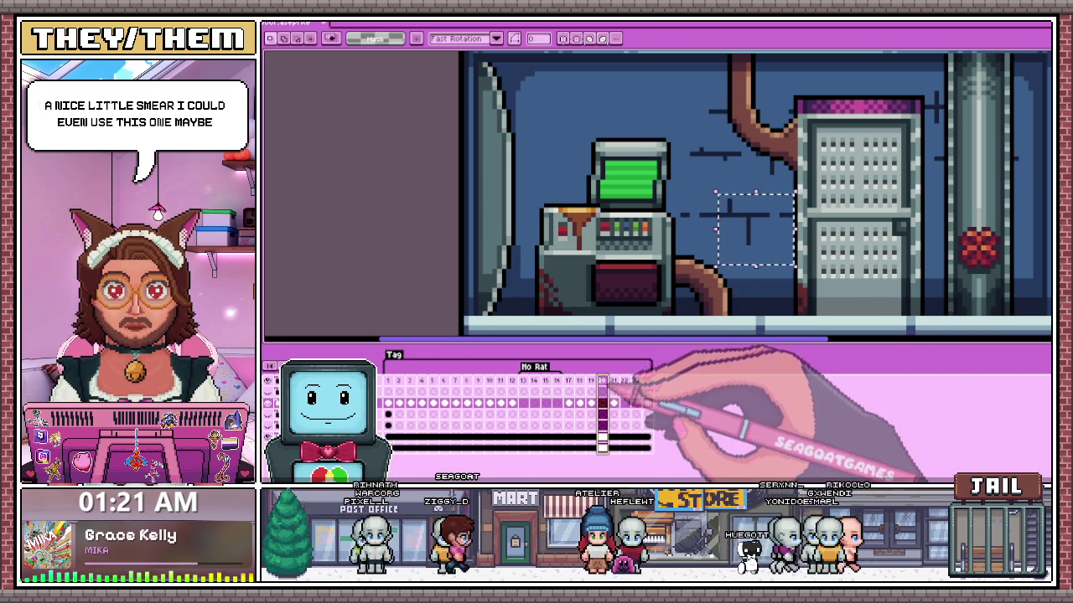
pyautogui.click(713, 196)
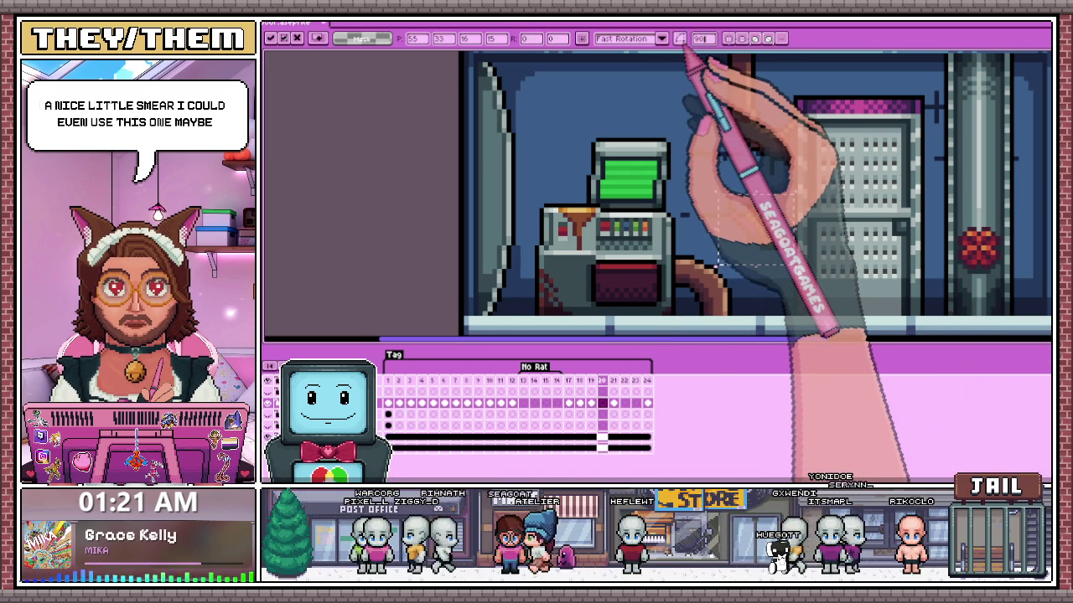
pyautogui.click(694, 204)
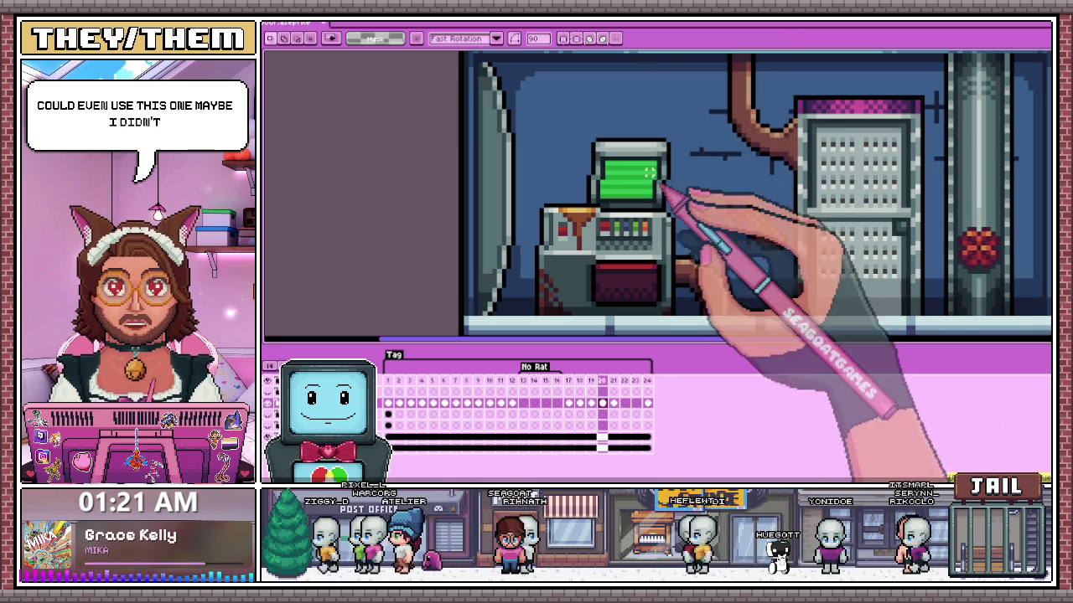
# - Try oval and freehand lasso selections around the pasted rat, dropping each
pyautogui.moveTo(664, 158); pyautogui.dragTo(794, 277)
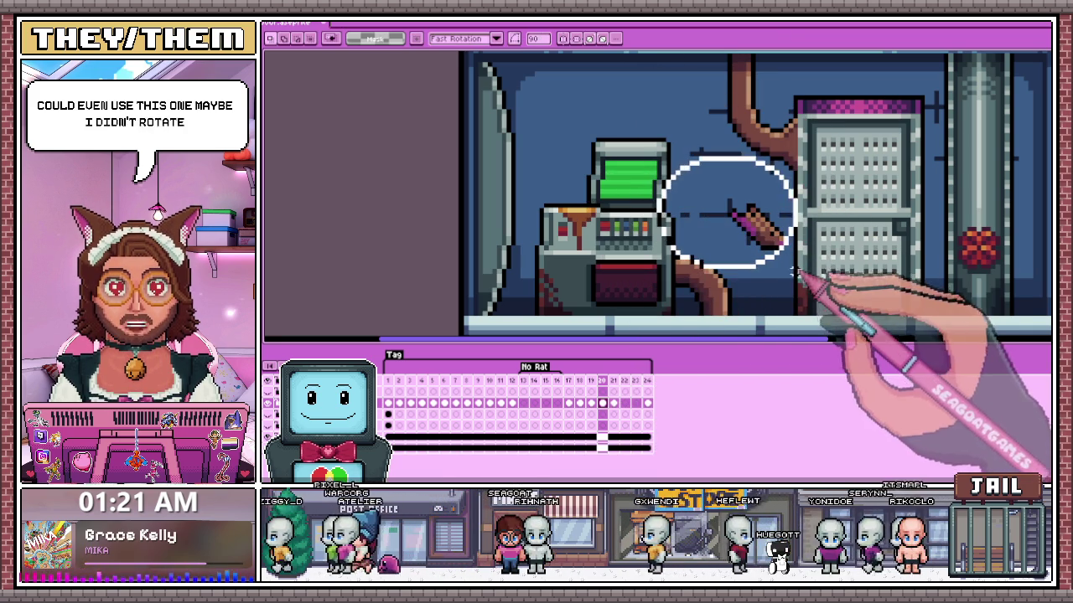
pyautogui.click(409, 206)
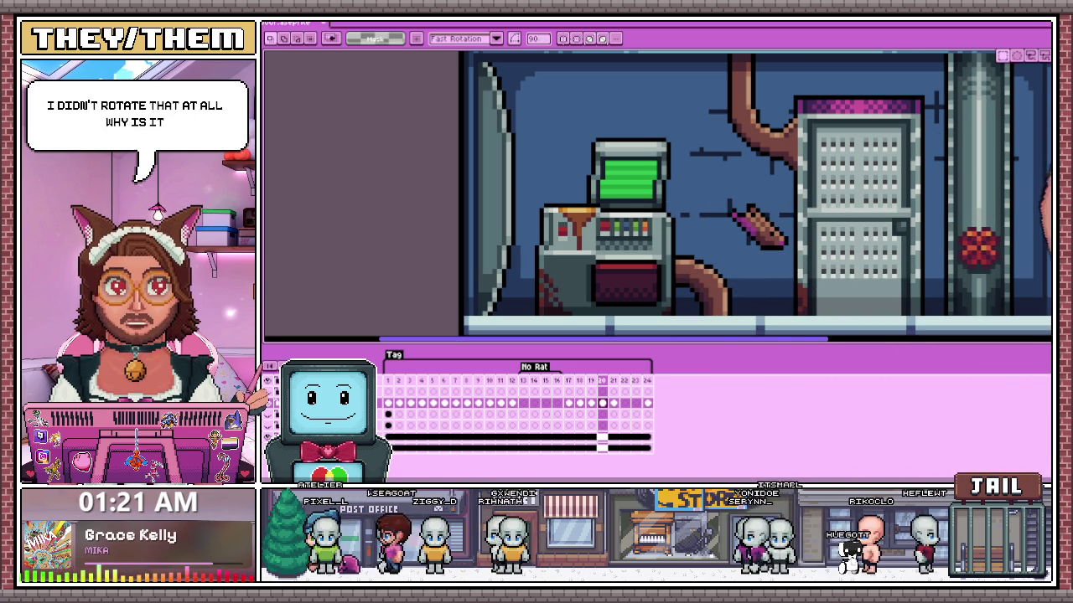
pyautogui.moveTo(836, 141); pyautogui.dragTo(837, 253)
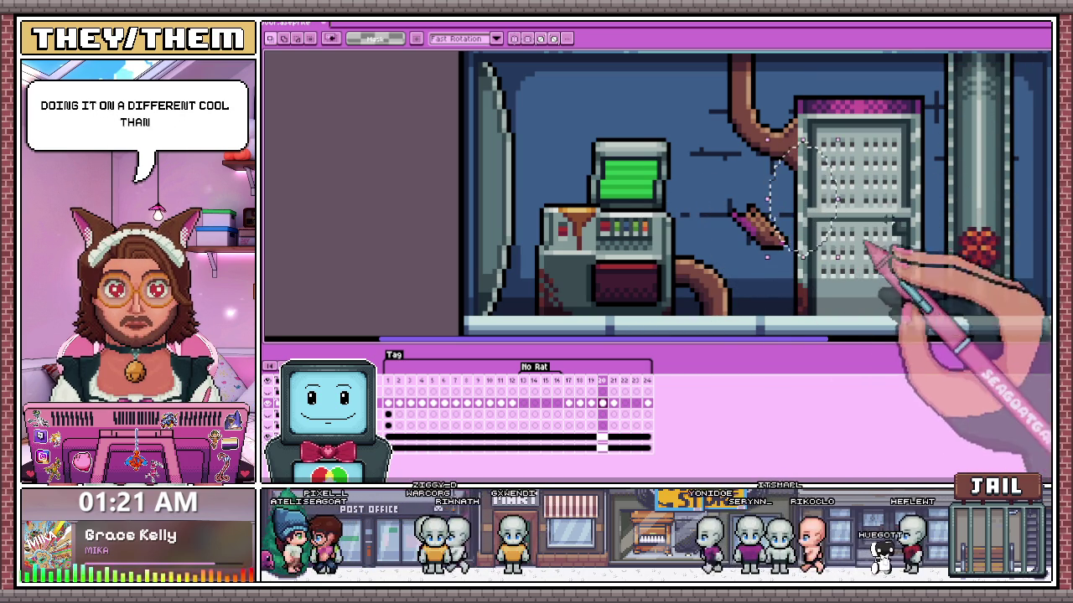
pyautogui.hotkey('ctrl', 'd')
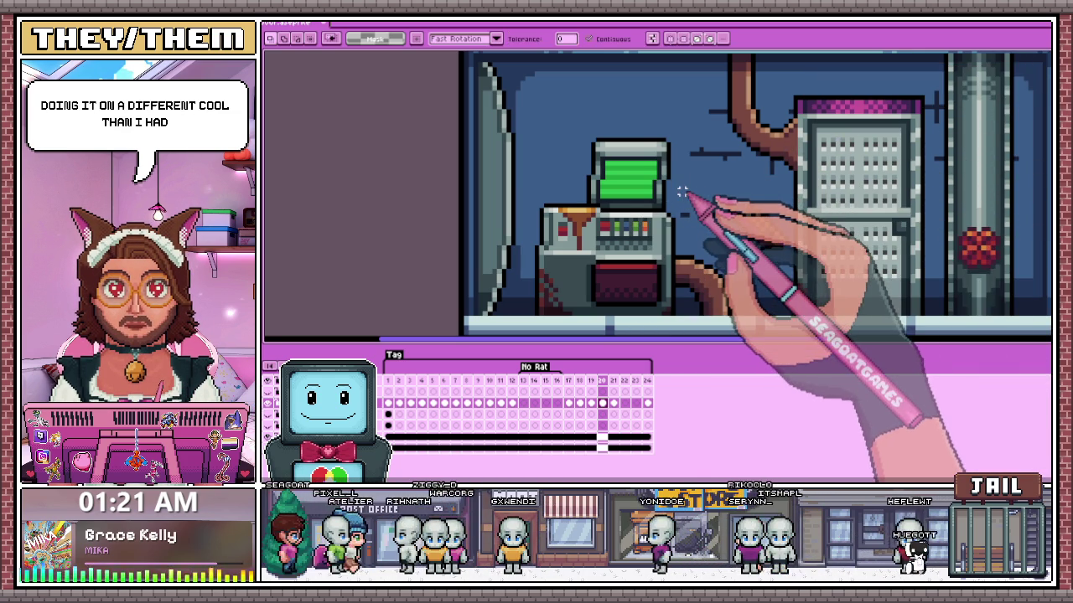
pyautogui.click(1047, 189)
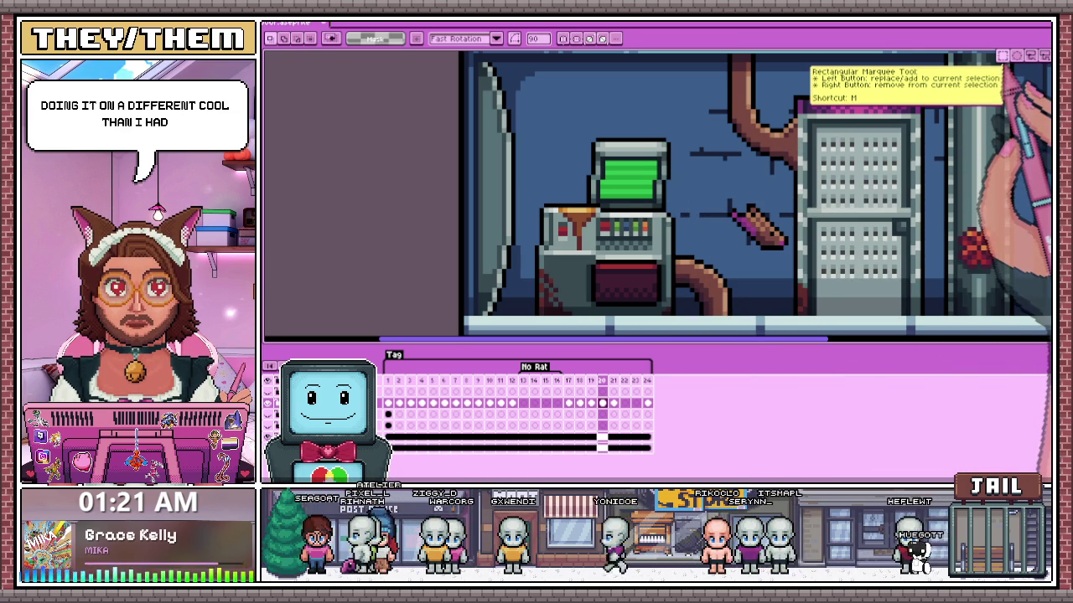
pyautogui.moveTo(694, 168); pyautogui.dragTo(839, 285)
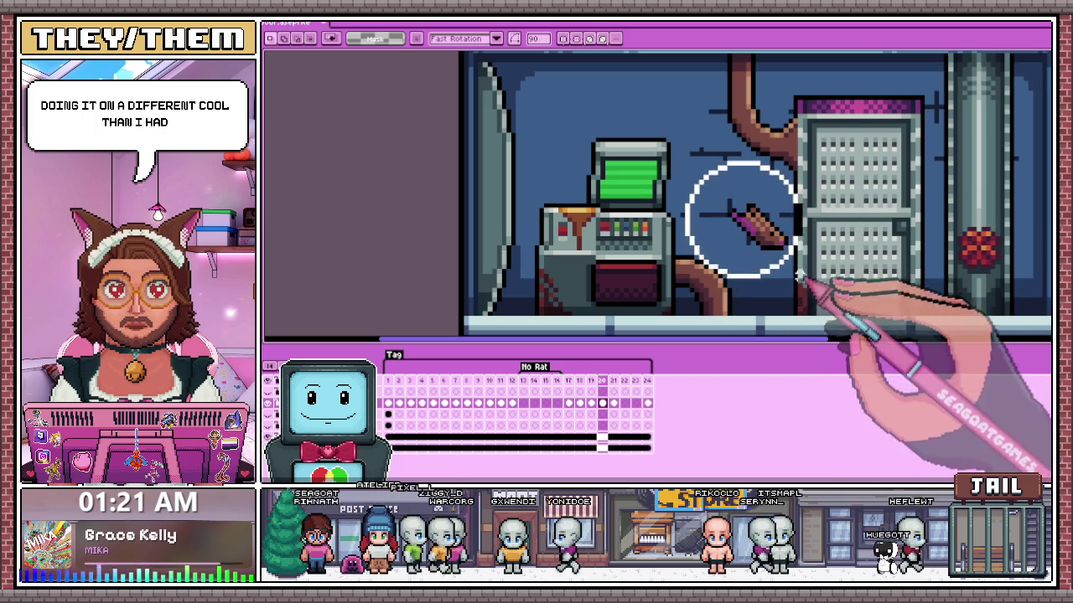
pyautogui.scroll(-2, 696, 251)
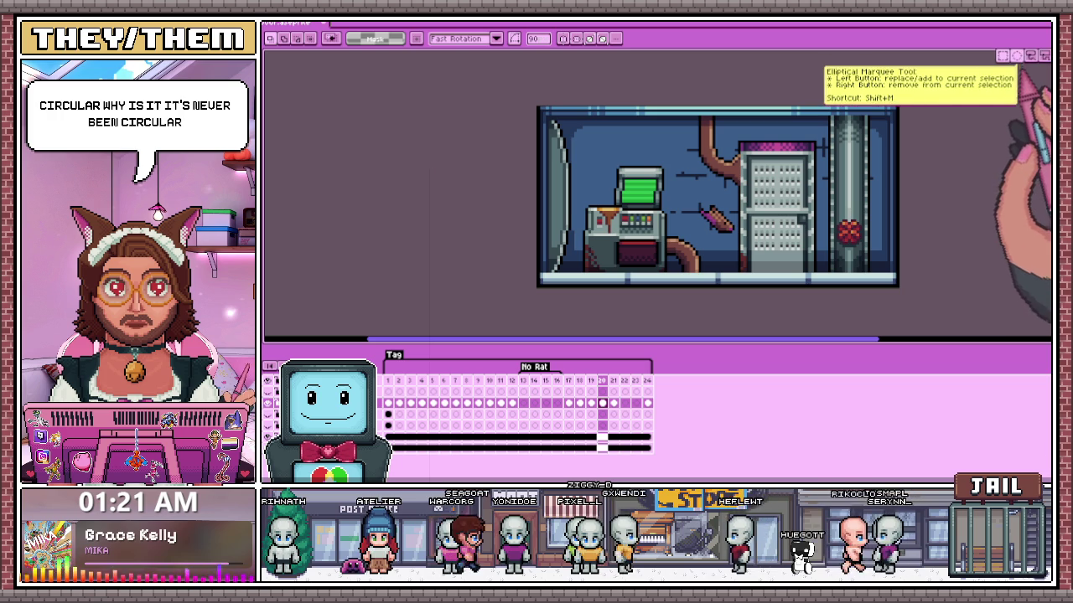
# - Try rectangular and oval selections around the rat again, clearing each one
pyautogui.moveTo(743, 153); pyautogui.dragTo(822, 236)
pyautogui.hotkey('ctrl', 'd')
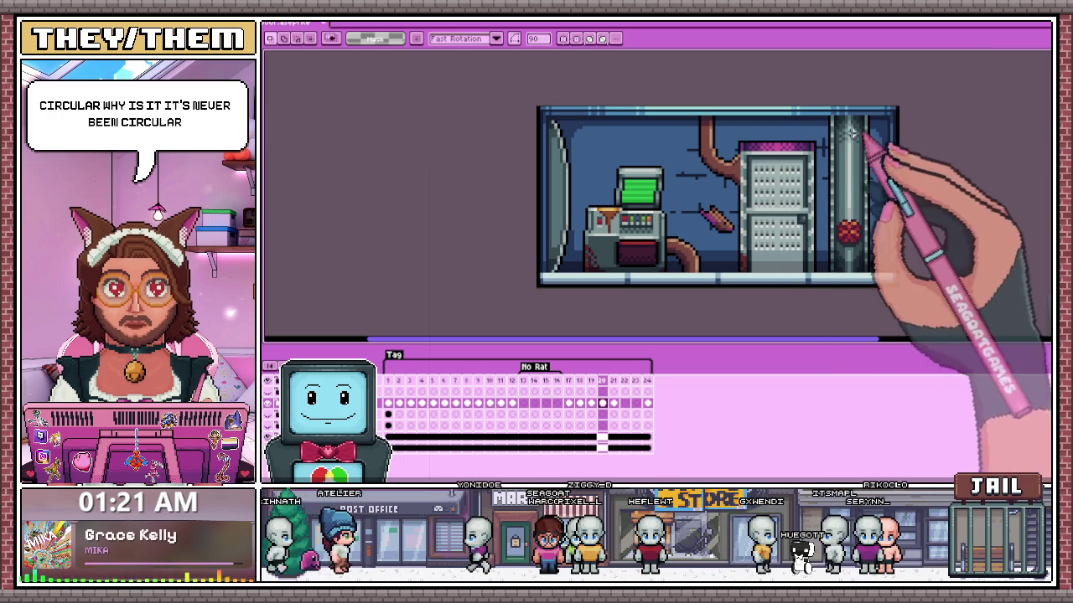
pyautogui.press('m')
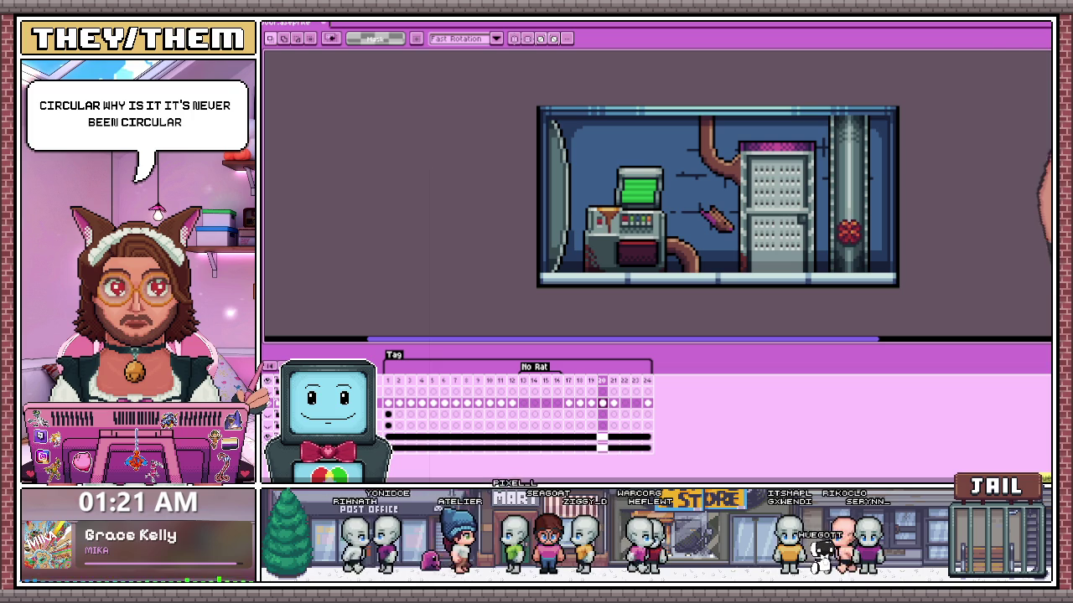
pyautogui.moveTo(682, 166); pyautogui.dragTo(739, 253)
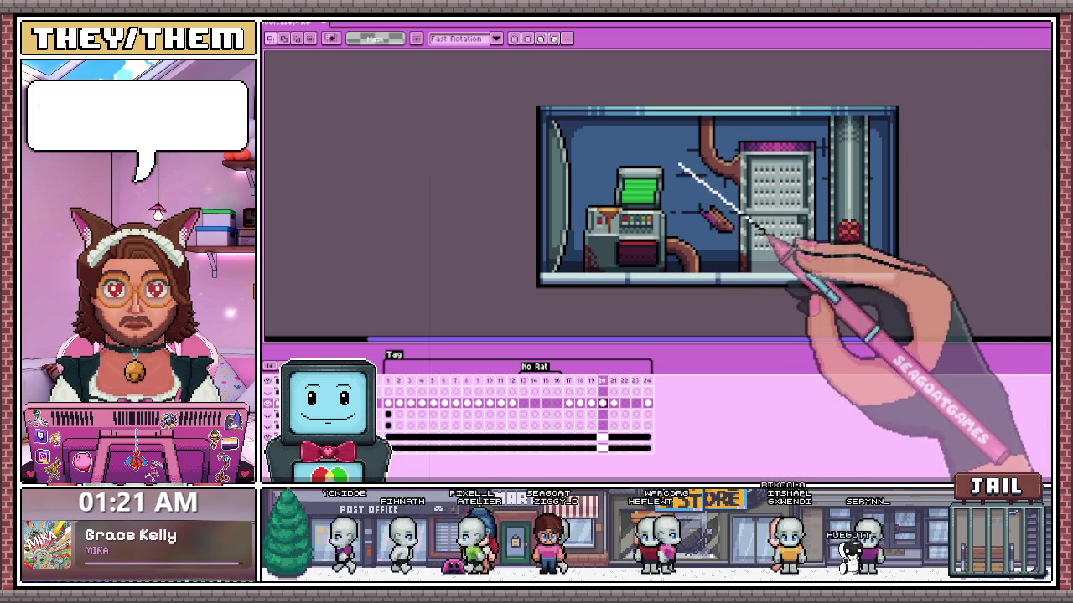
pyautogui.click(740, 253)
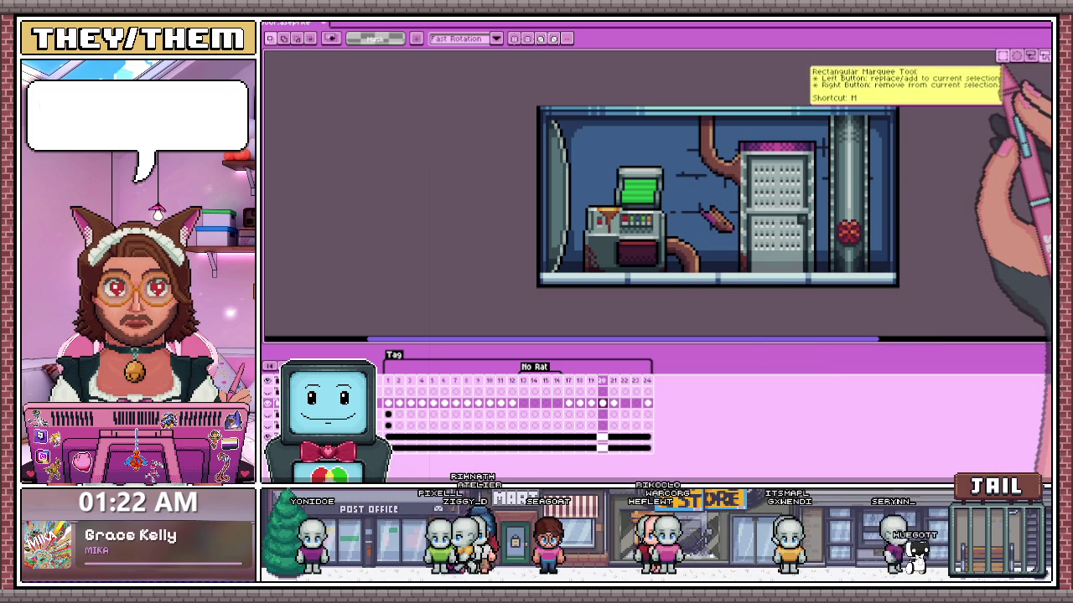
pyautogui.click(1004, 59)
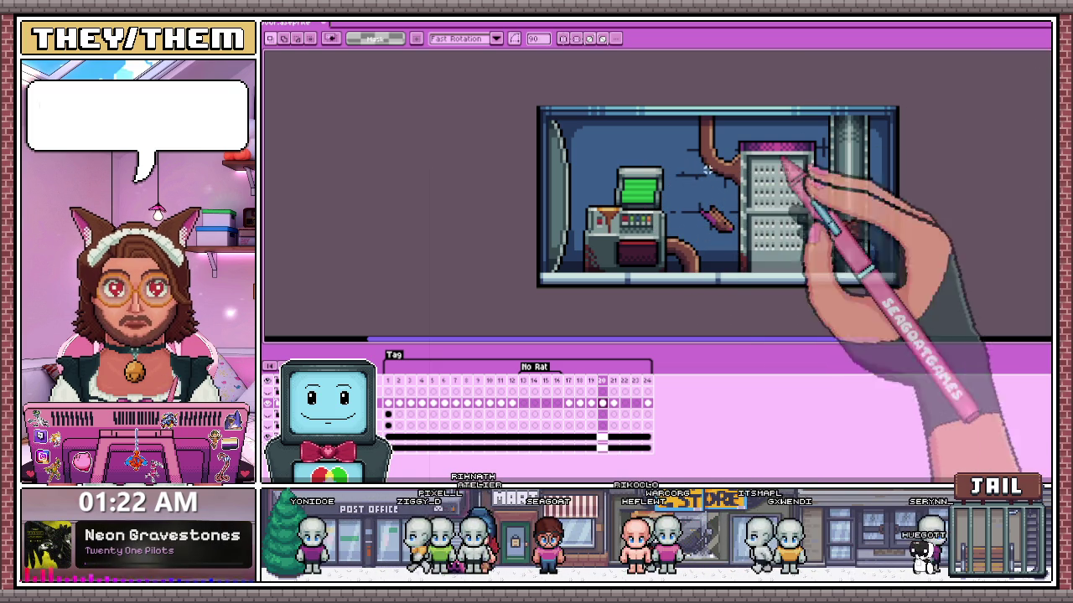
pyautogui.moveTo(662, 155); pyautogui.dragTo(744, 235)
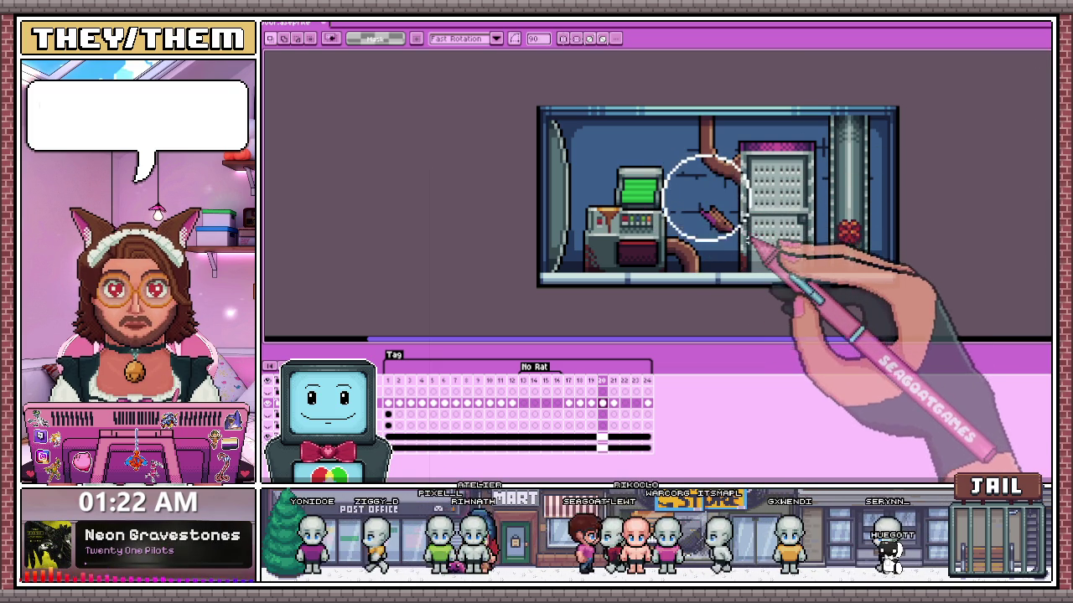
pyautogui.click(536, 55)
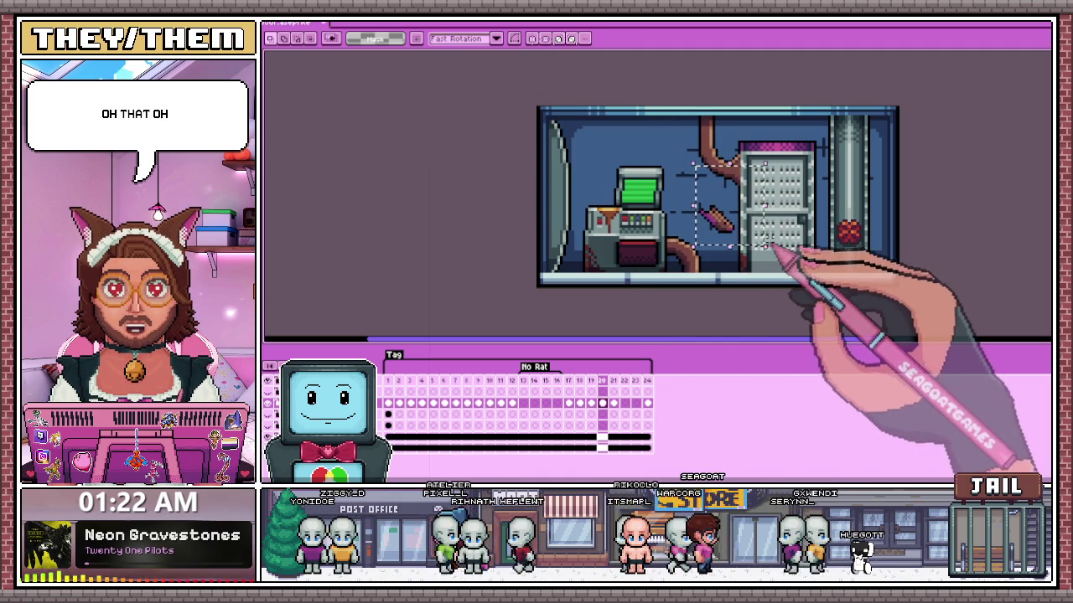
pyautogui.scroll(1, 660, 206)
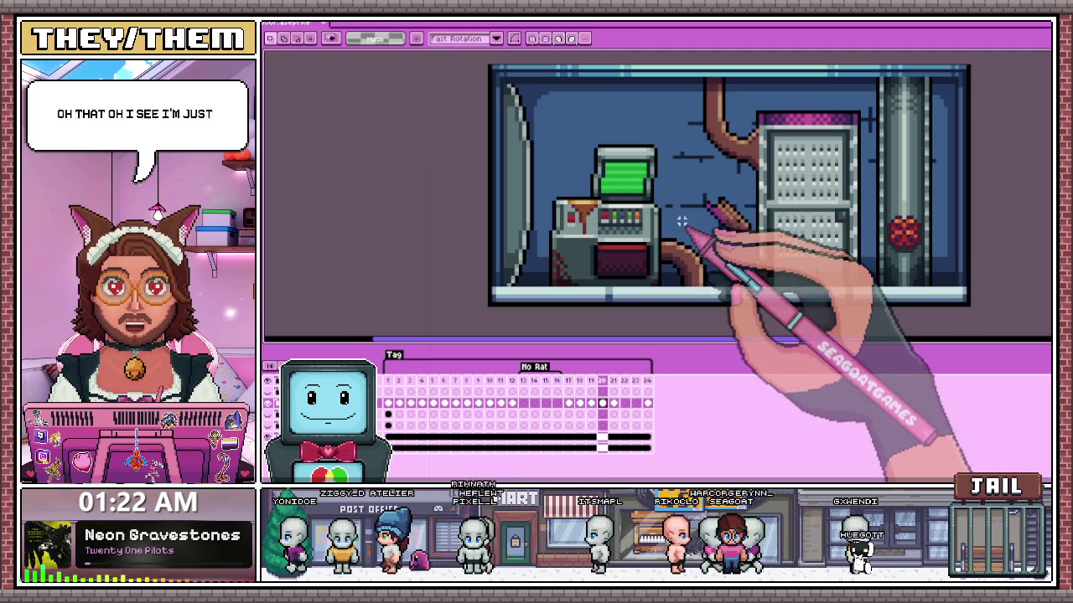
# - Rotate the rat 90 degrees and move it left toward the monitor on frame 20
pyautogui.moveTo(700, 189); pyautogui.dragTo(754, 256)
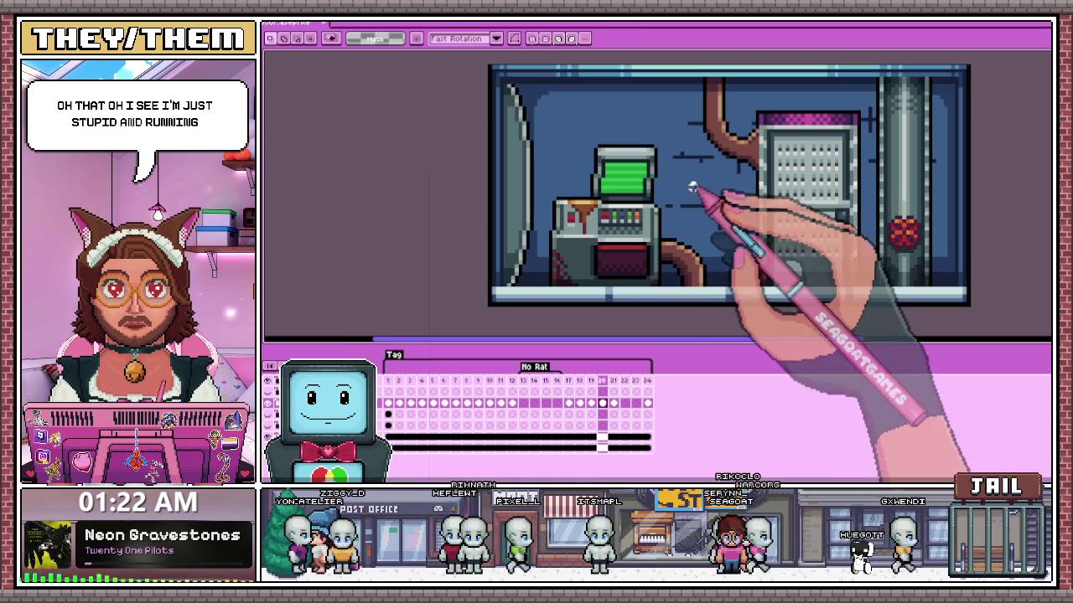
pyautogui.moveTo(689, 179); pyautogui.dragTo(763, 270)
pyautogui.moveTo(721, 216); pyautogui.dragTo(730, 250)
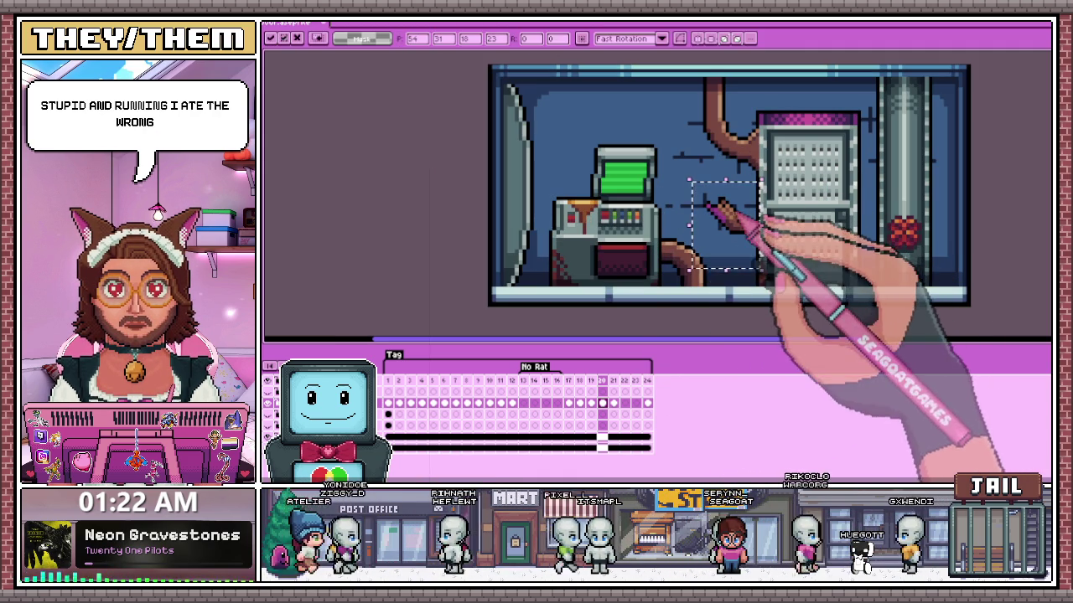
pyautogui.hotkey('ctrl', 'd')
pyautogui.moveTo(679, 174); pyautogui.dragTo(781, 259)
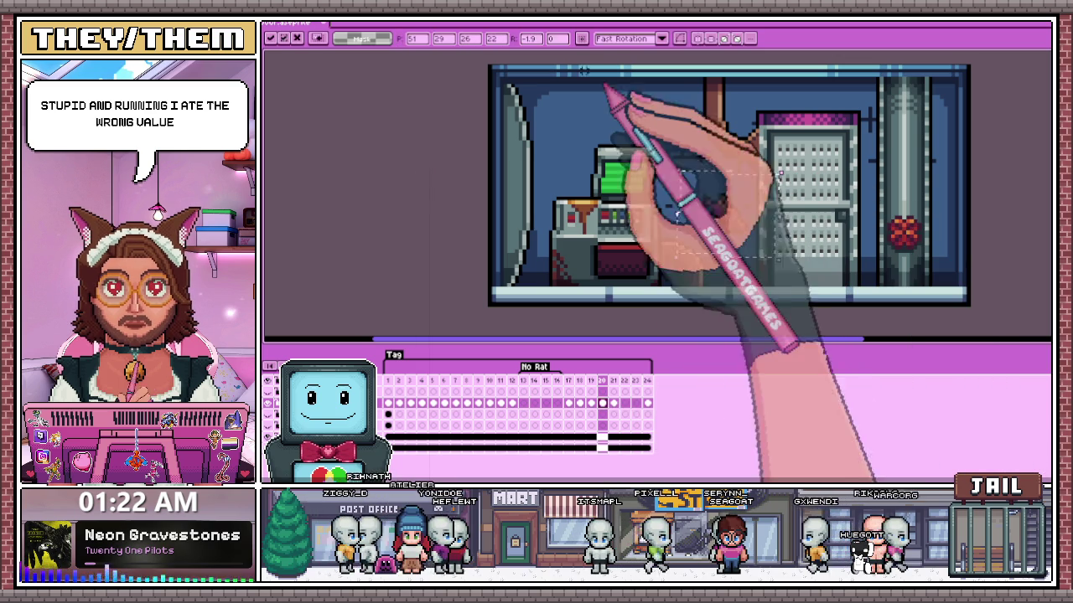
pyautogui.doubleClick(529, 39)
pyautogui.write('90')
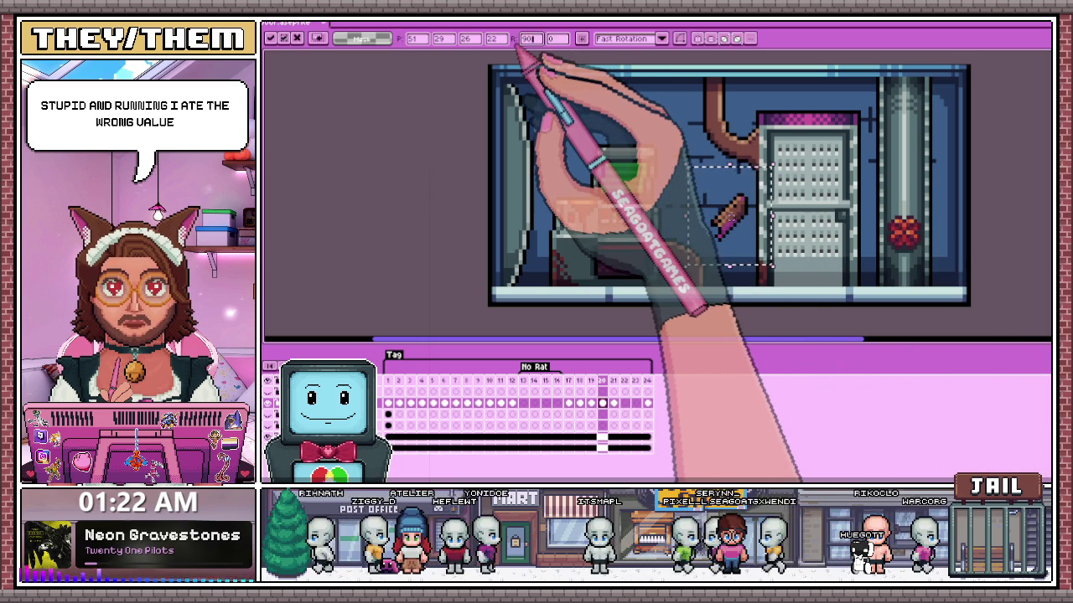
pyautogui.press('Return')
pyautogui.moveTo(767, 247); pyautogui.dragTo(563, 226)
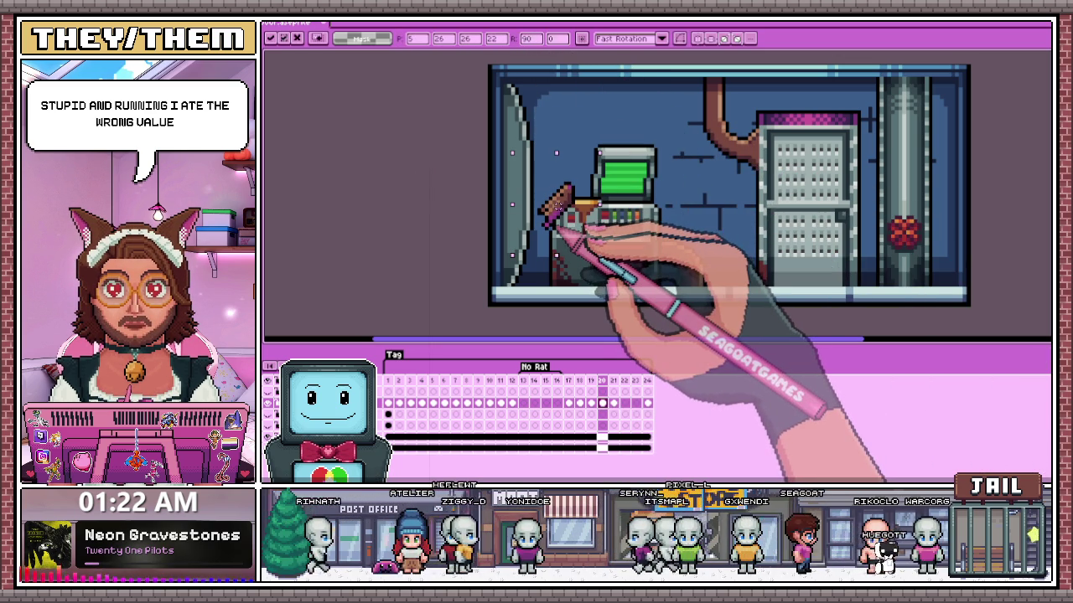
pyautogui.press('Return')
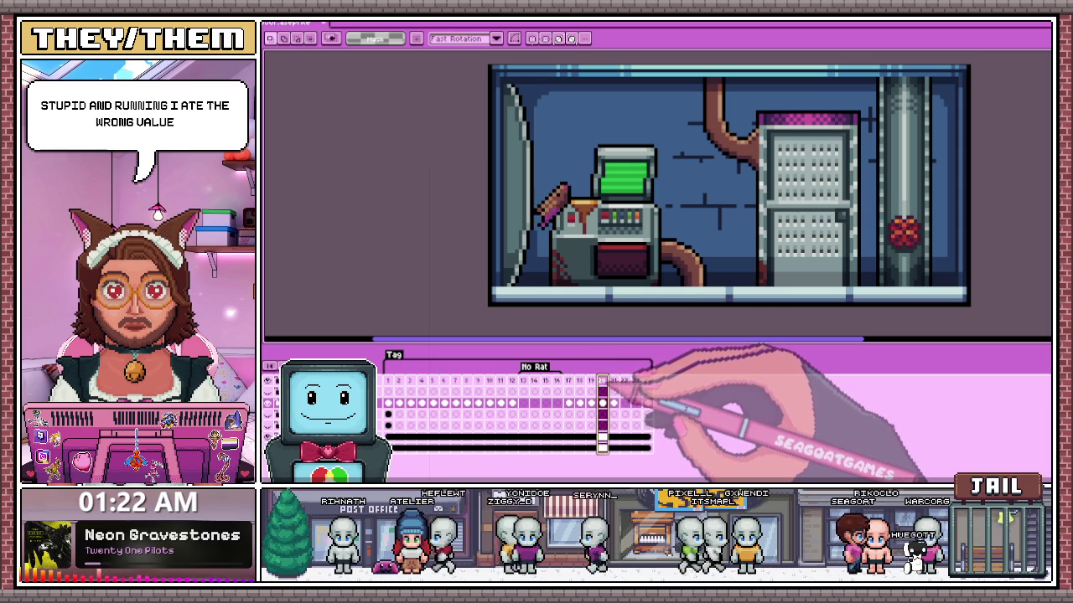
# - On frame 22, rotate the rat 90 degrees and place it on the console's side
pyautogui.click(613, 381)
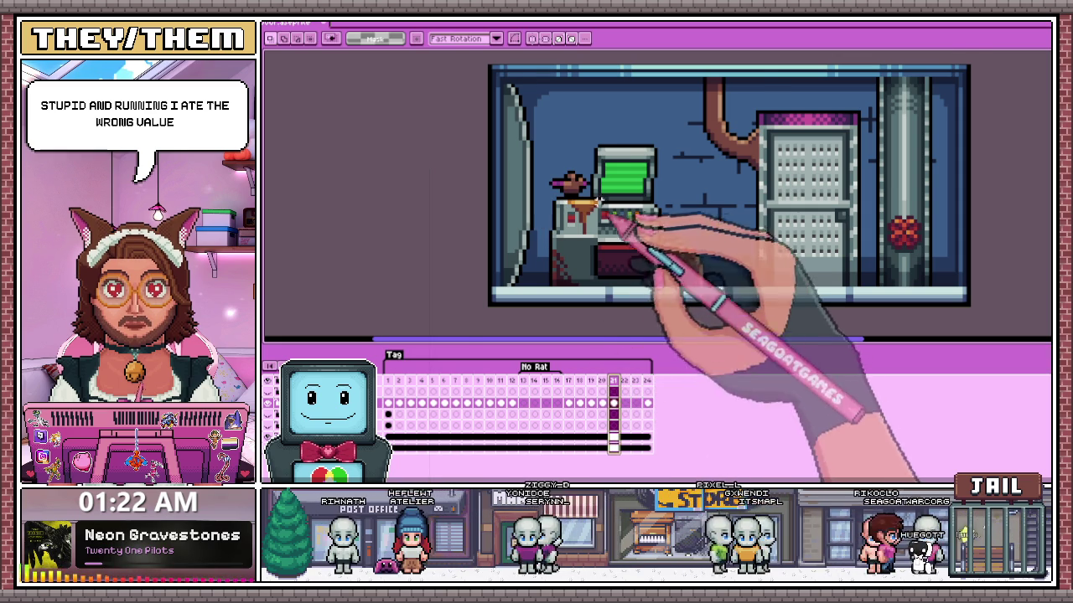
pyautogui.scroll(1, 605, 216)
pyautogui.click(624, 382)
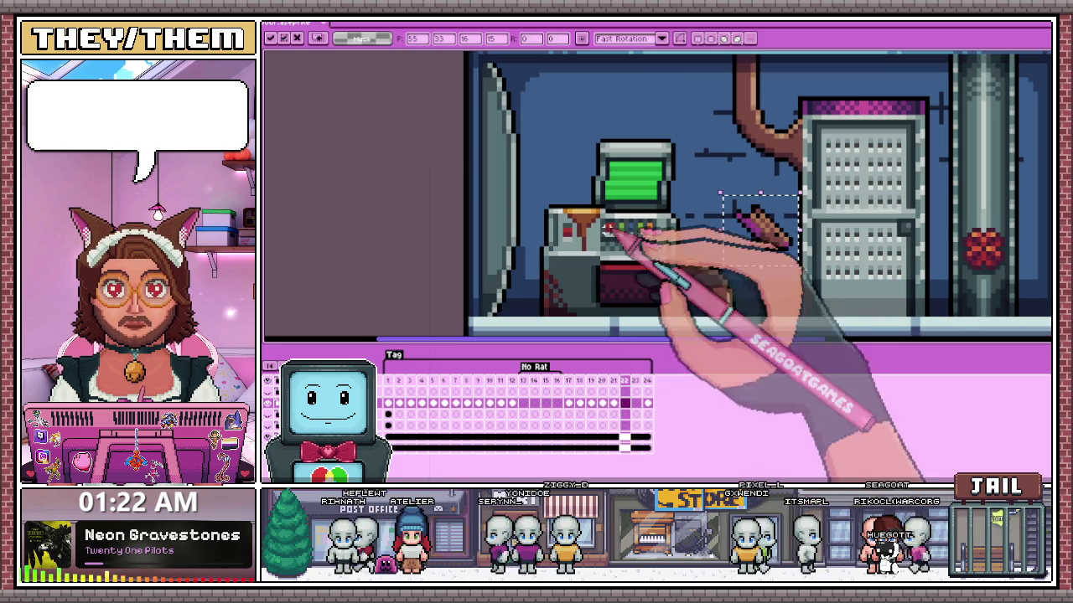
pyautogui.click(532, 38)
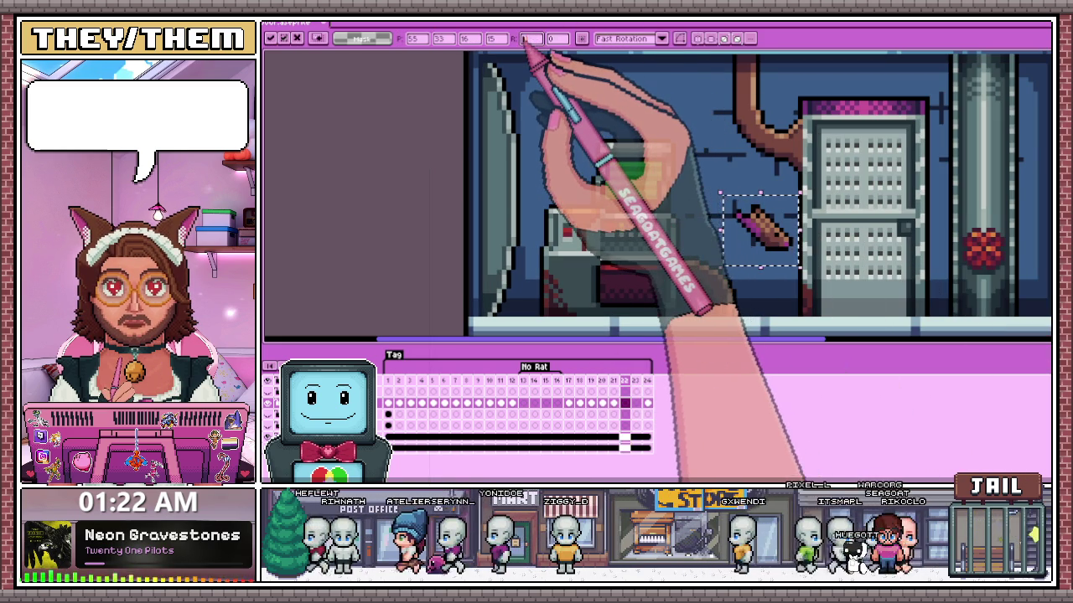
pyautogui.write('2090')
pyautogui.press('Return')
pyautogui.moveTo(741, 205)
pyautogui.mouseDown()
pyautogui.moveTo(602, 168)
pyautogui.moveTo(591, 180)
pyautogui.mouseUp()
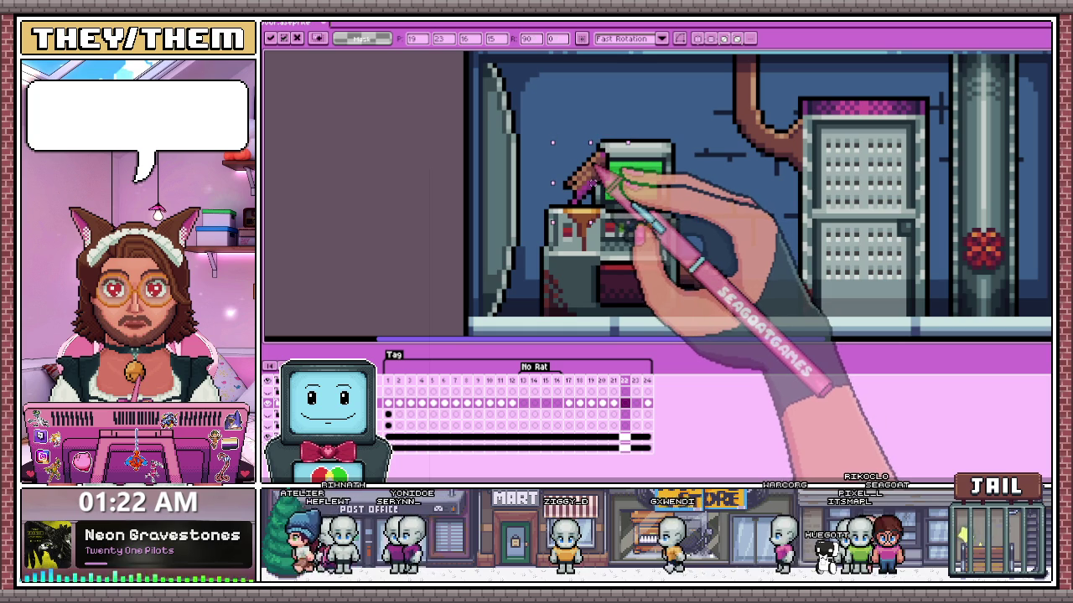
pyautogui.hotkey('ctrl', 'd')
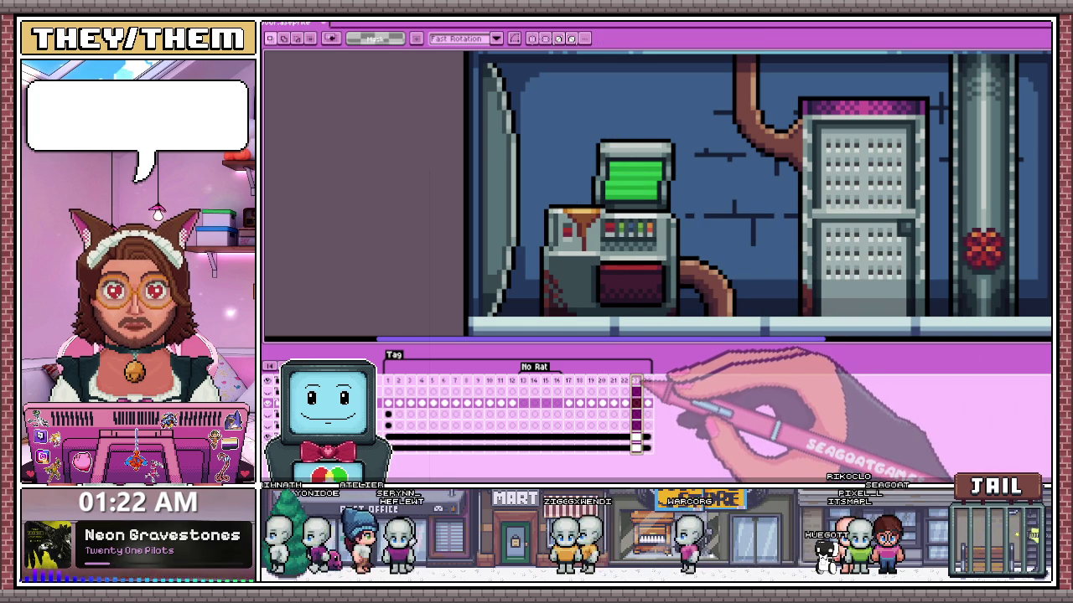
# - On frames 23–24, shift the rat left so it perches on the monitor top
pyautogui.click(388, 381)
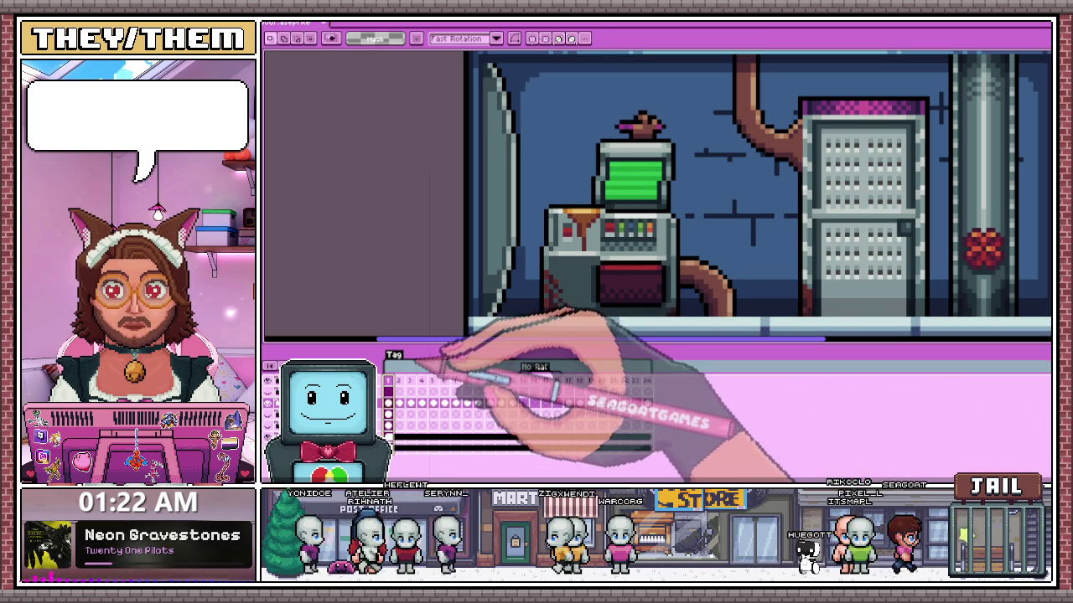
pyautogui.moveTo(595, 98); pyautogui.dragTo(692, 167)
pyautogui.click(636, 382)
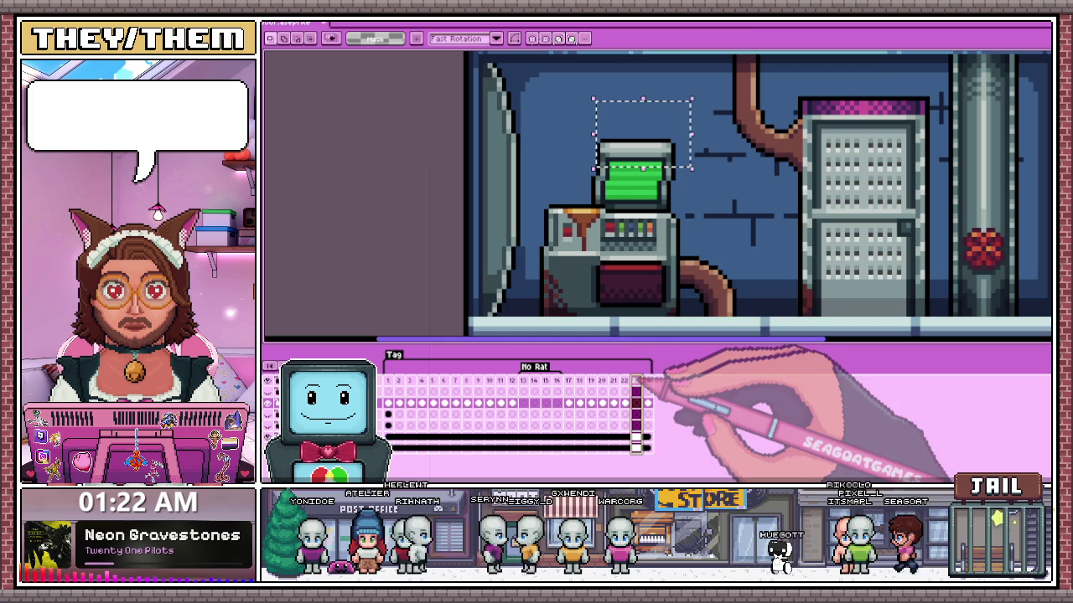
pyautogui.moveTo(628, 118); pyautogui.dragTo(589, 130)
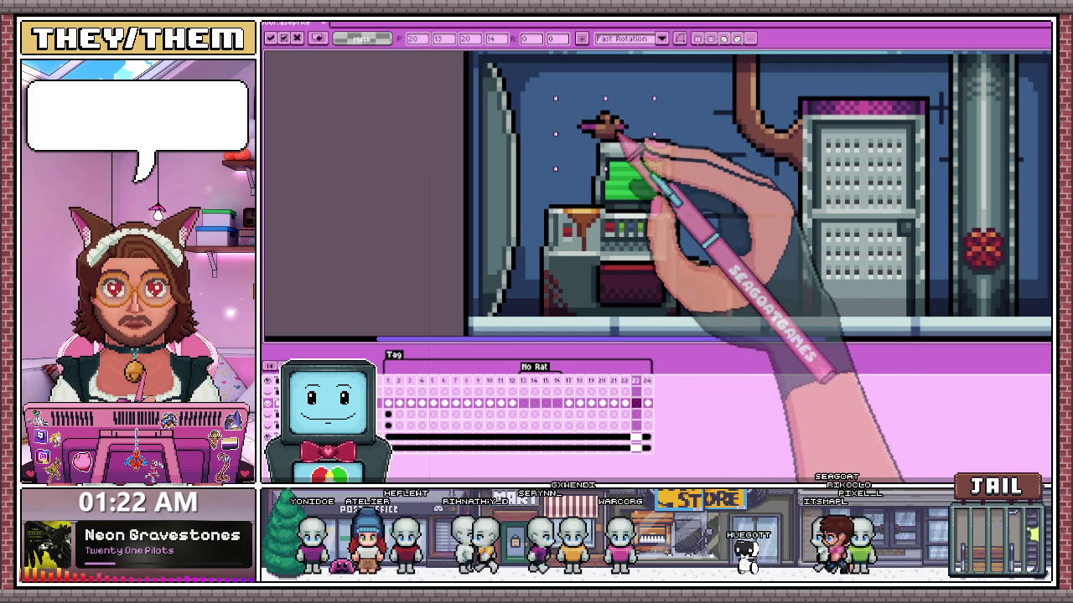
pyautogui.click(646, 381)
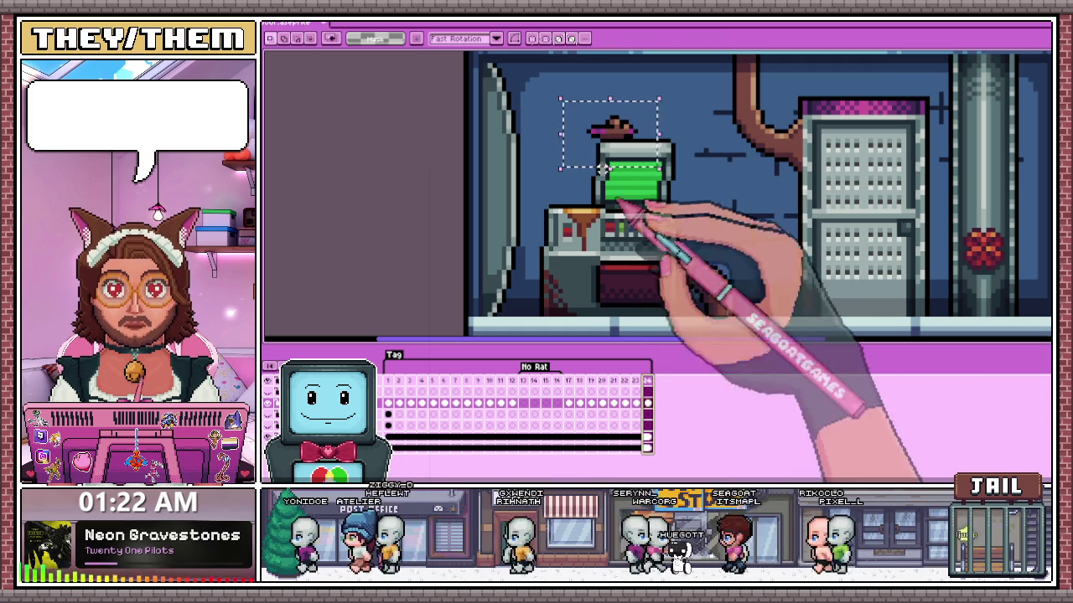
pyautogui.click(612, 134)
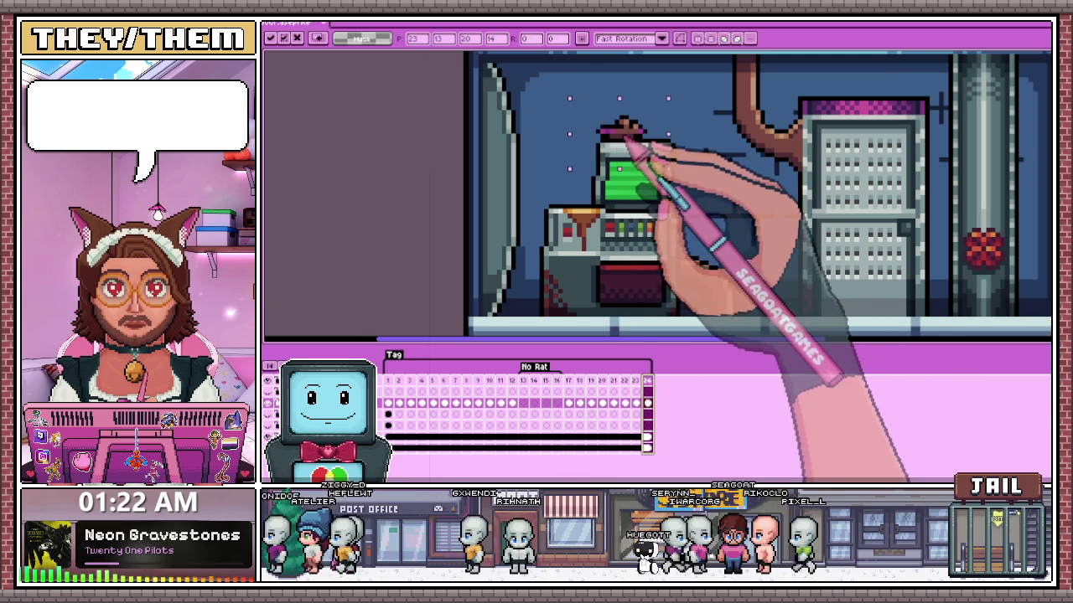
pyautogui.press('Return')
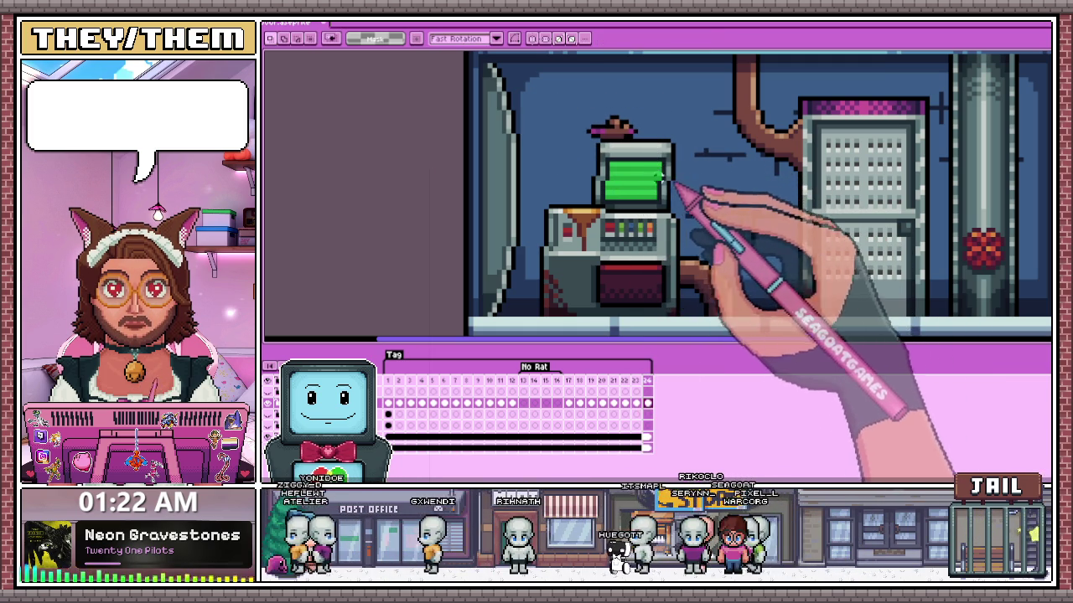
pyautogui.moveTo(570, 85)
pyautogui.mouseDown()
pyautogui.moveTo(650, 158)
pyautogui.moveTo(634, 136)
pyautogui.mouseUp()
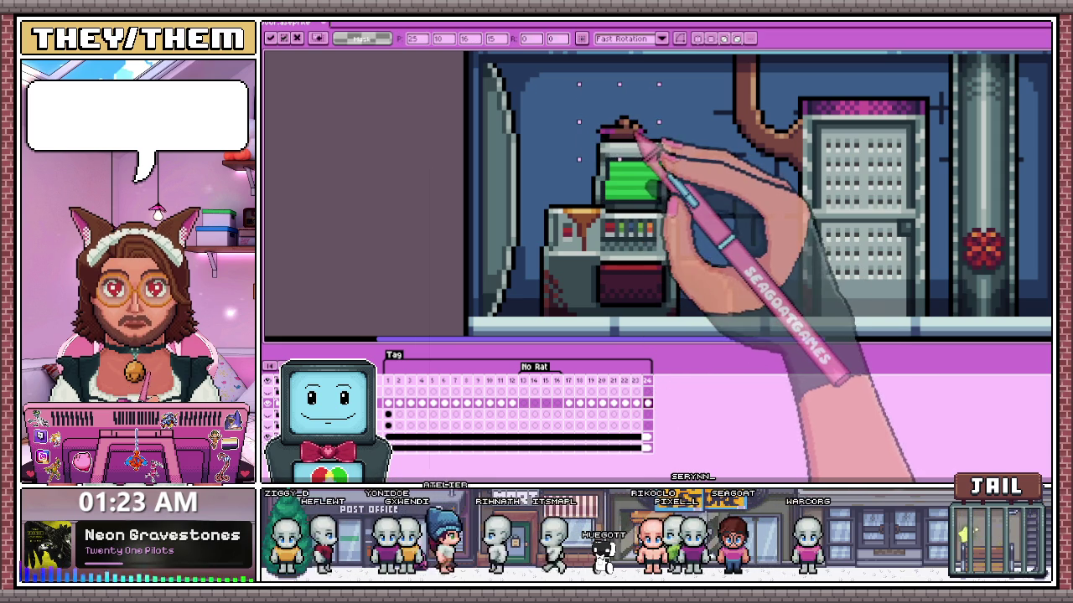
pyautogui.press('Return')
# - Zoom out to the whole room and play the animation
pyautogui.press('-')
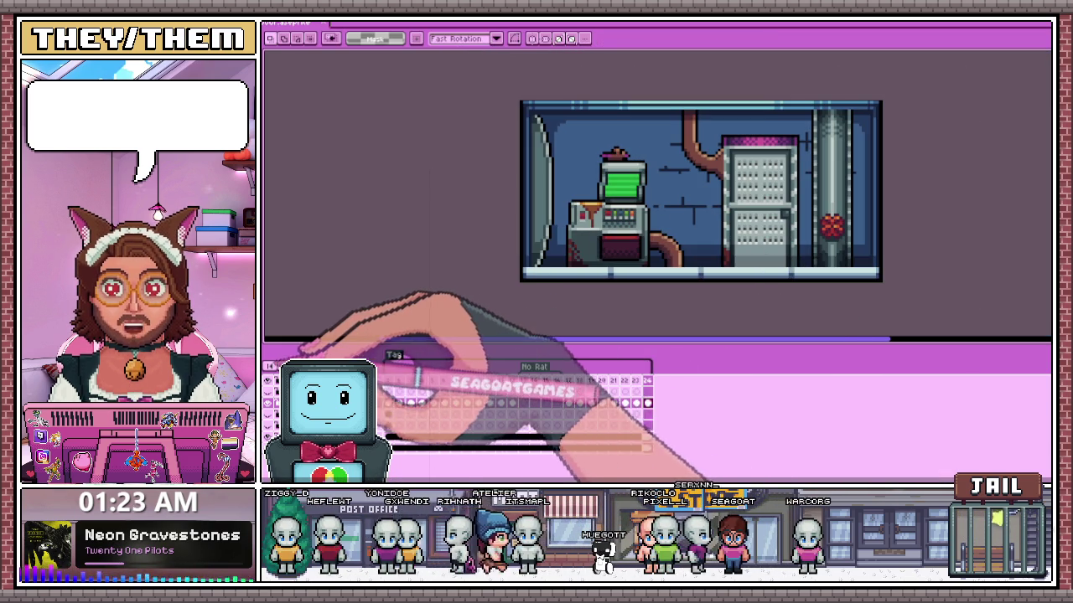
pyautogui.press('Return')
pyautogui.scroll(-2, 618, 280)
pyautogui.scroll(1, 637, 277)
# - Watch the rat animation, stop playback, then start it again
pyautogui.scroll(1, 710, 284)
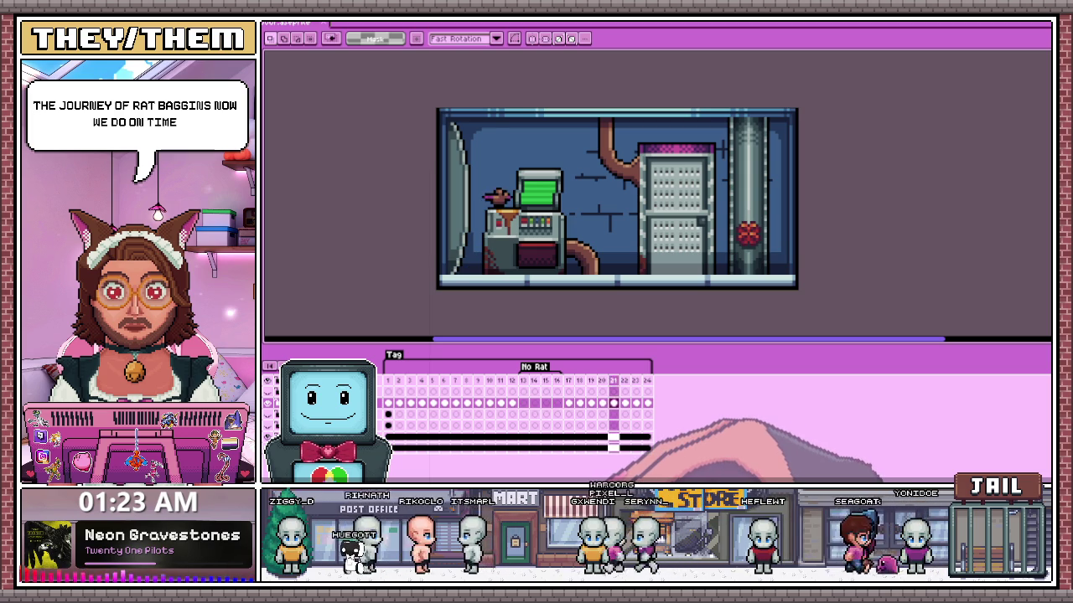
pyautogui.scroll(-1, 655, 288)
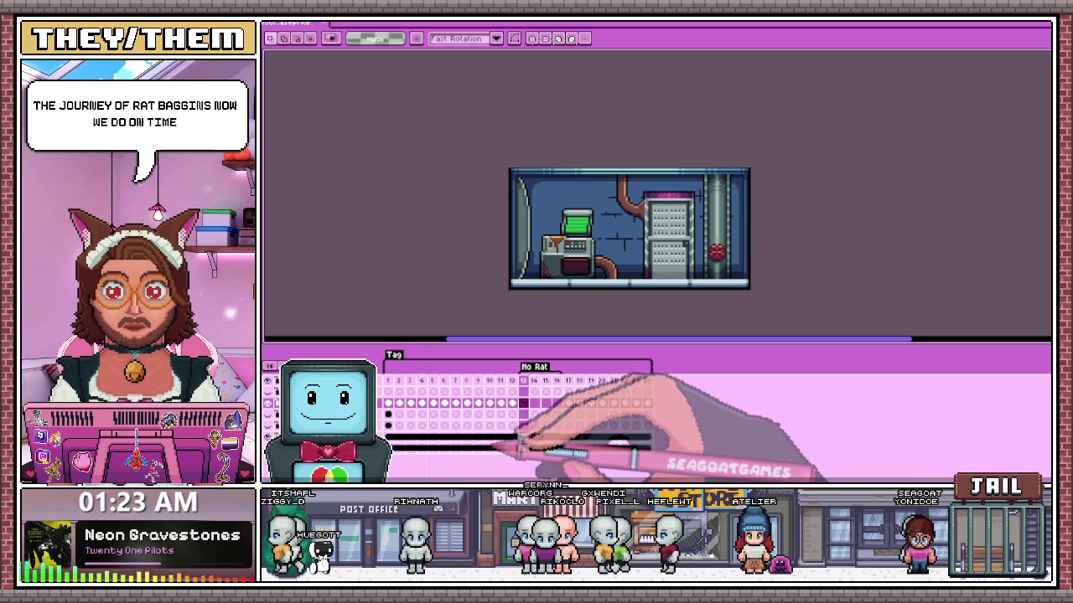
pyautogui.press('Return')
pyautogui.scroll(1, 670, 310)
pyautogui.scroll(-2, 662, 310)
pyautogui.scroll(1, 645, 306)
pyautogui.press('Return')
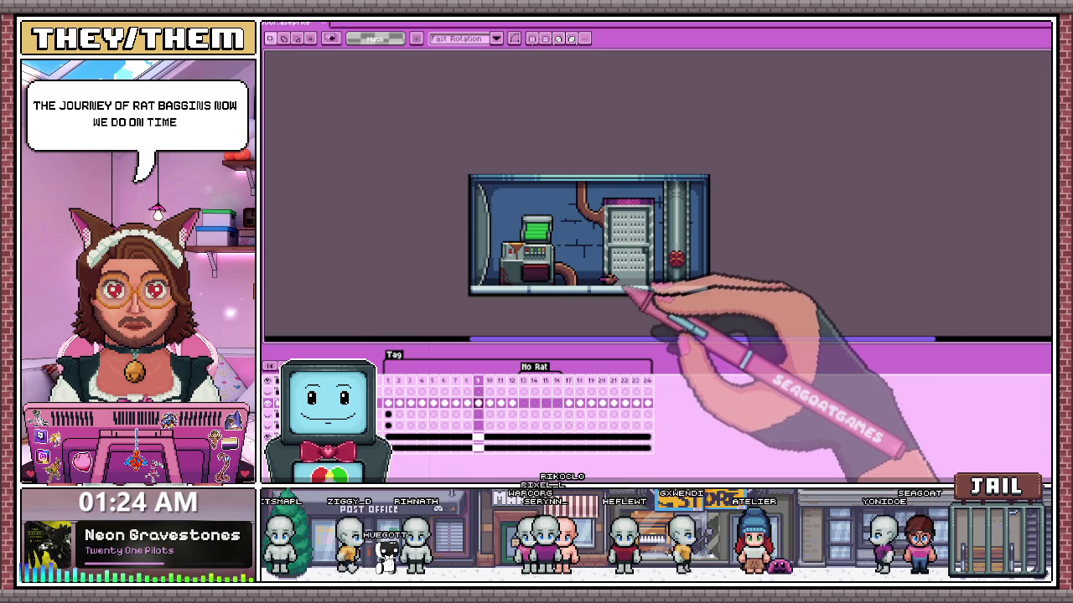
# - Stop on frame 5, where the rat dives off the console
pyautogui.scroll(1, 691, 205)
pyautogui.scroll(-1, 670, 235)
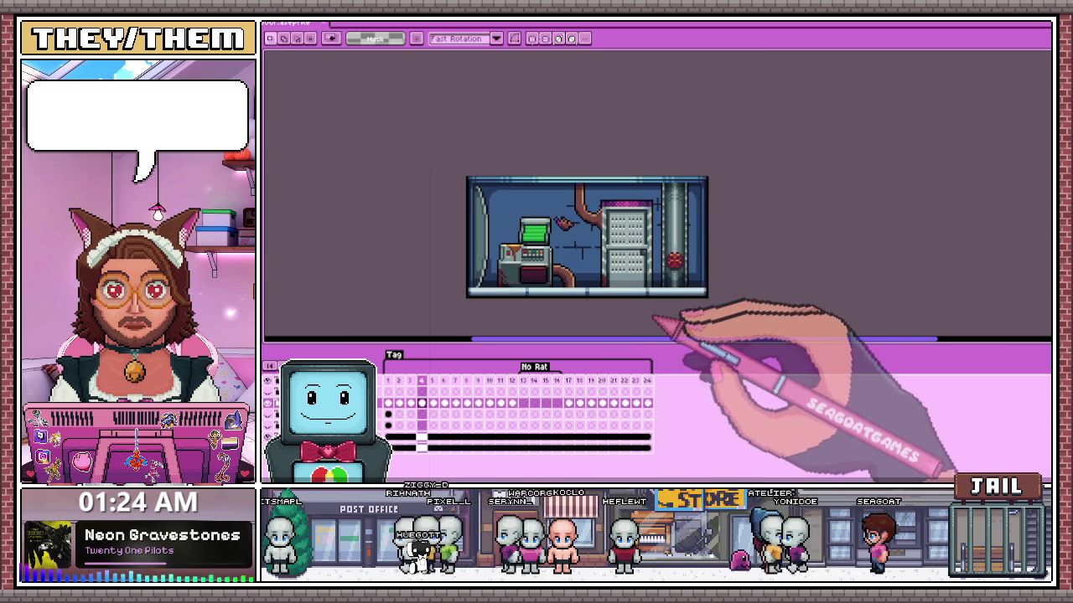
pyautogui.scroll(1, 557, 302)
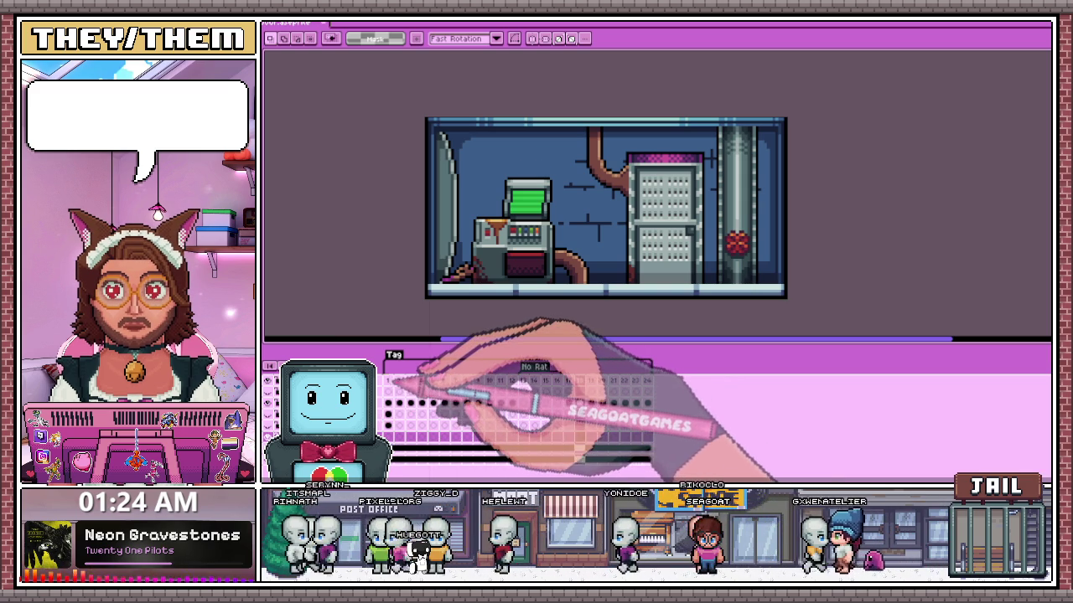
pyautogui.click(432, 380)
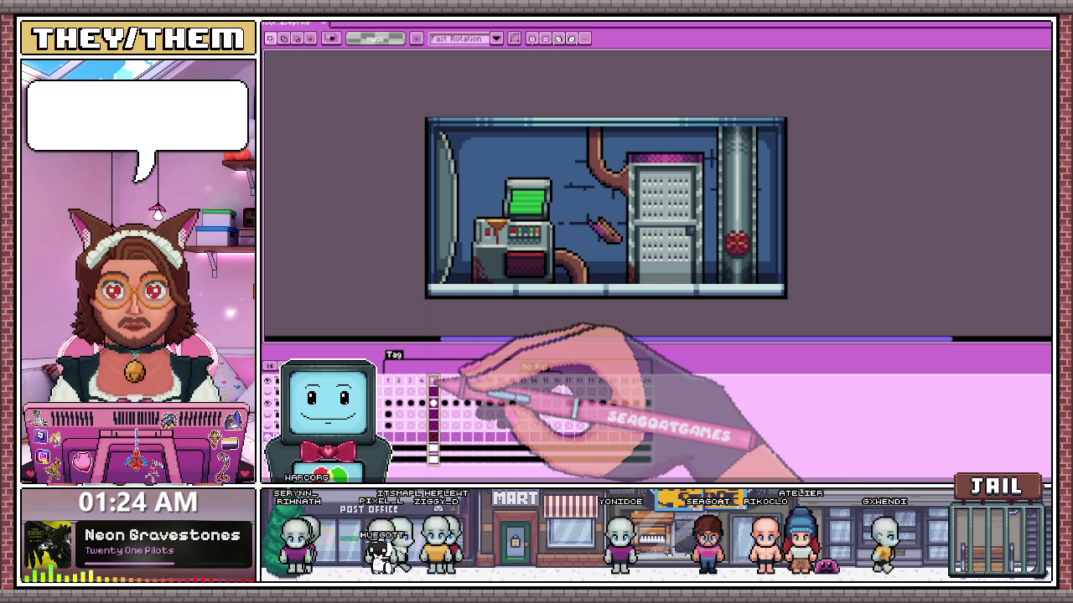
pyautogui.scroll(3, 528, 226)
# - Cycle through eyedropper, marquee and pencil tools, ending on the pencil
pyautogui.press('i')
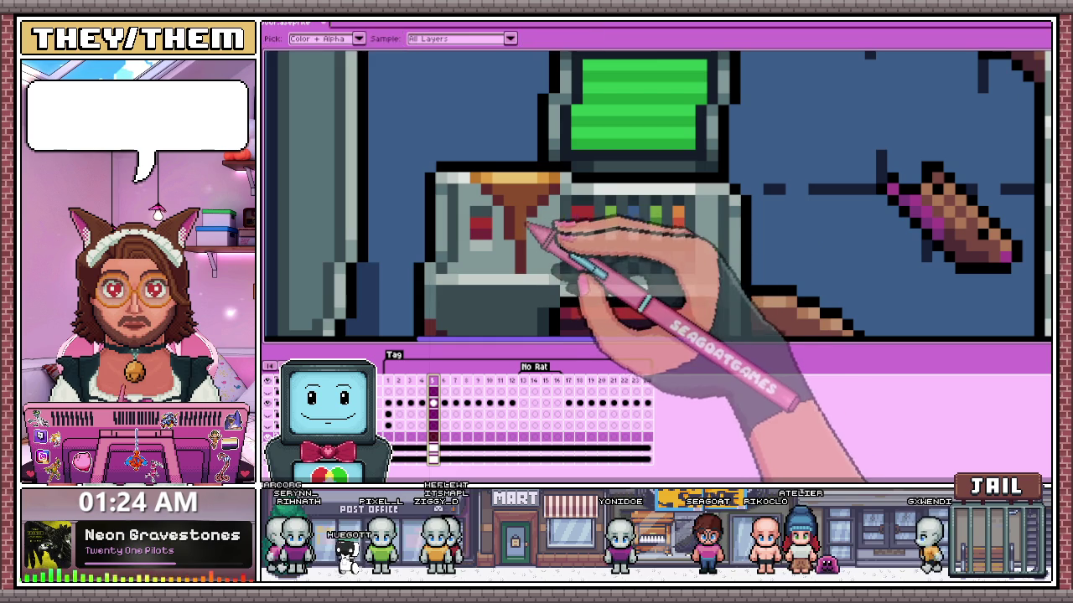
pyautogui.press('m')
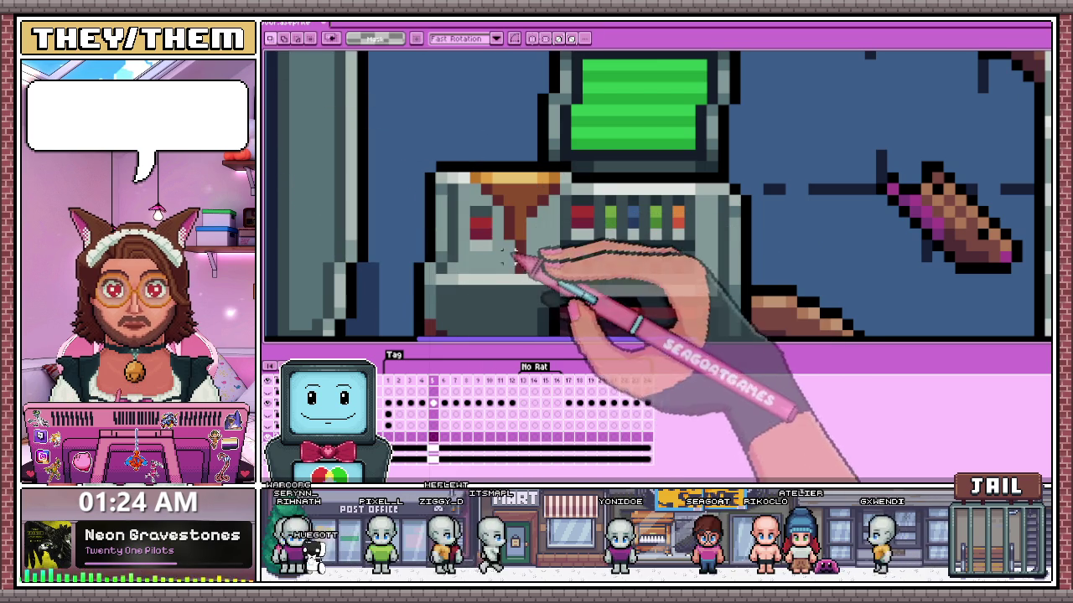
pyautogui.press('b')
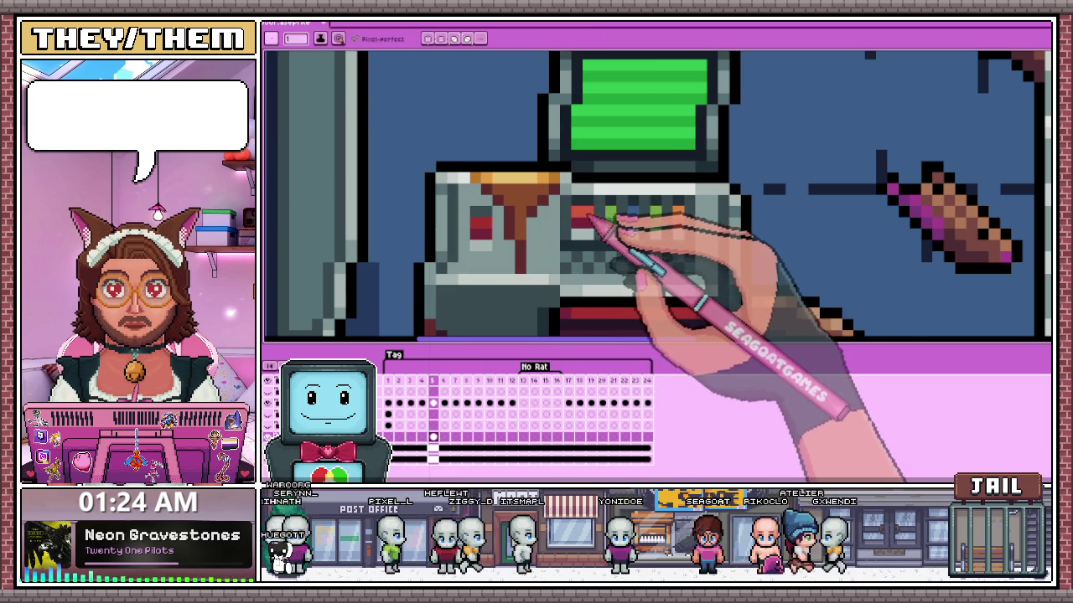
pyautogui.scroll(-2, 590, 217)
pyautogui.scroll(1, 586, 226)
pyautogui.scroll(-3, 578, 243)
pyautogui.scroll(3, 570, 264)
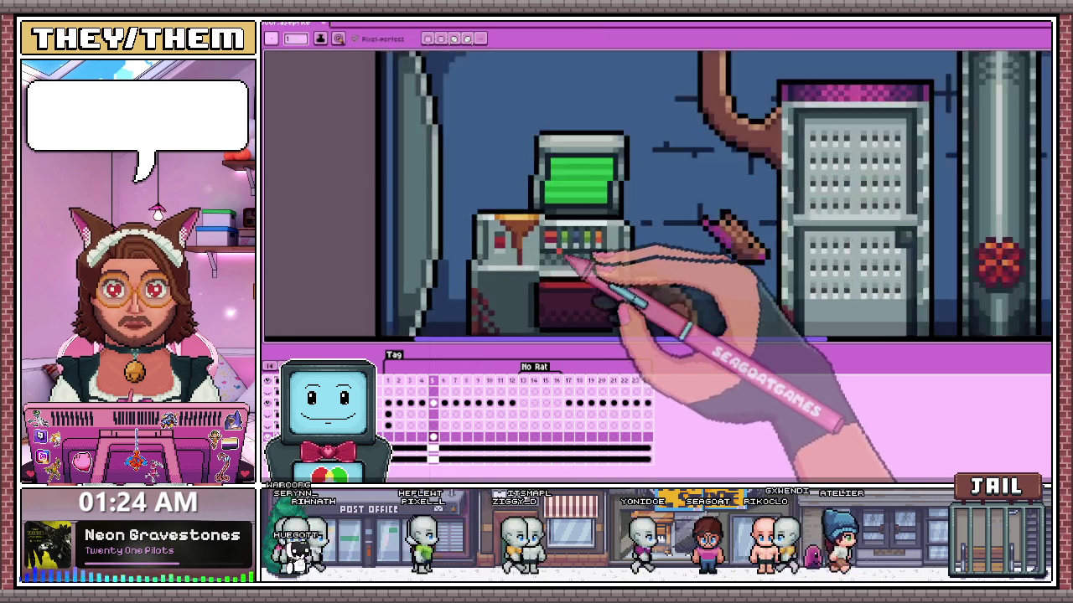
pyautogui.scroll(2, 565, 264)
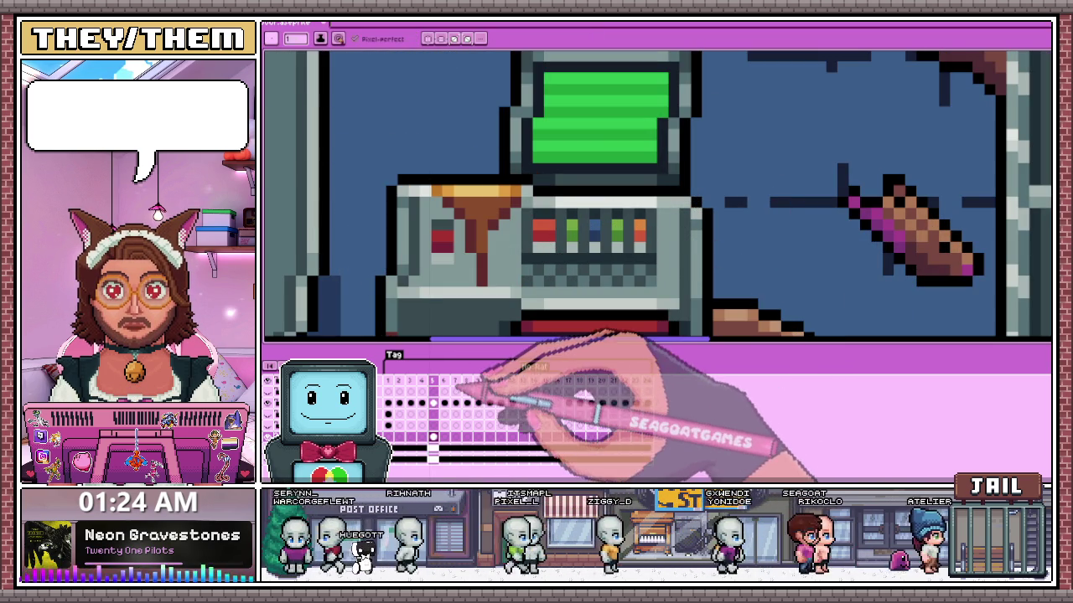
# - Select the layer's cels in frames 5–8 and copy them
pyautogui.moveTo(433, 436); pyautogui.dragTo(463, 436)
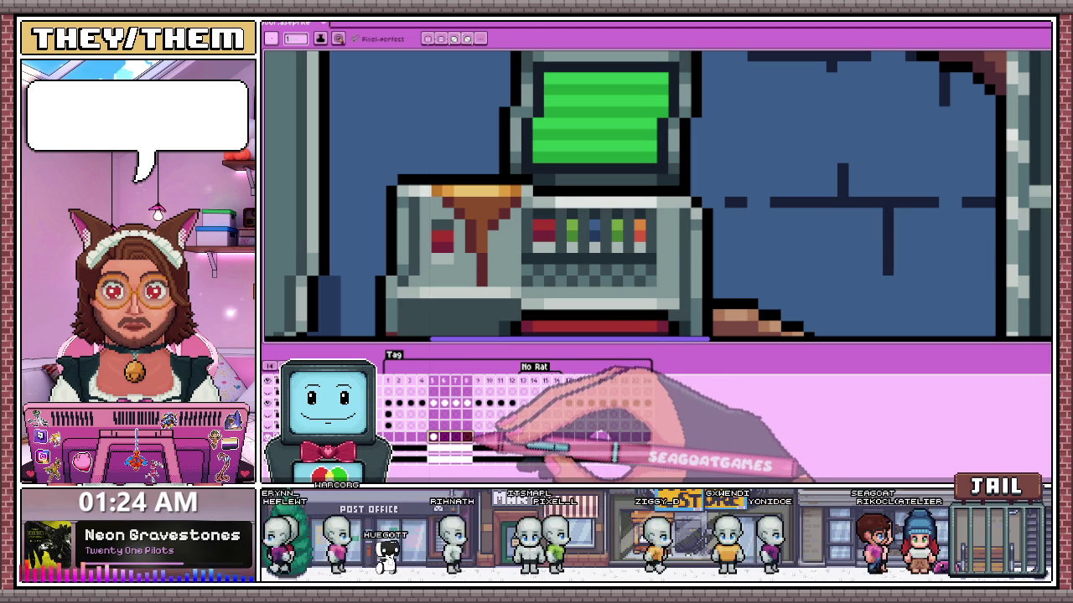
pyautogui.hotkey('ctrl', 'c')
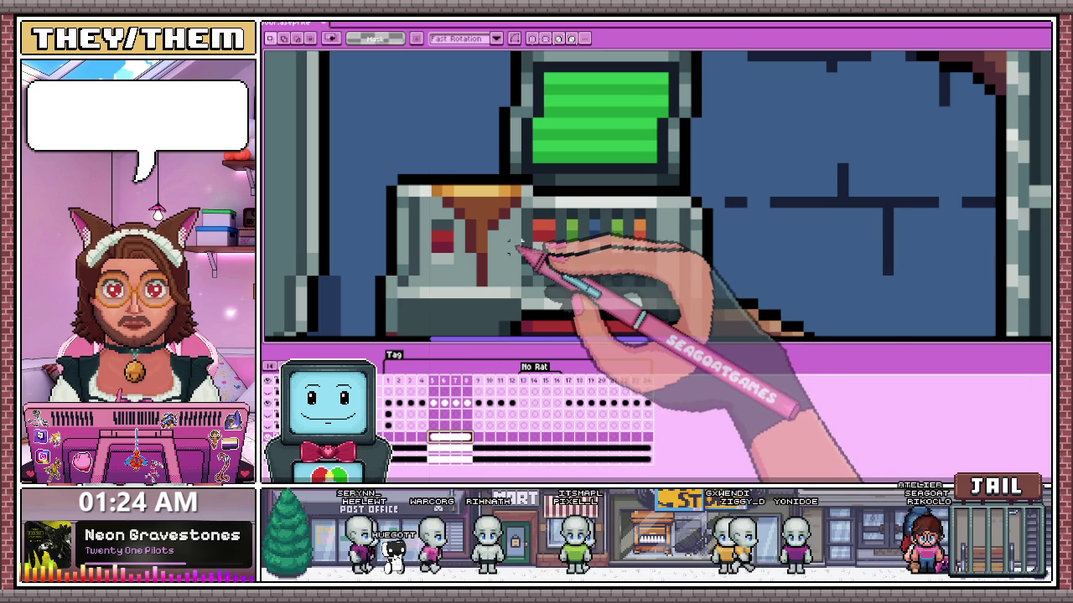
pyautogui.scroll(-2, 512, 245)
pyautogui.scroll(-2, 512, 244)
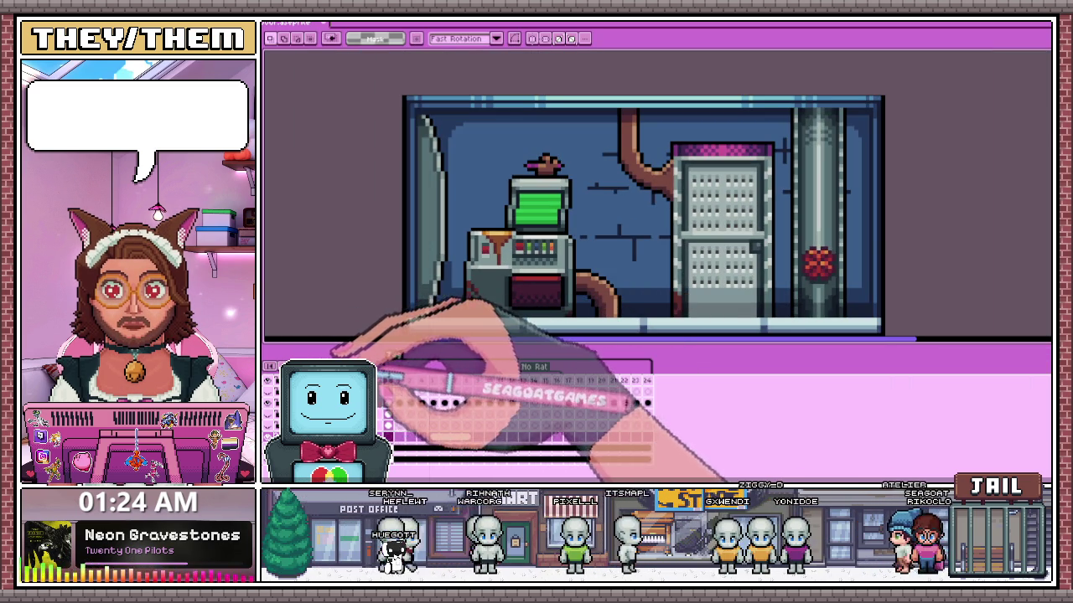
pyautogui.scroll(-2, 619, 261)
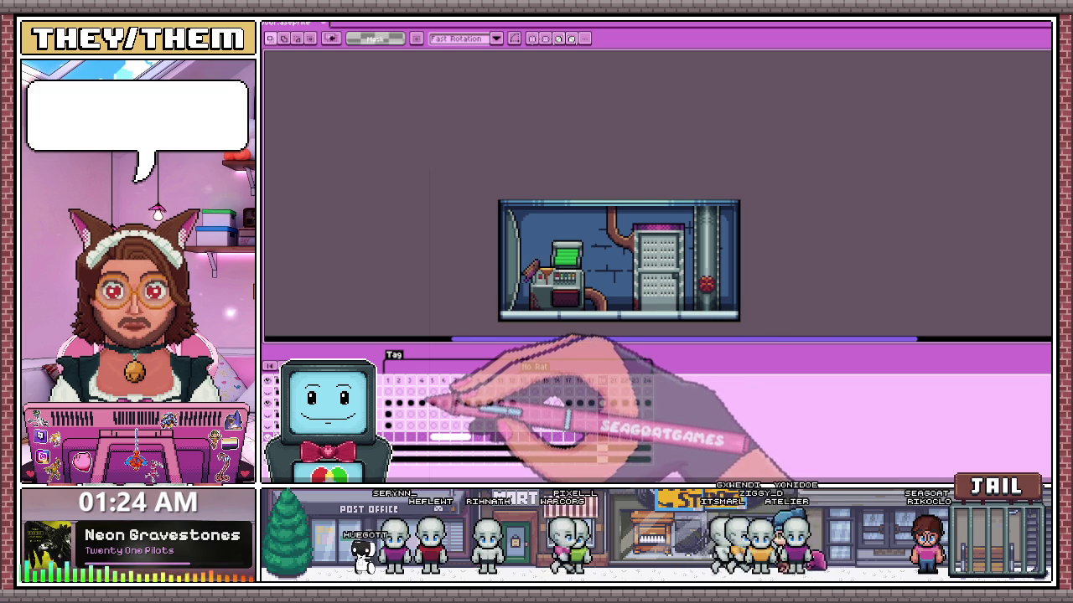
pyautogui.moveTo(387, 403); pyautogui.dragTo(444, 402)
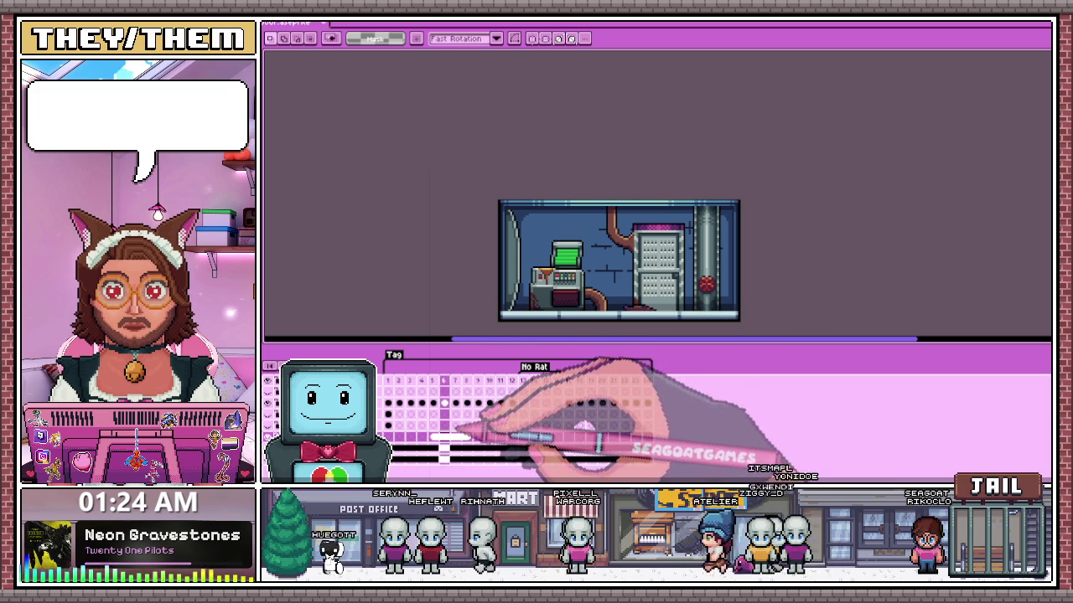
pyautogui.moveTo(467, 403); pyautogui.dragTo(613, 402)
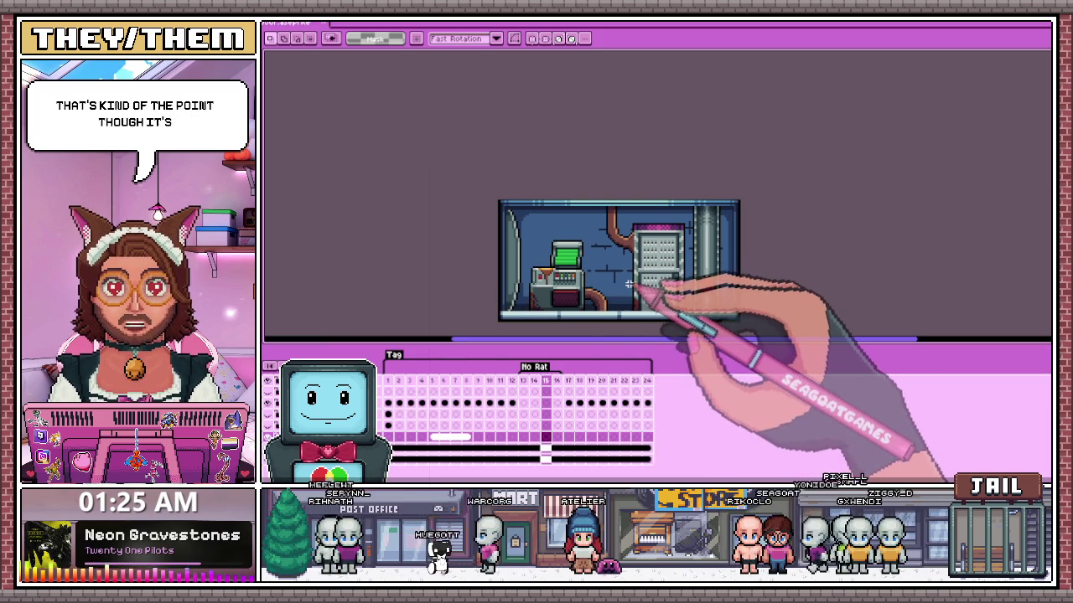
pyautogui.scroll(1, 633, 307)
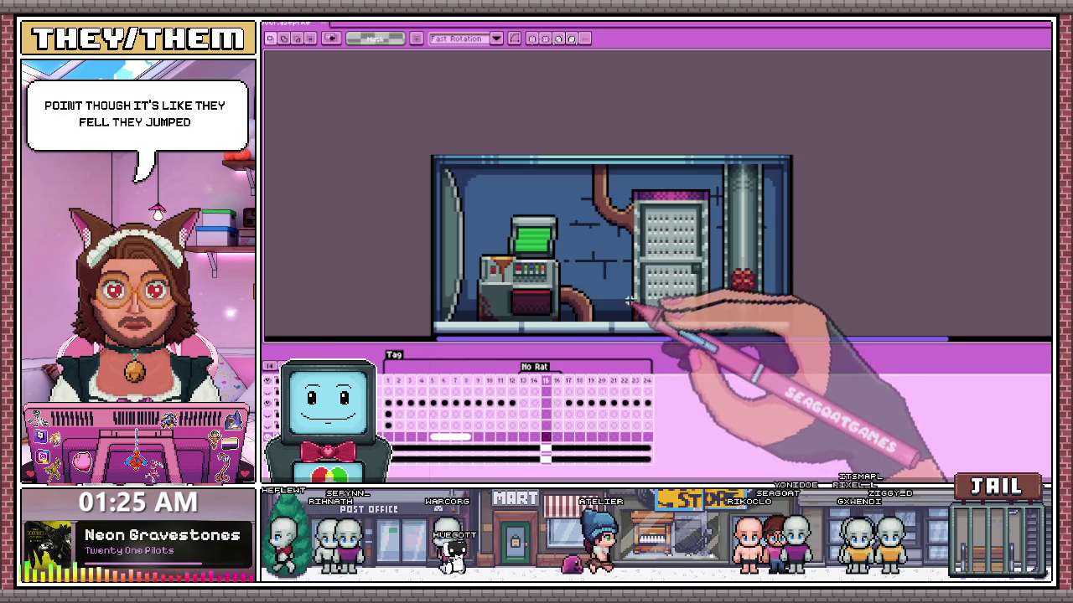
pyautogui.scroll(-1, 646, 311)
pyautogui.scroll(1, 647, 319)
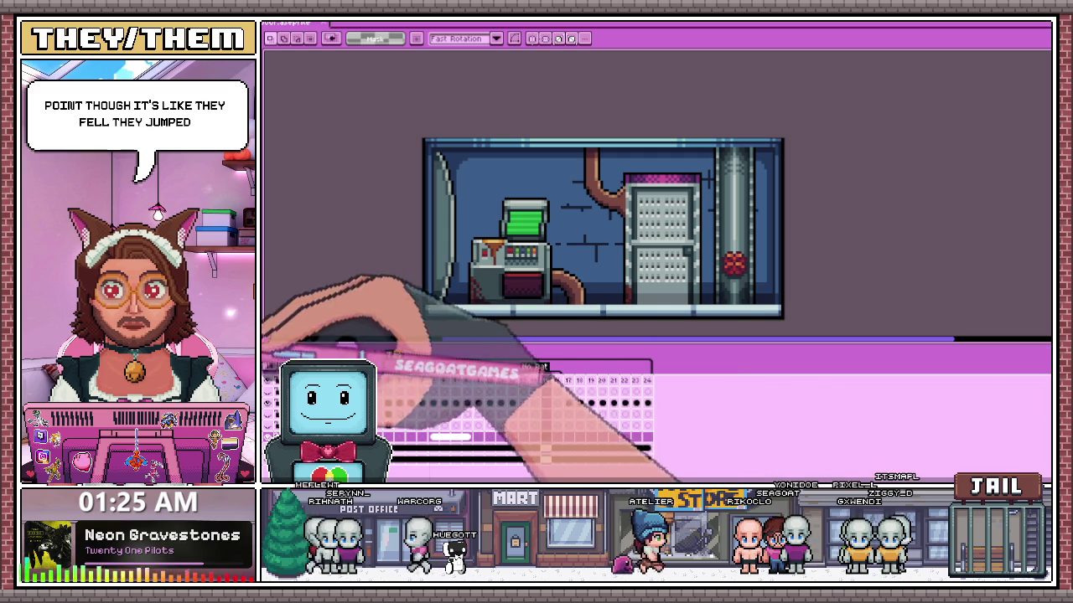
pyautogui.click(467, 381)
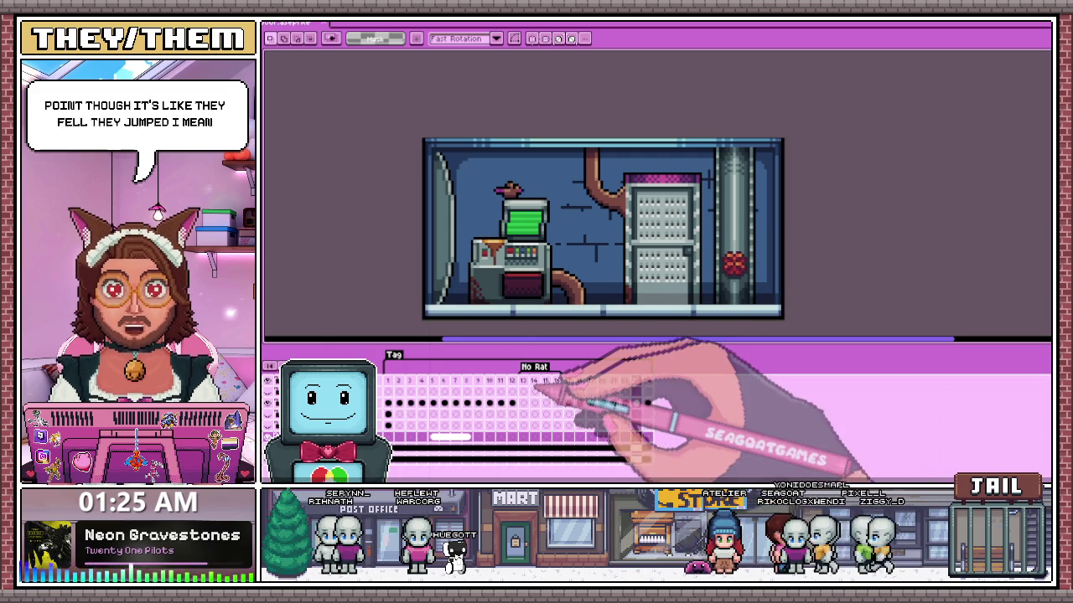
pyautogui.click(557, 380)
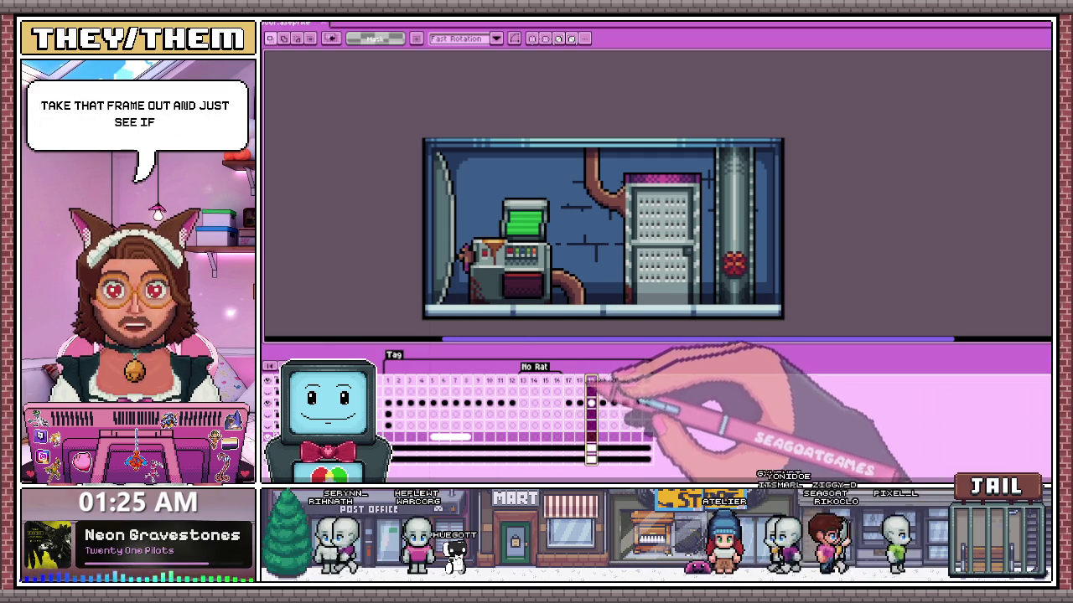
pyautogui.click(478, 382)
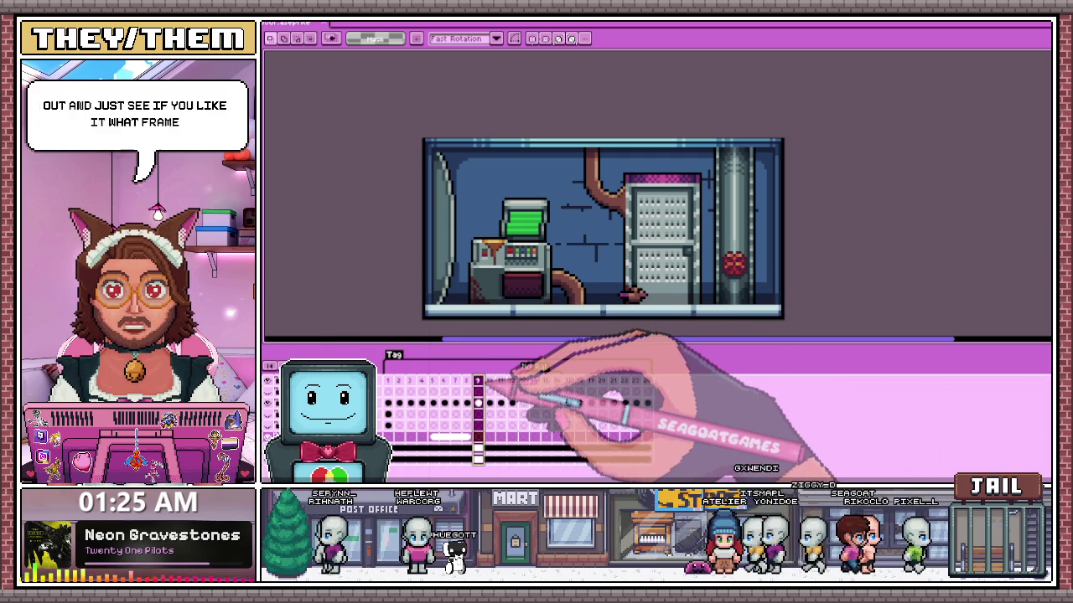
pyautogui.click(444, 381)
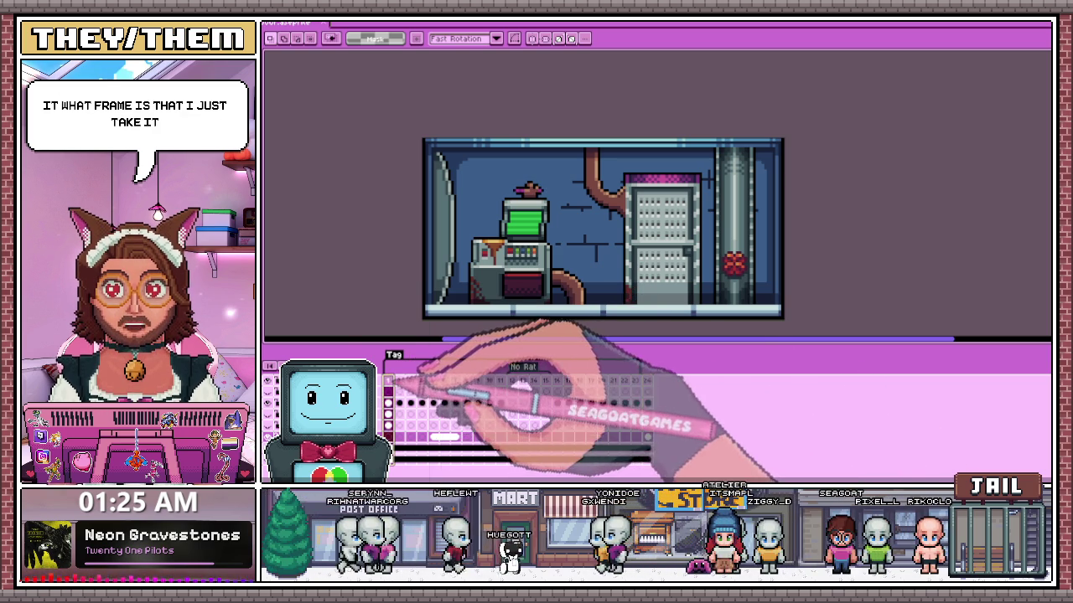
pyautogui.click(387, 382)
pyautogui.click(587, 365)
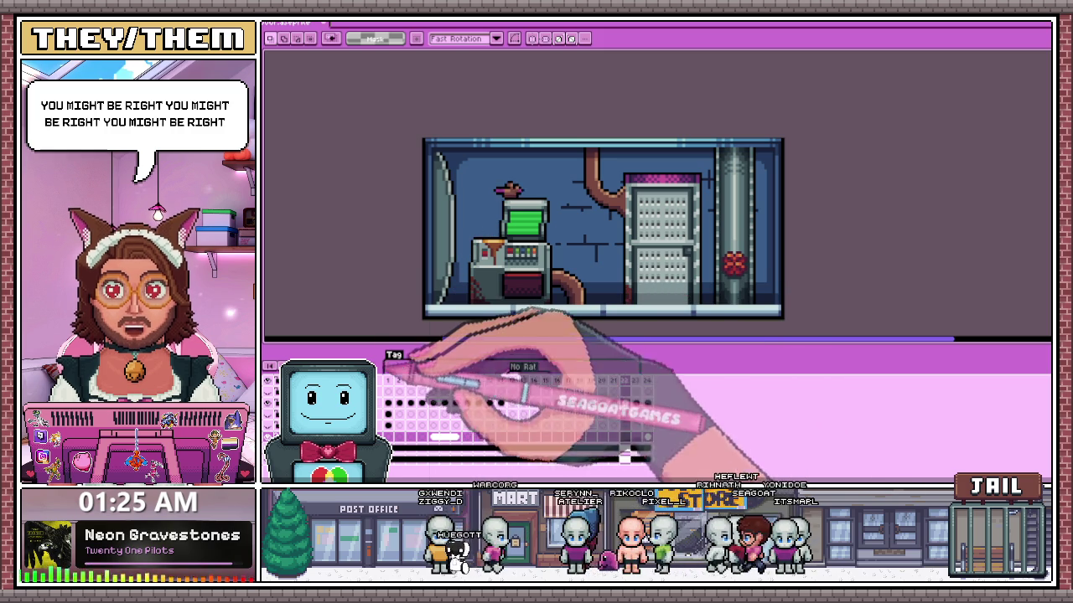
pyautogui.click(647, 381)
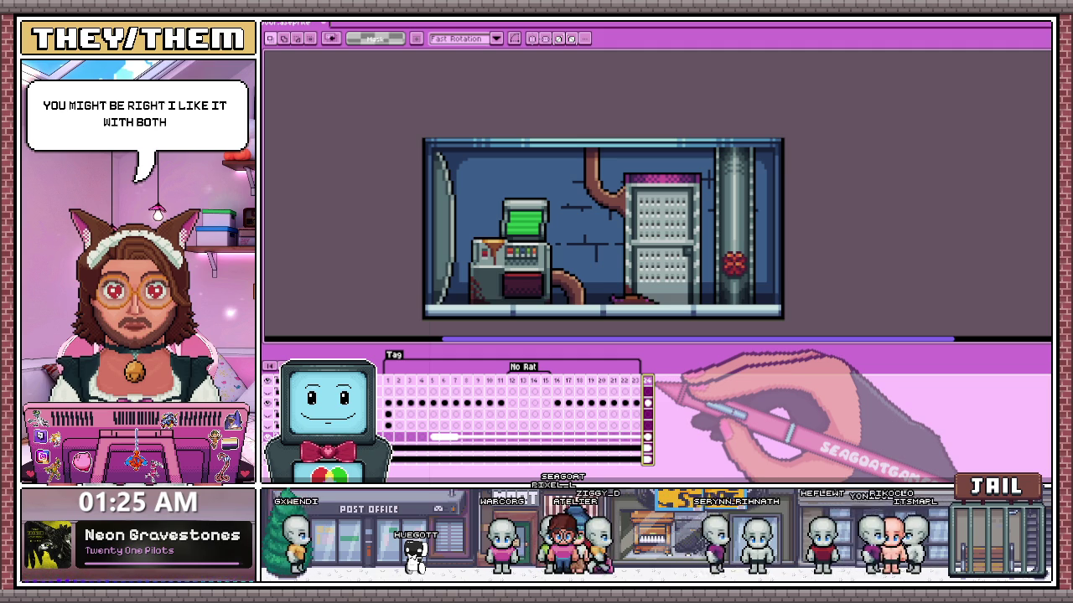
pyautogui.click(477, 381)
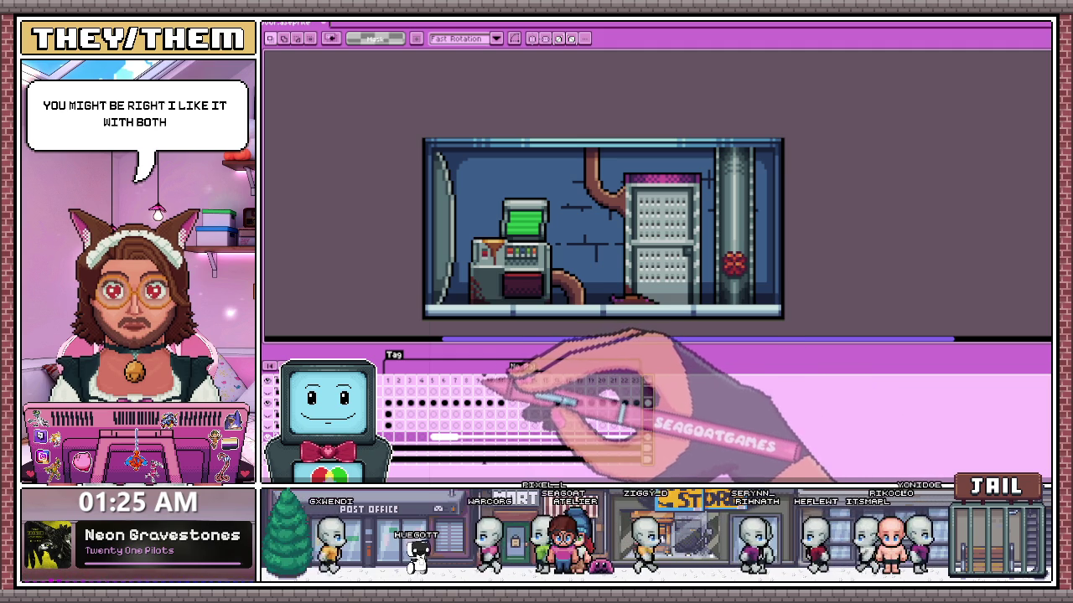
pyautogui.click(467, 381)
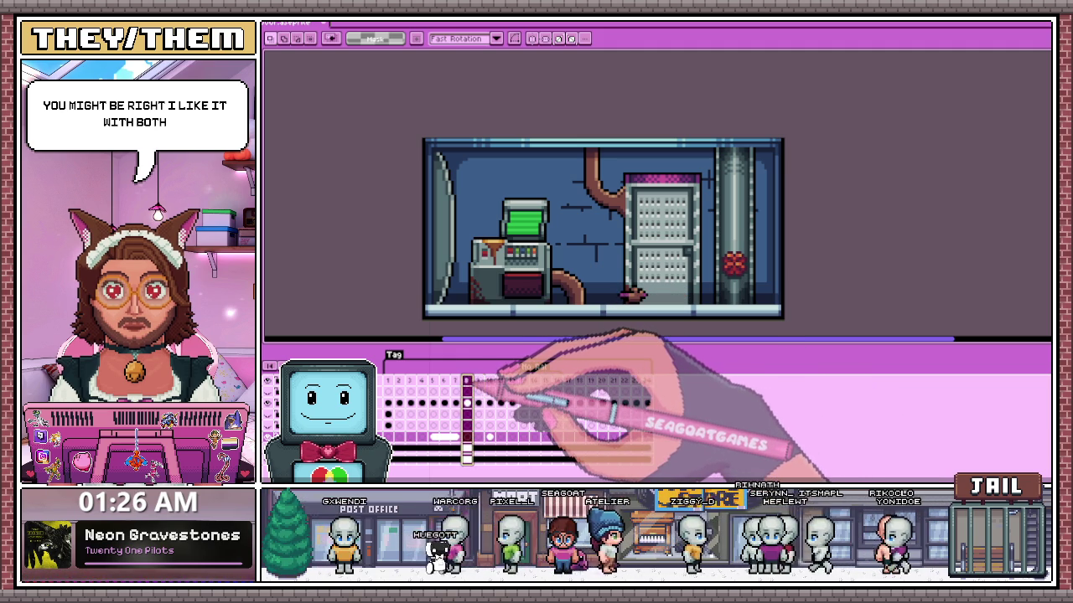
pyautogui.click(489, 381)
pyautogui.click(455, 381)
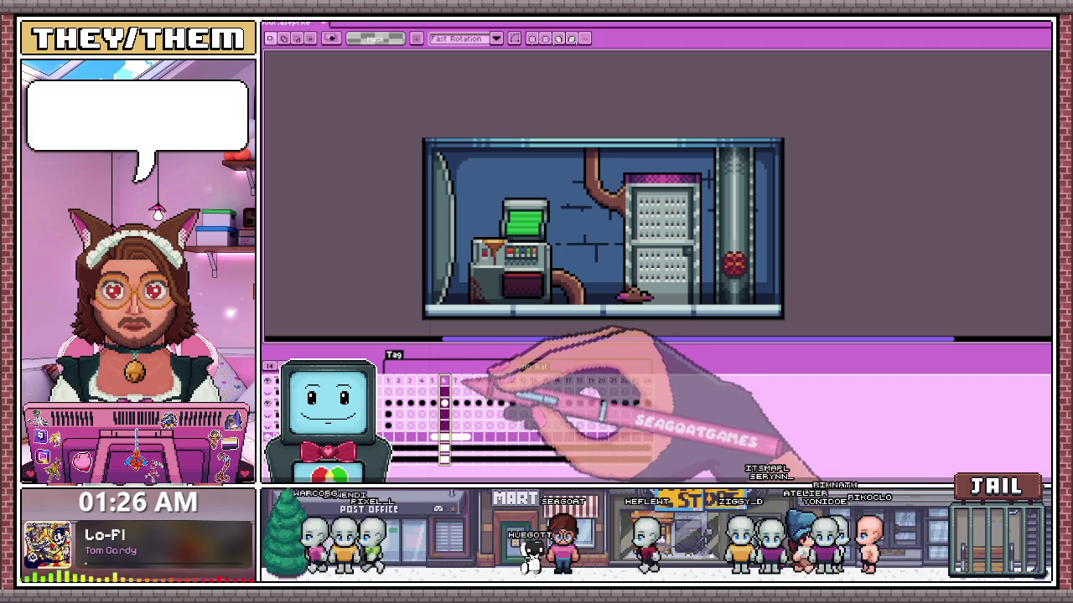
pyautogui.click(467, 381)
pyautogui.click(444, 381)
pyautogui.click(432, 382)
pyautogui.click(444, 382)
pyautogui.click(387, 382)
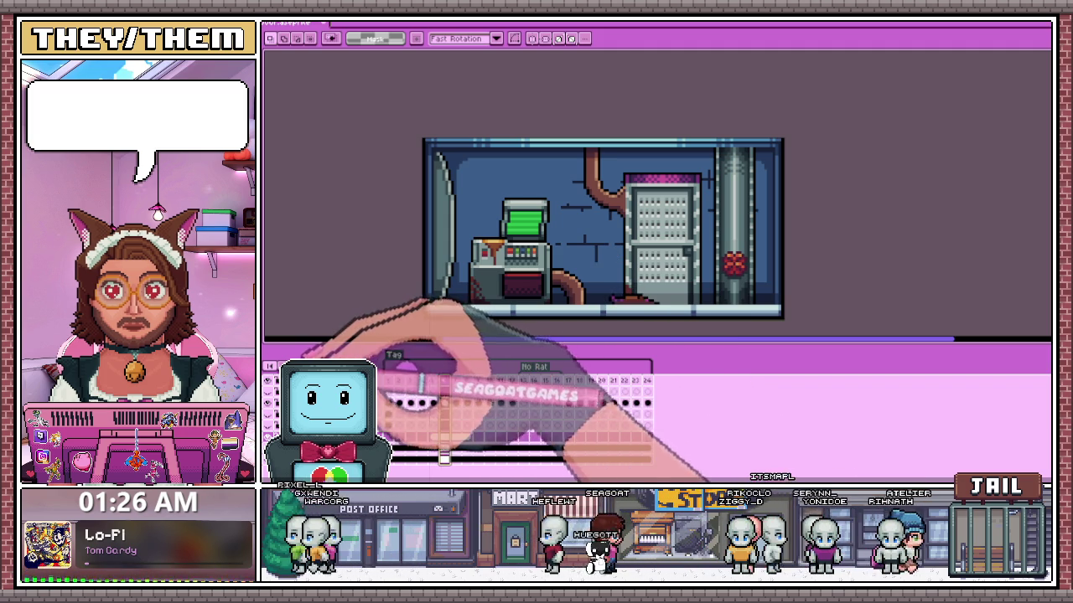
pyautogui.press('Return')
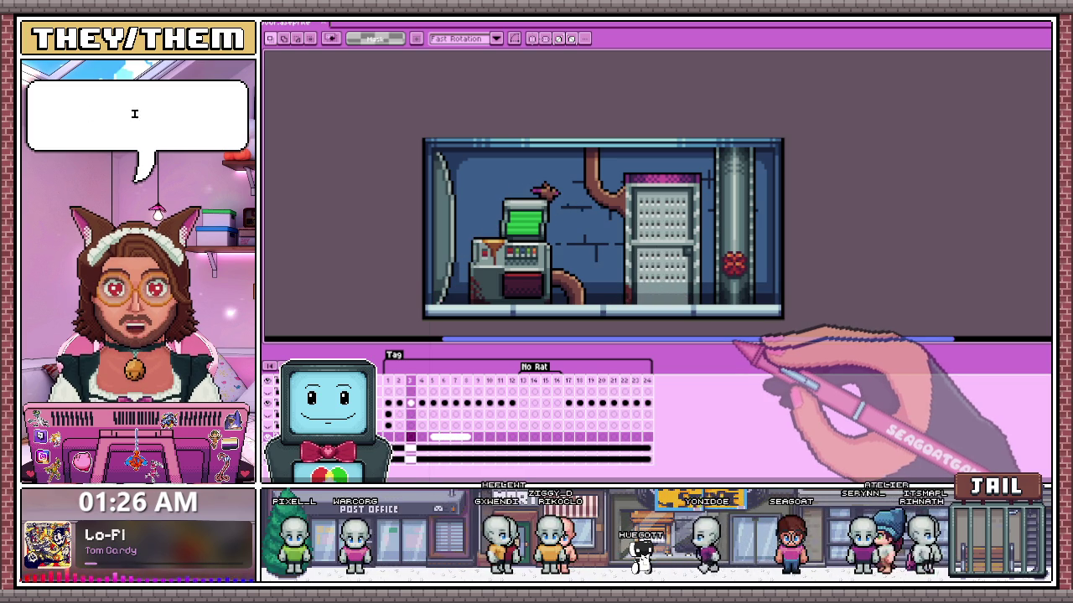
# - Zoom onto the machine and sample the dark red panel colour
pyautogui.scroll(1, 511, 299)
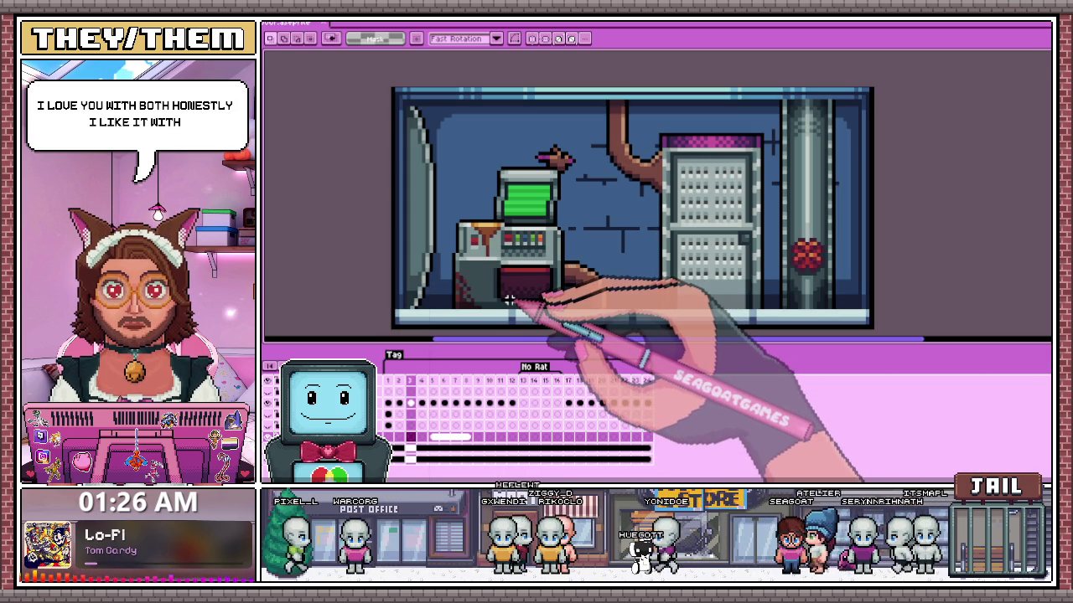
pyautogui.scroll(1, 508, 300)
pyautogui.press('i')
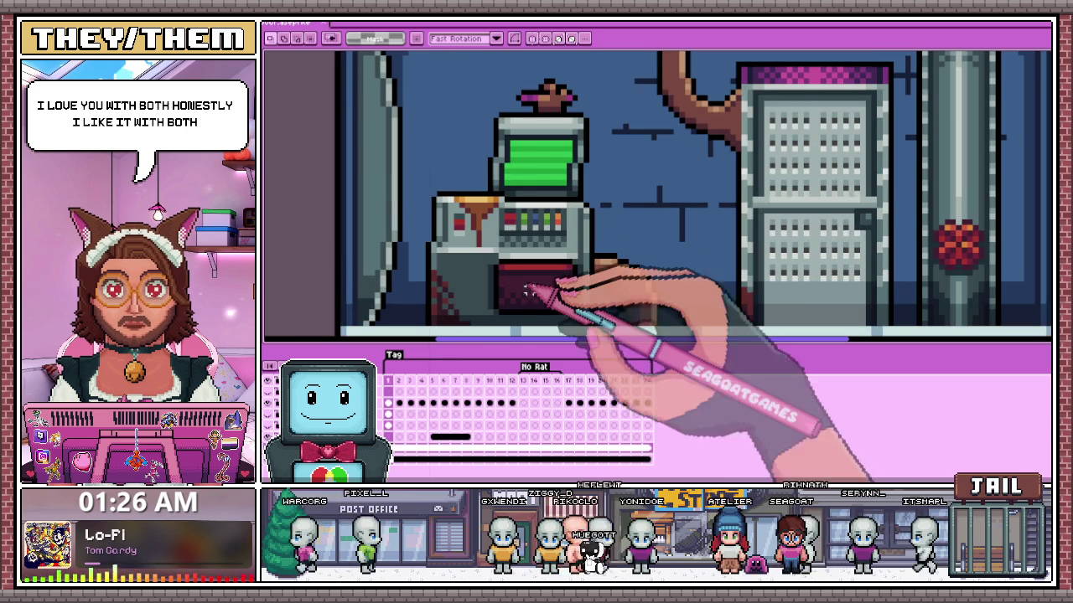
pyautogui.press('v')
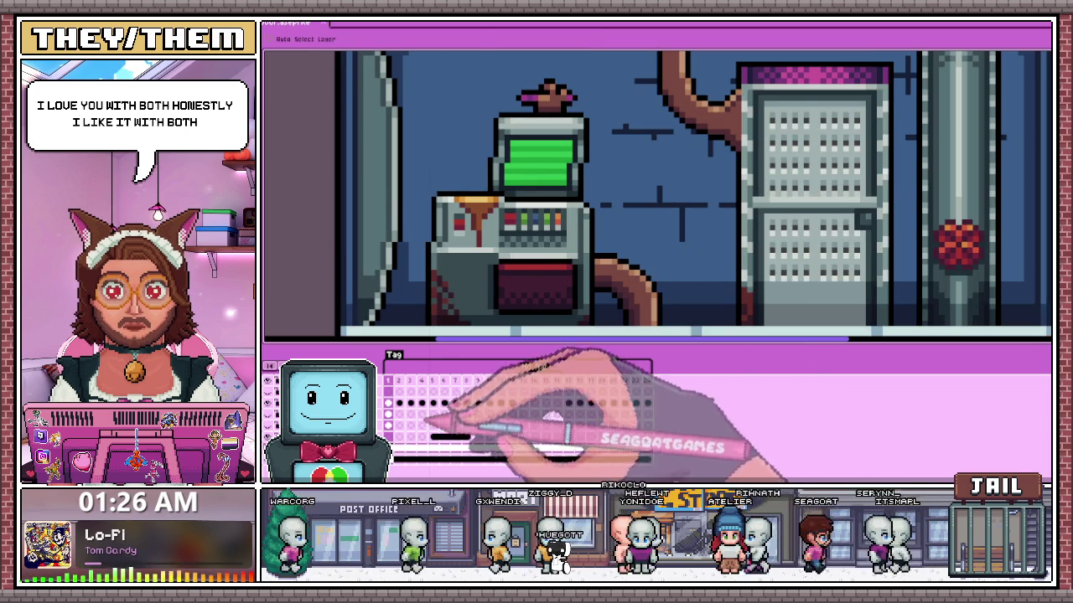
pyautogui.press('b')
pyautogui.scroll(2, 528, 273)
pyautogui.scroll(-3, 502, 274)
pyautogui.scroll(2, 528, 273)
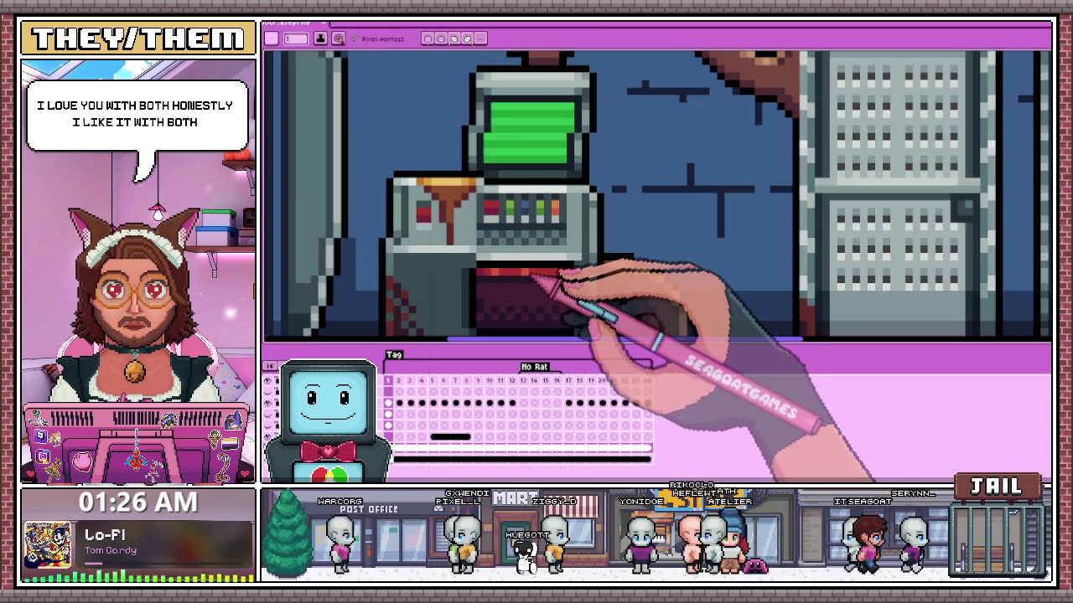
pyautogui.keyDown('alt'); pyautogui.click(497, 277); pyautogui.keyUp('alt')
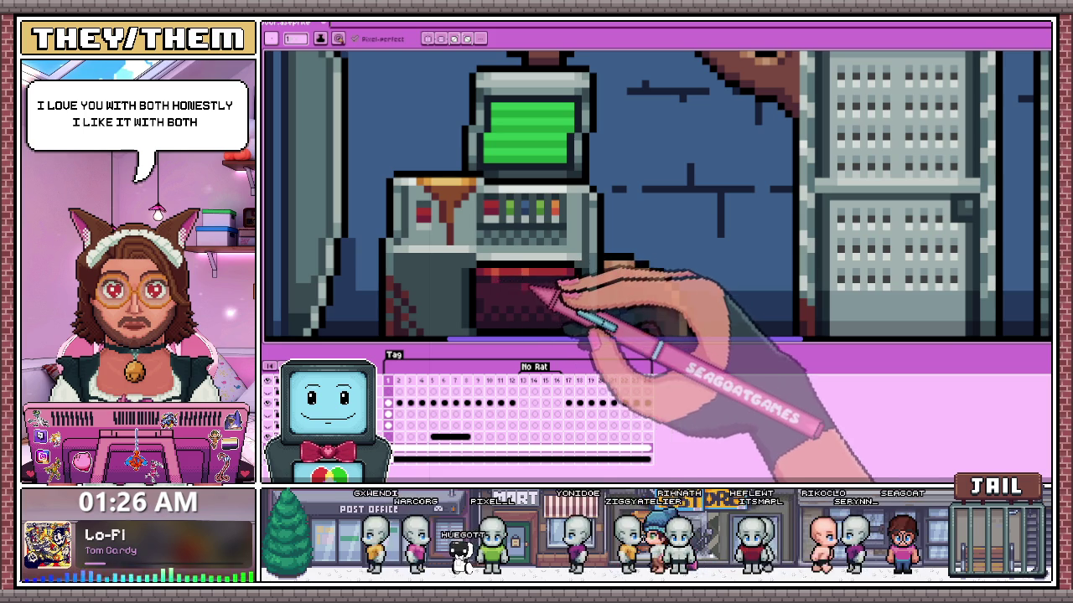
# - Return to the pixel-perfect Pencil tool, framing the lower panel for touch-ups
pyautogui.scroll(-1, 529, 289)
pyautogui.scroll(-1, 537, 298)
pyautogui.scroll(-2, 544, 312)
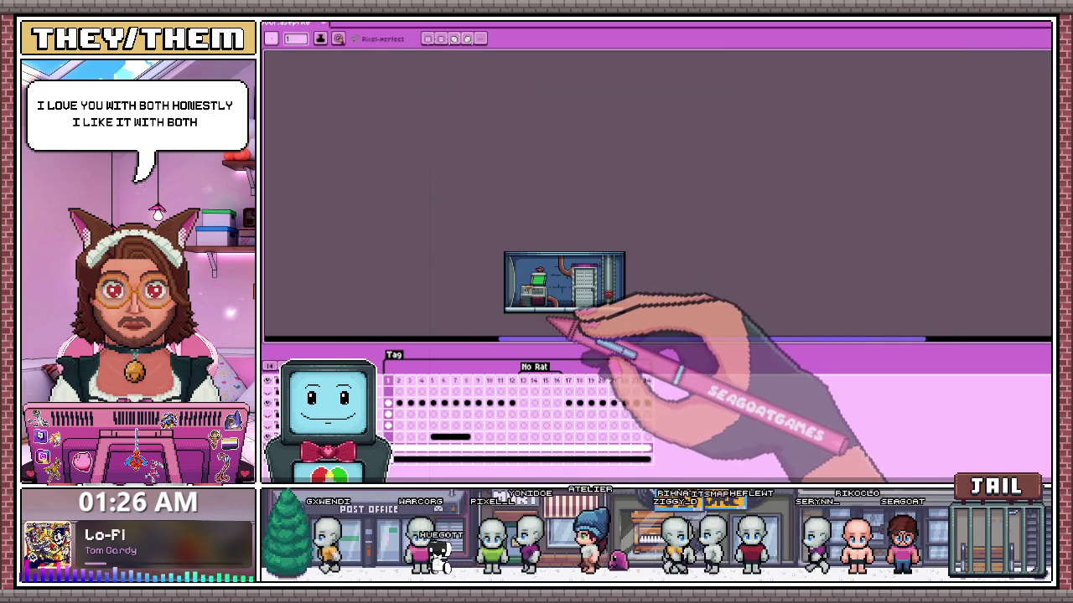
pyautogui.scroll(3, 548, 318)
pyautogui.scroll(1, 531, 283)
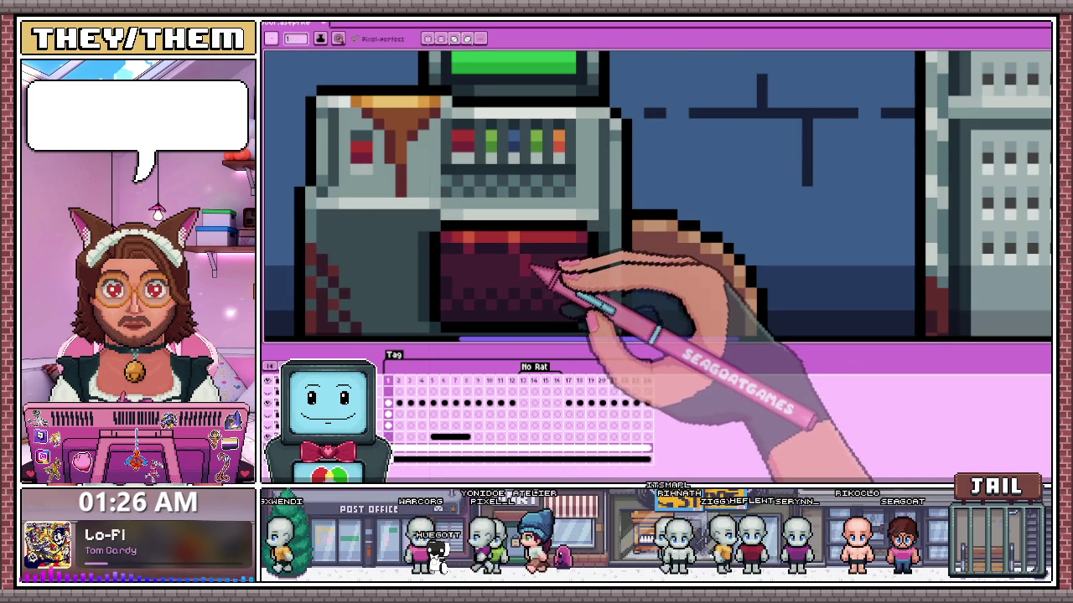
pyautogui.scroll(-2, 546, 297)
pyautogui.scroll(-3, 561, 269)
pyautogui.scroll(1, 541, 308)
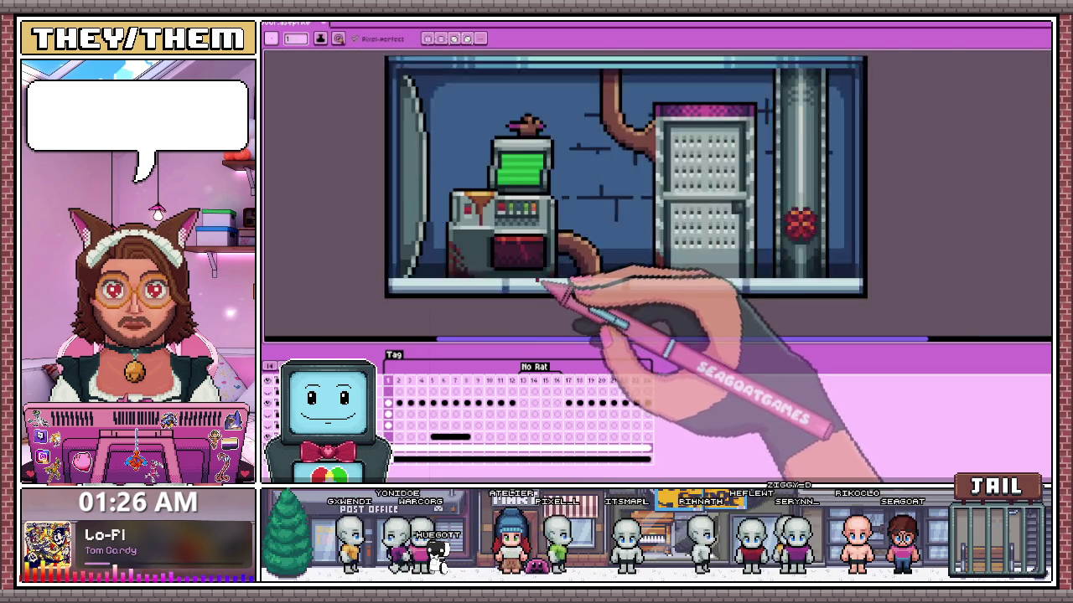
pyautogui.scroll(1, 545, 287)
pyautogui.scroll(1, 531, 246)
pyautogui.press('b')
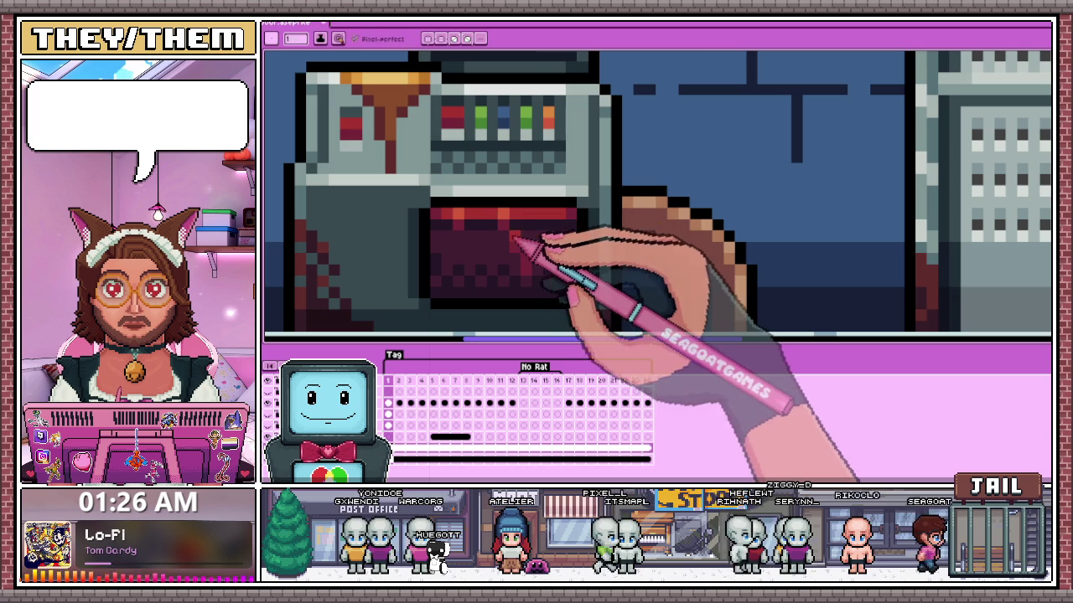
pyautogui.scroll(-1, 519, 243)
pyautogui.scroll(-2, 548, 260)
pyautogui.scroll(-1, 536, 294)
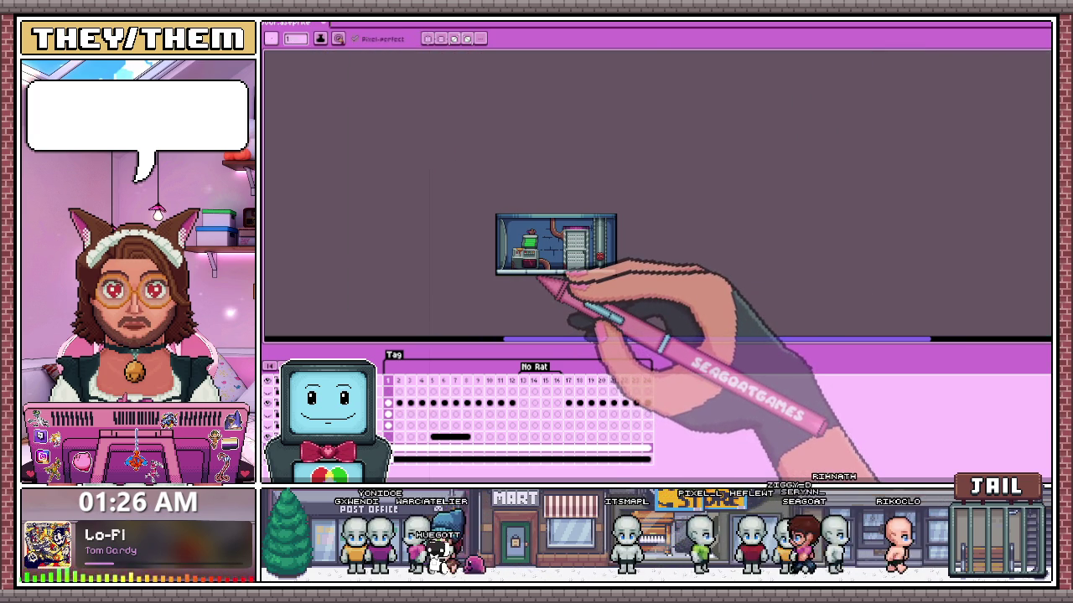
pyautogui.scroll(1, 546, 316)
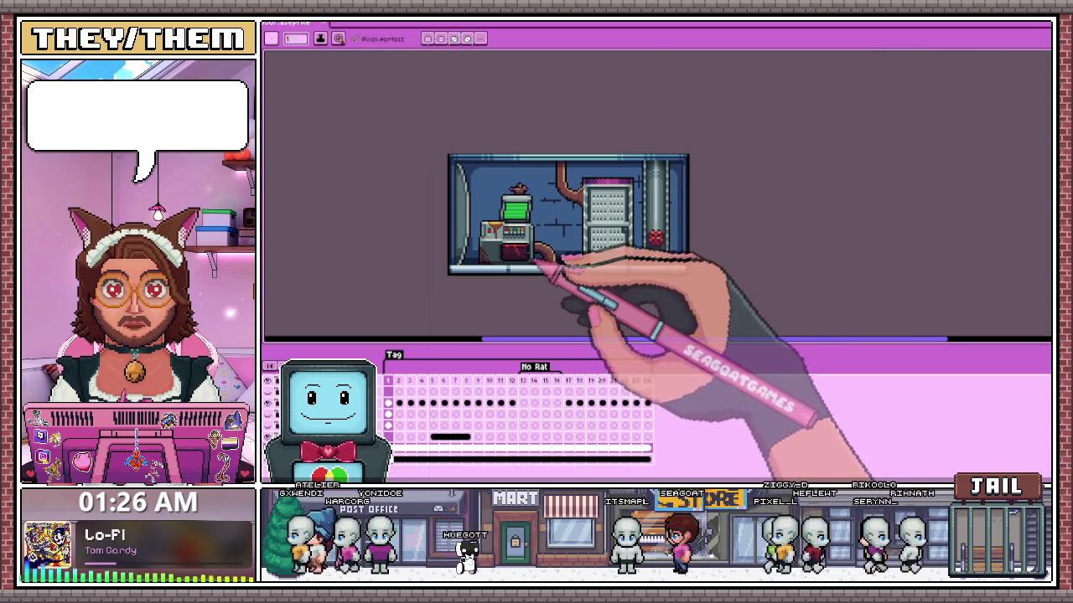
pyautogui.scroll(1, 620, 260)
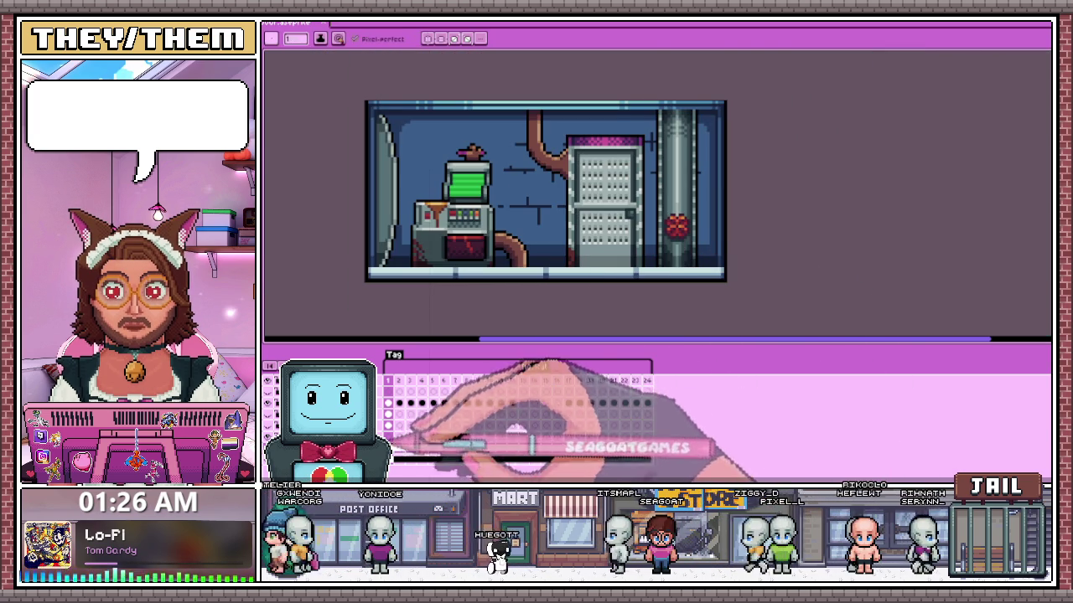
pyautogui.scroll(1, 645, 290)
pyautogui.scroll(1, 461, 227)
pyautogui.scroll(-1, 461, 235)
pyautogui.scroll(1, 477, 268)
pyautogui.scroll(-2, 642, 256)
pyautogui.scroll(1, 634, 267)
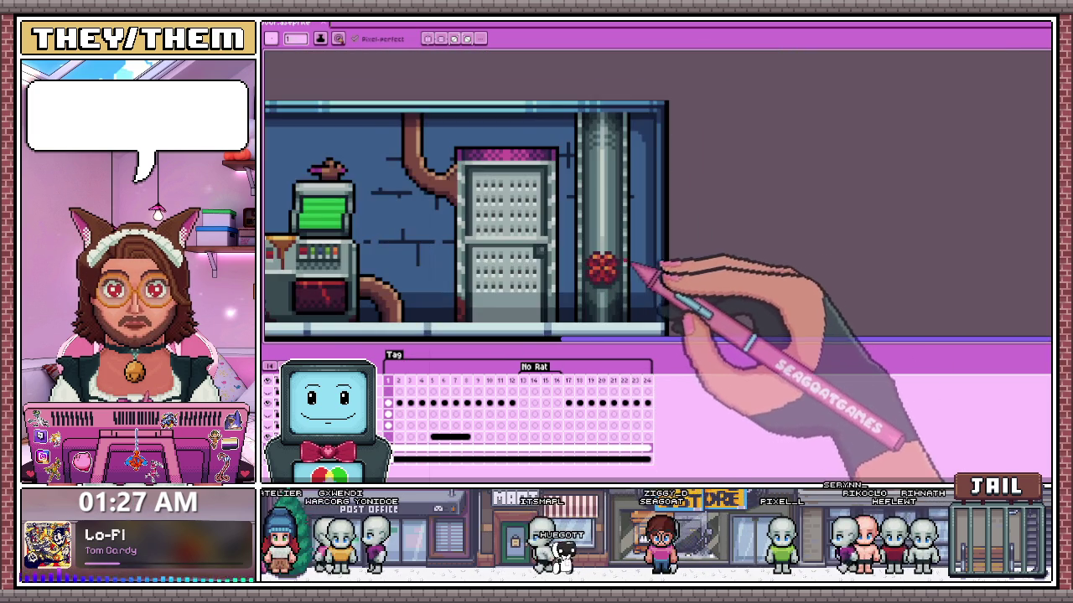
pyautogui.scroll(1, 612, 262)
pyautogui.scroll(-2, 591, 252)
pyautogui.scroll(2, 590, 243)
pyautogui.scroll(-2, 590, 251)
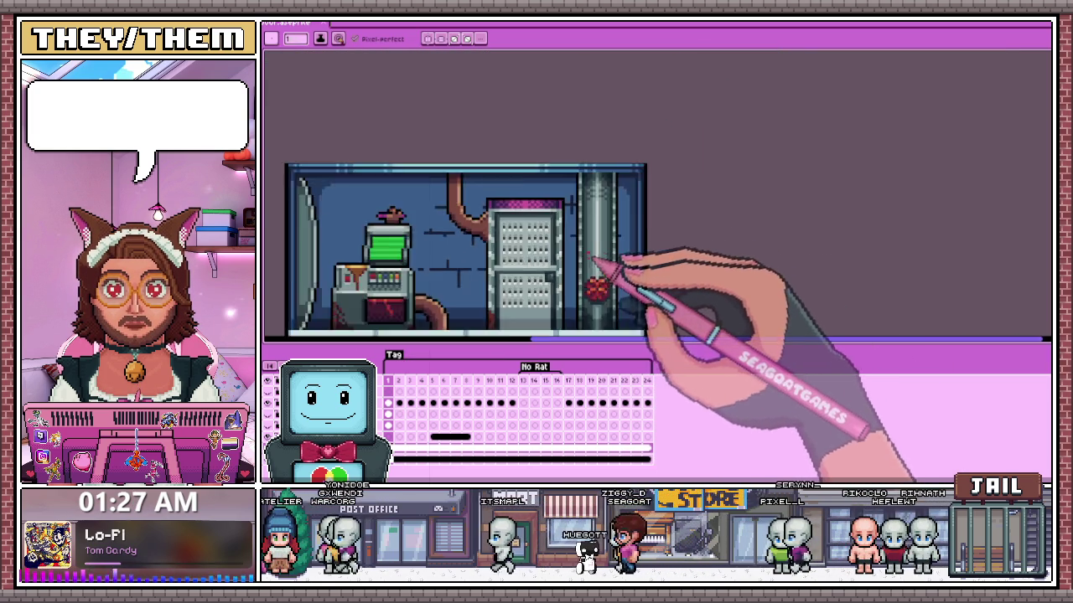
pyautogui.scroll(2, 590, 255)
pyautogui.scroll(1, 578, 243)
pyautogui.scroll(-1, 553, 222)
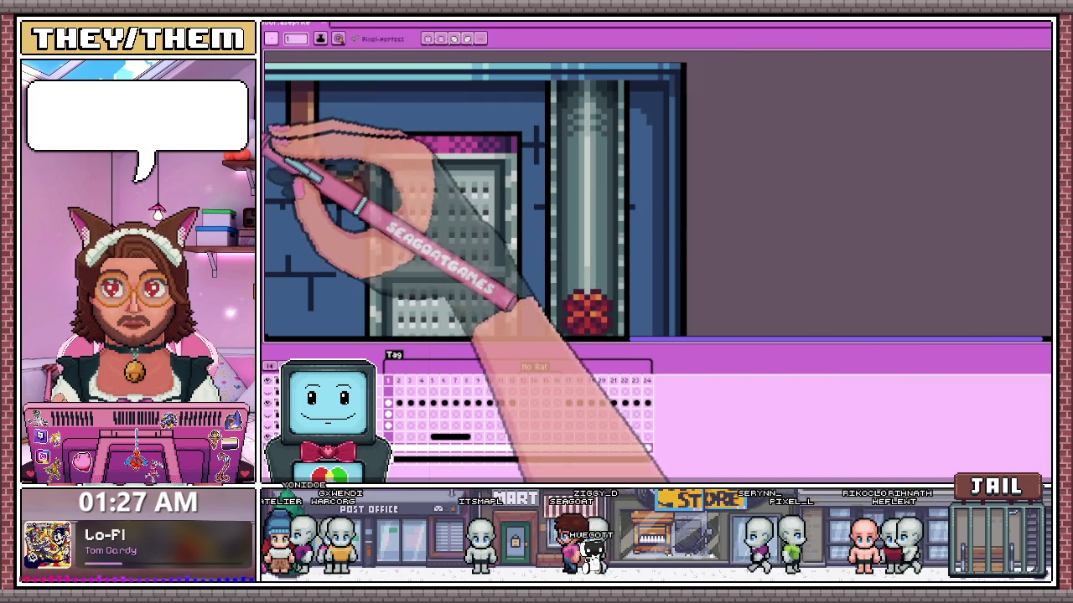
pyautogui.scroll(-1, 567, 205)
pyautogui.scroll(2, 586, 226)
pyautogui.scroll(-2, 578, 220)
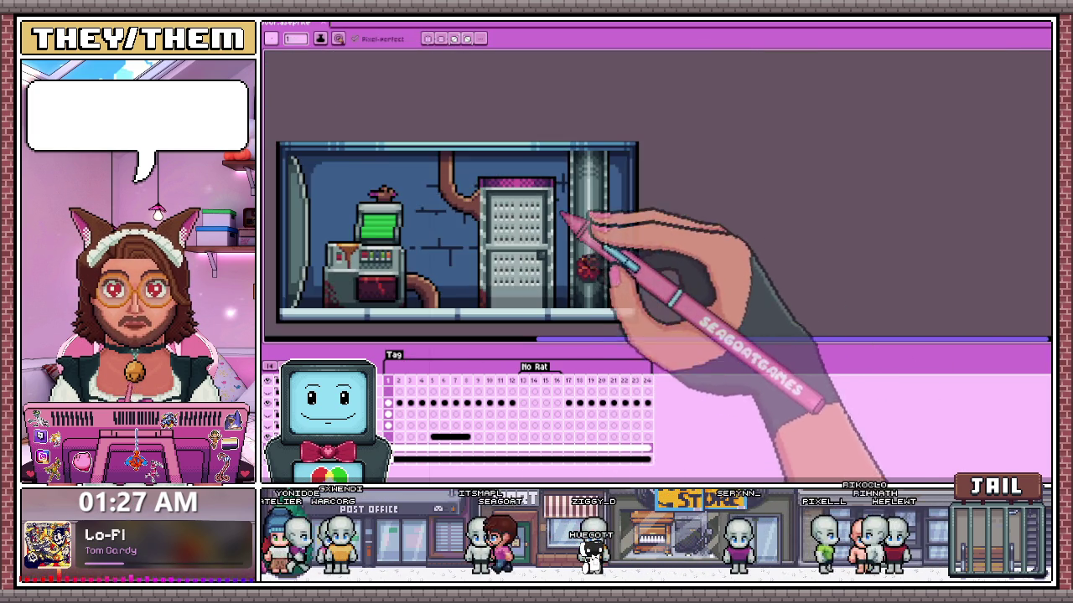
pyautogui.scroll(1, 536, 189)
pyautogui.scroll(1, 470, 218)
pyautogui.scroll(3, 444, 301)
pyautogui.scroll(-3, 467, 215)
pyautogui.scroll(1, 453, 193)
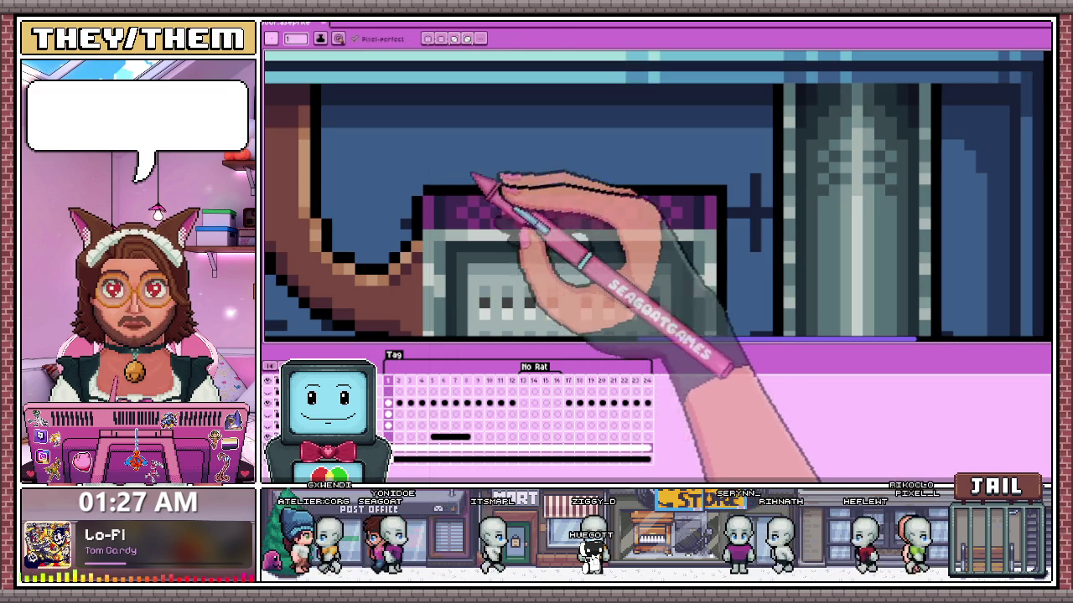
pyautogui.scroll(-2, 694, 192)
pyautogui.scroll(-3, 587, 234)
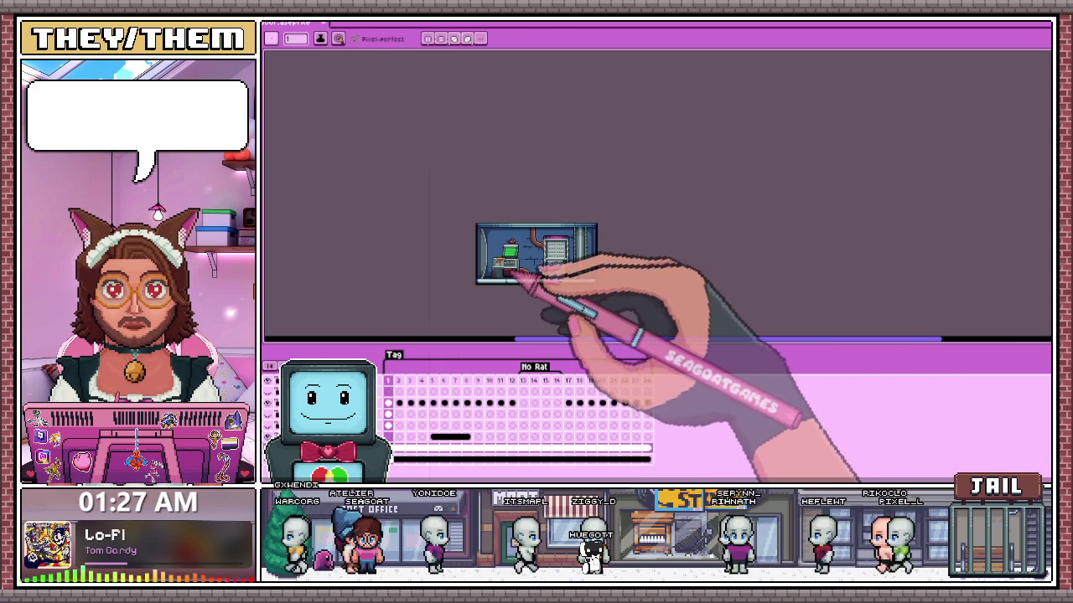
pyautogui.scroll(2, 515, 266)
pyautogui.scroll(-2, 505, 268)
pyautogui.scroll(2, 503, 277)
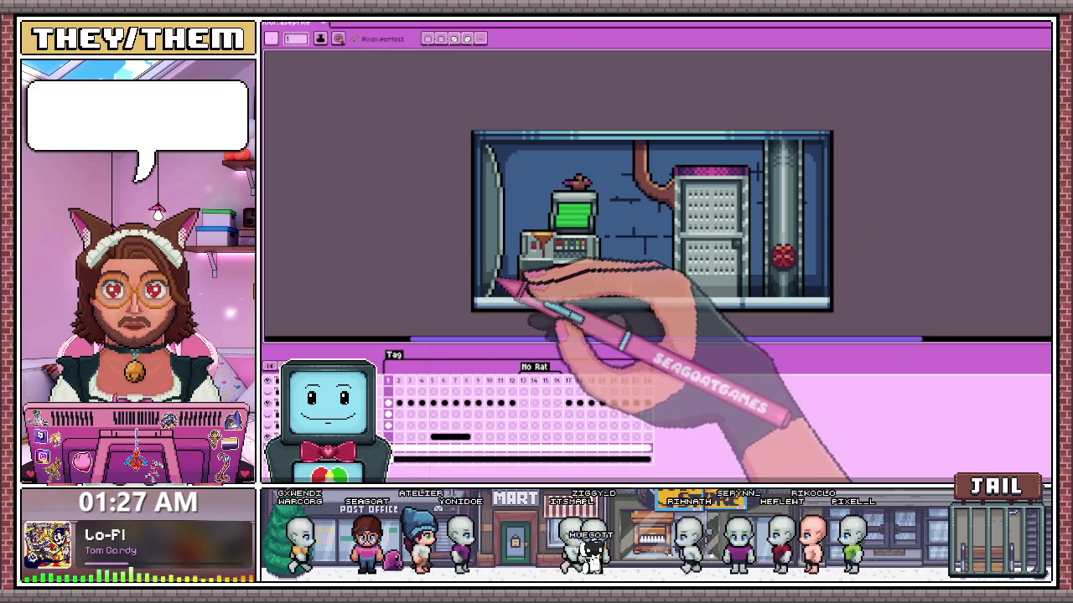
pyautogui.scroll(1, 501, 280)
pyautogui.scroll(-2, 503, 268)
pyautogui.scroll(3, 494, 285)
pyautogui.scroll(-1, 490, 306)
pyautogui.scroll(-1, 495, 306)
pyautogui.scroll(-2, 498, 303)
pyautogui.scroll(1, 493, 309)
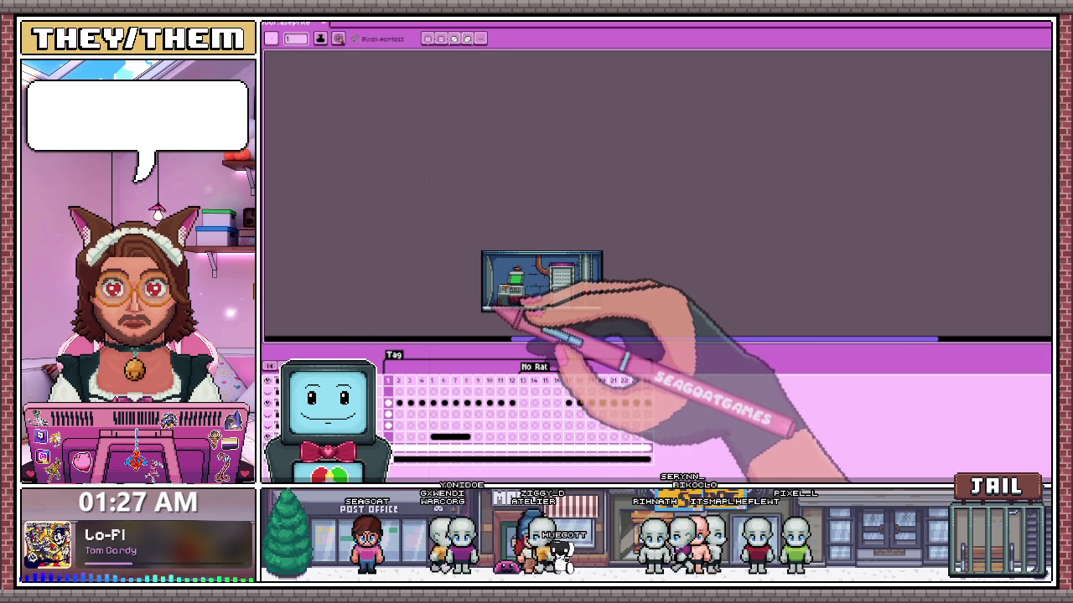
pyautogui.scroll(2, 490, 289)
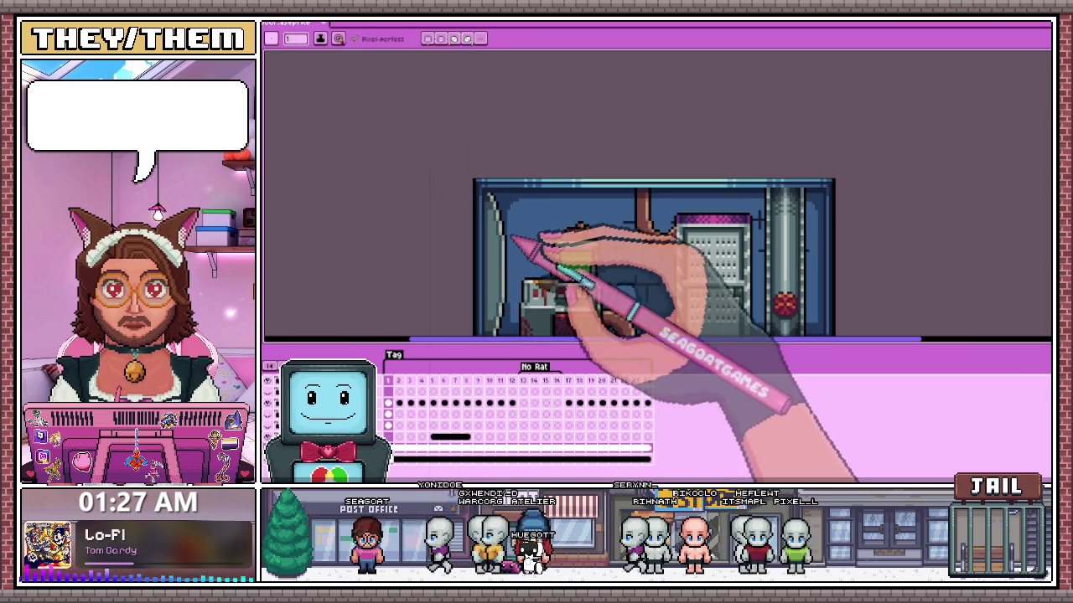
pyautogui.scroll(-2, 511, 243)
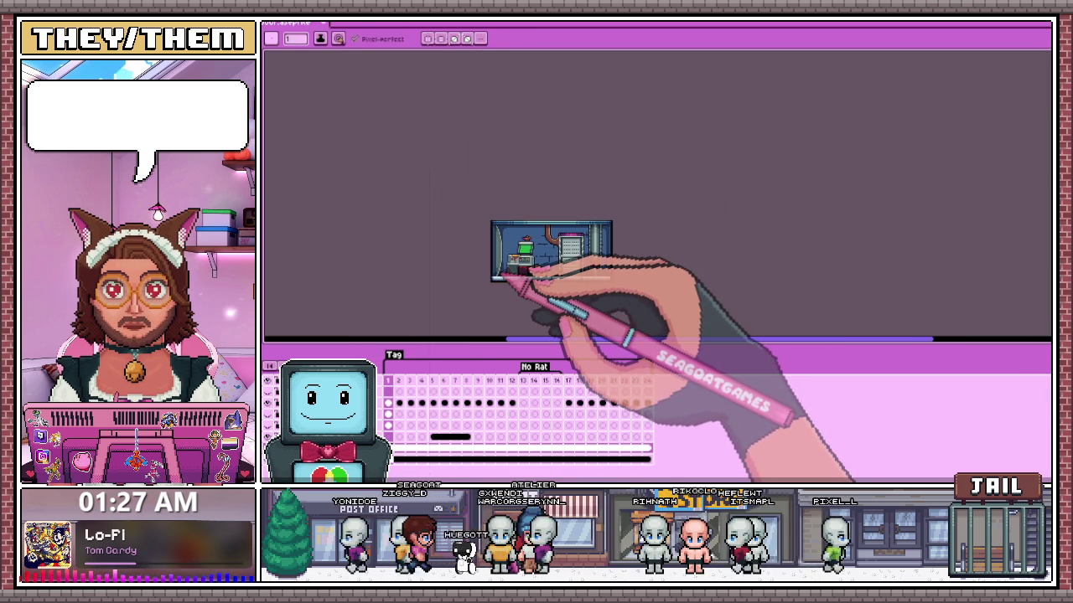
pyautogui.scroll(2, 526, 256)
pyautogui.scroll(1, 510, 259)
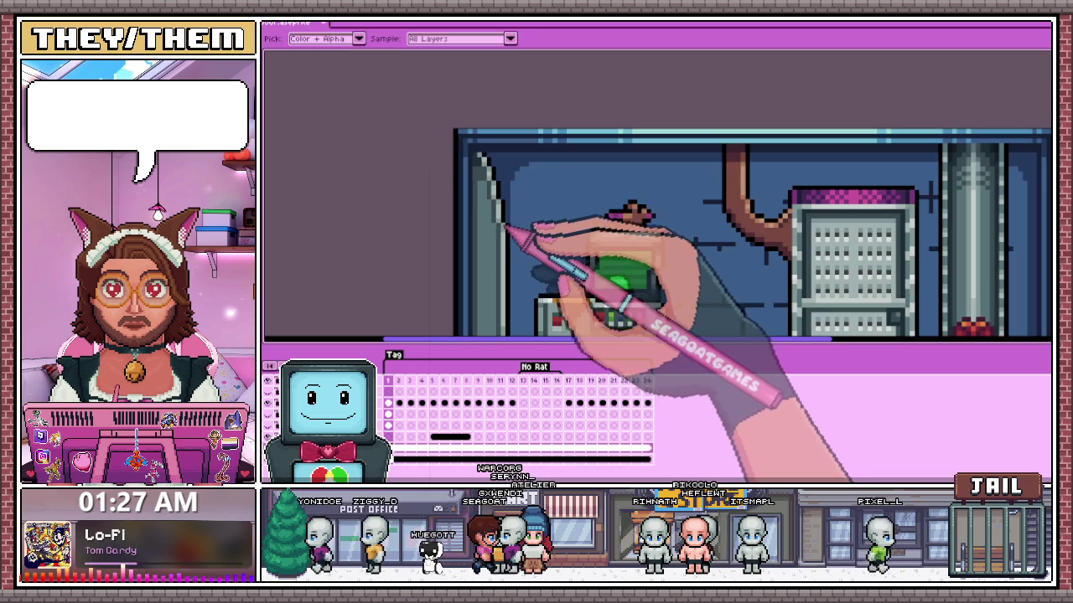
pyautogui.scroll(1, 507, 239)
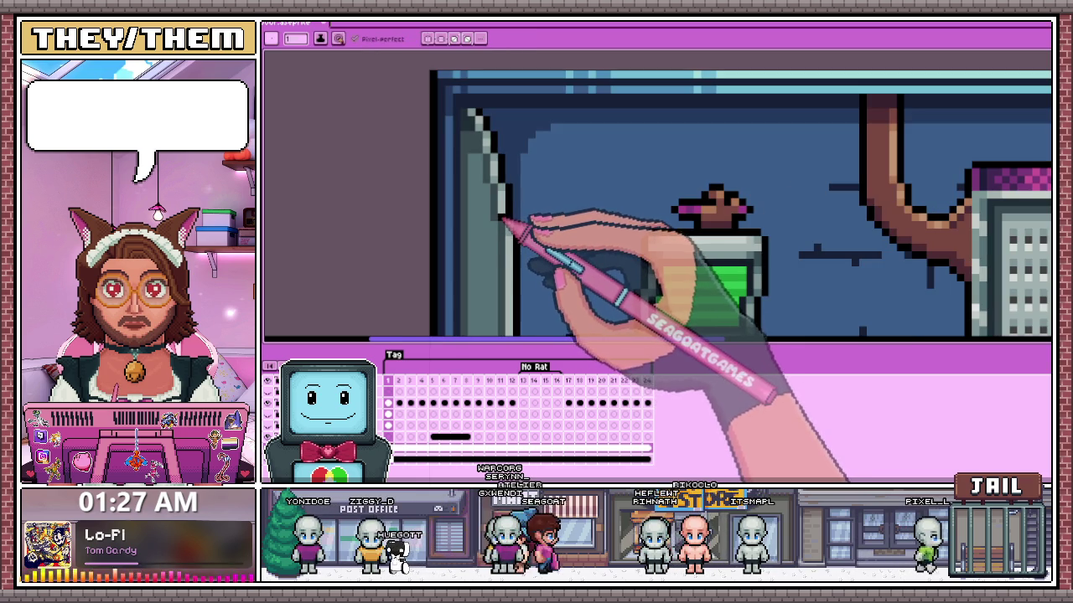
pyautogui.scroll(-3, 501, 225)
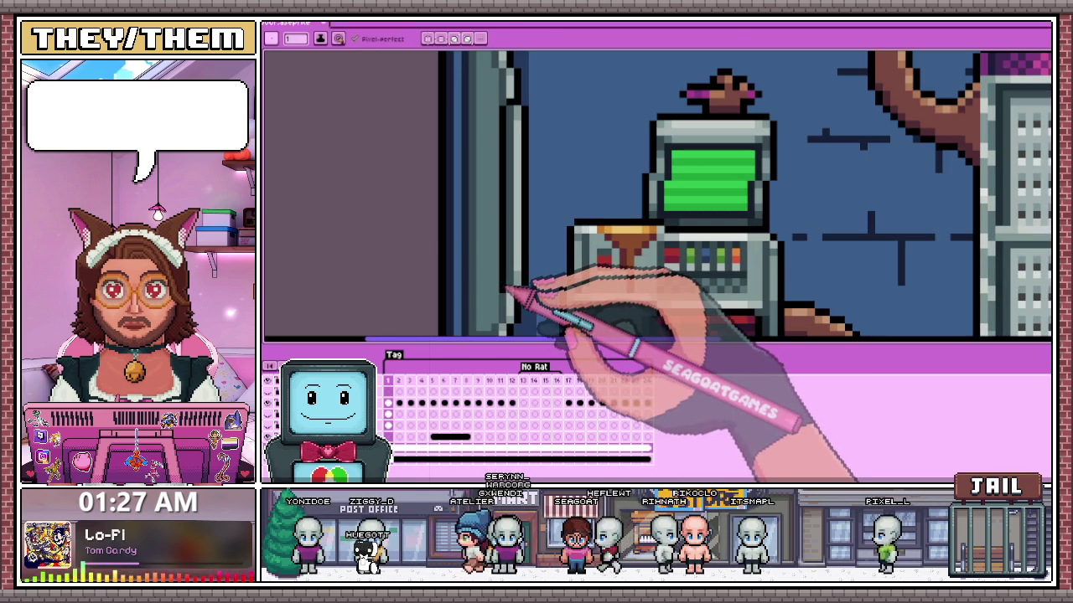
pyautogui.scroll(-2, 511, 289)
pyautogui.scroll(-3, 519, 289)
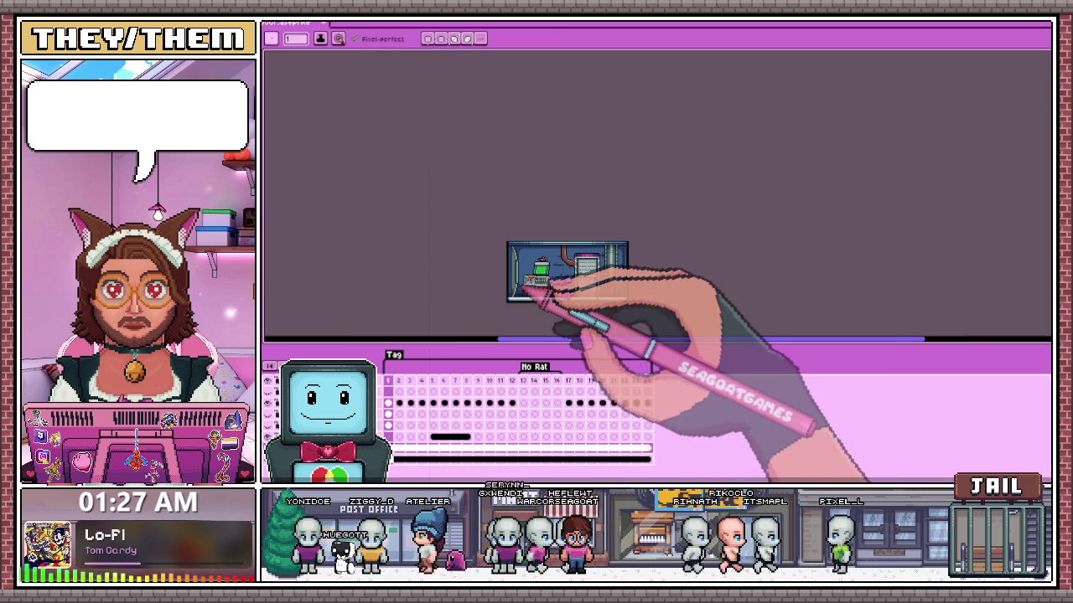
pyautogui.scroll(1, 520, 290)
pyautogui.scroll(1, 518, 283)
pyautogui.scroll(2, 515, 275)
pyautogui.scroll(1, 513, 267)
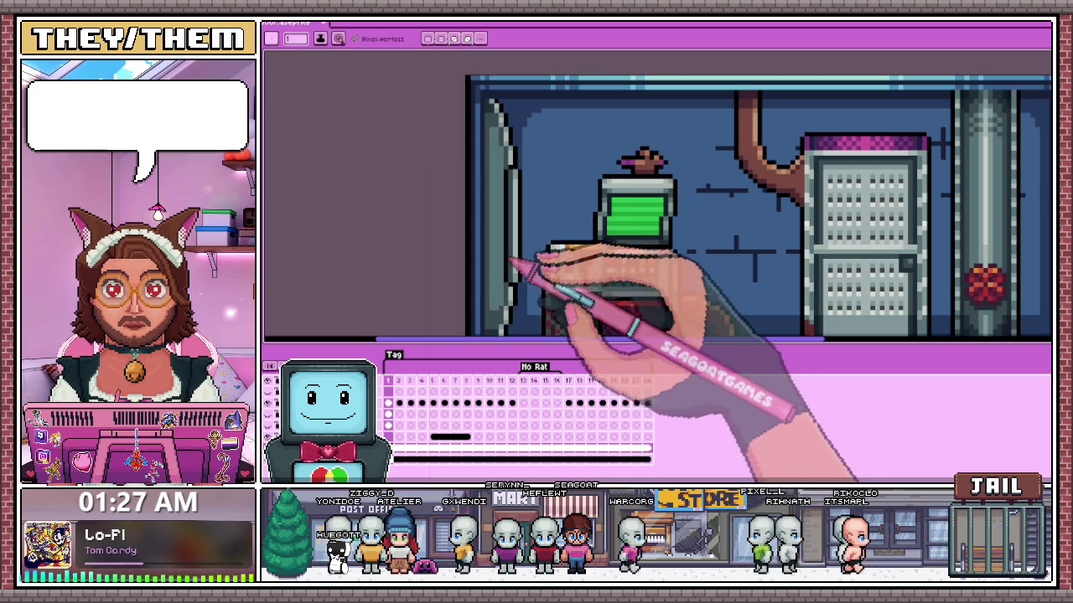
pyautogui.scroll(2, 513, 267)
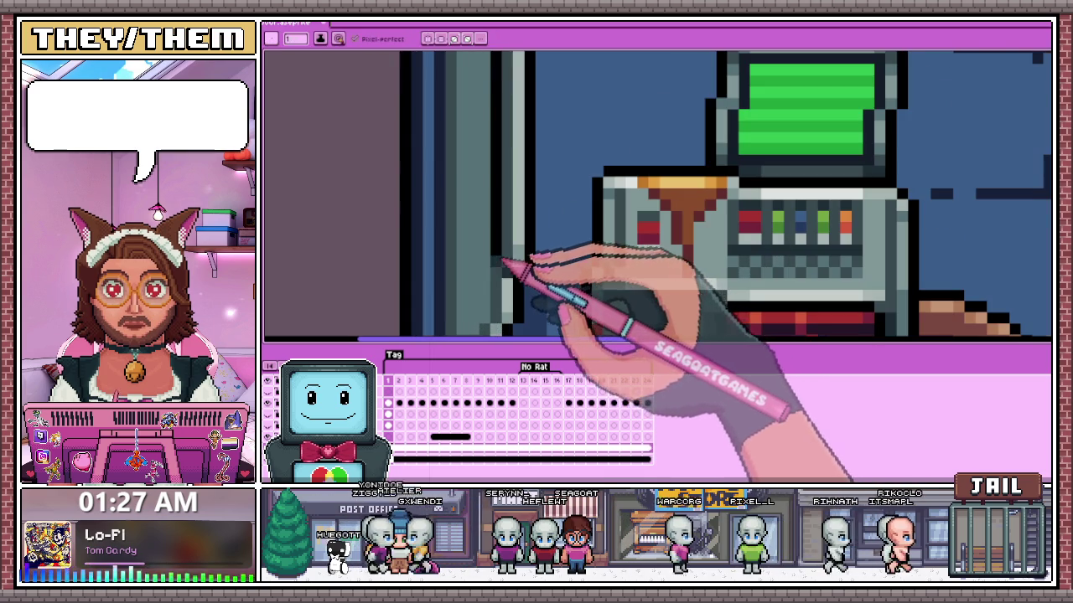
pyautogui.scroll(-2, 507, 218)
pyautogui.scroll(2, 503, 160)
pyautogui.scroll(-2, 511, 193)
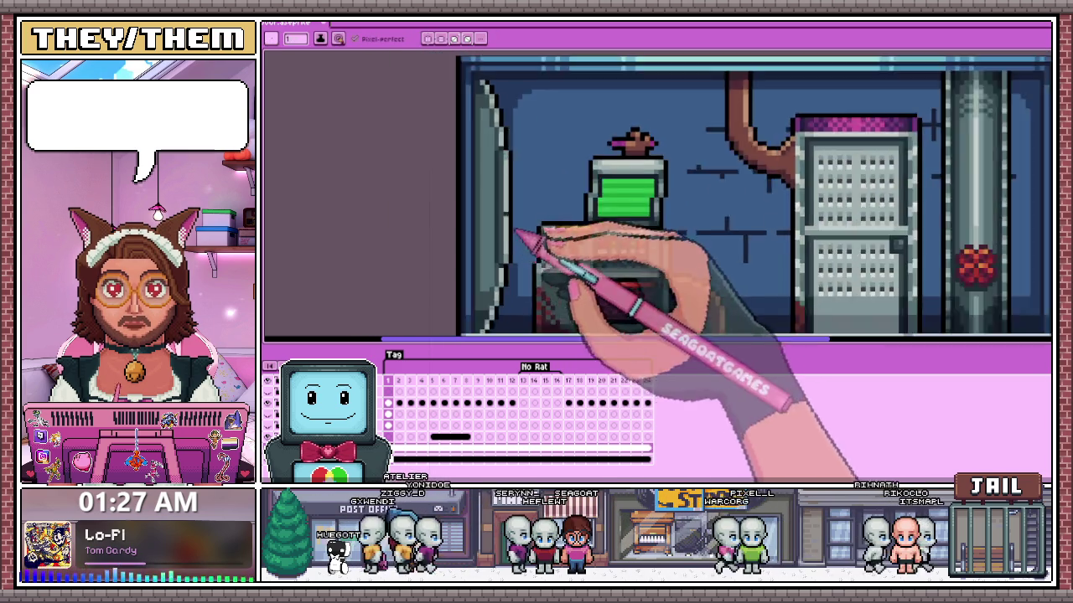
pyautogui.scroll(-3, 519, 234)
pyautogui.scroll(2, 506, 251)
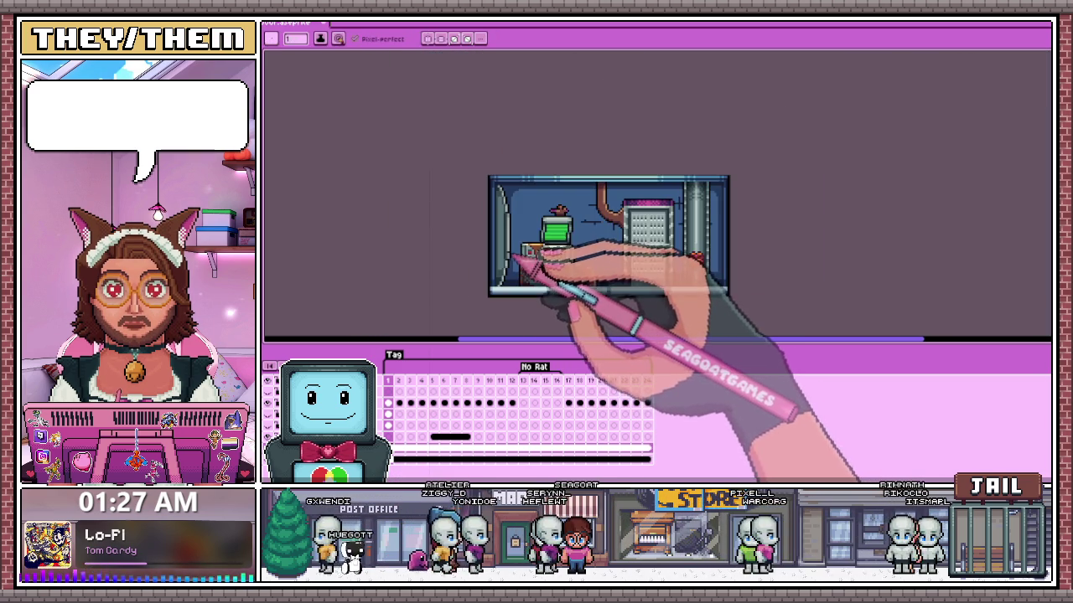
pyautogui.scroll(1, 508, 259)
pyautogui.scroll(1, 509, 239)
pyautogui.scroll(-1, 503, 246)
pyautogui.scroll(1, 503, 269)
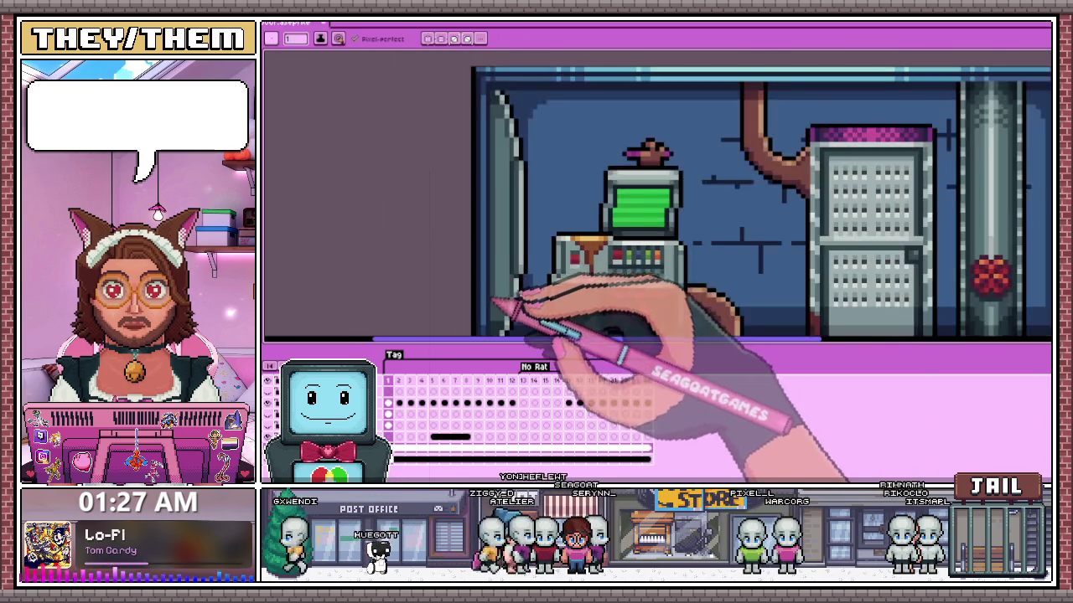
pyautogui.scroll(1, 507, 302)
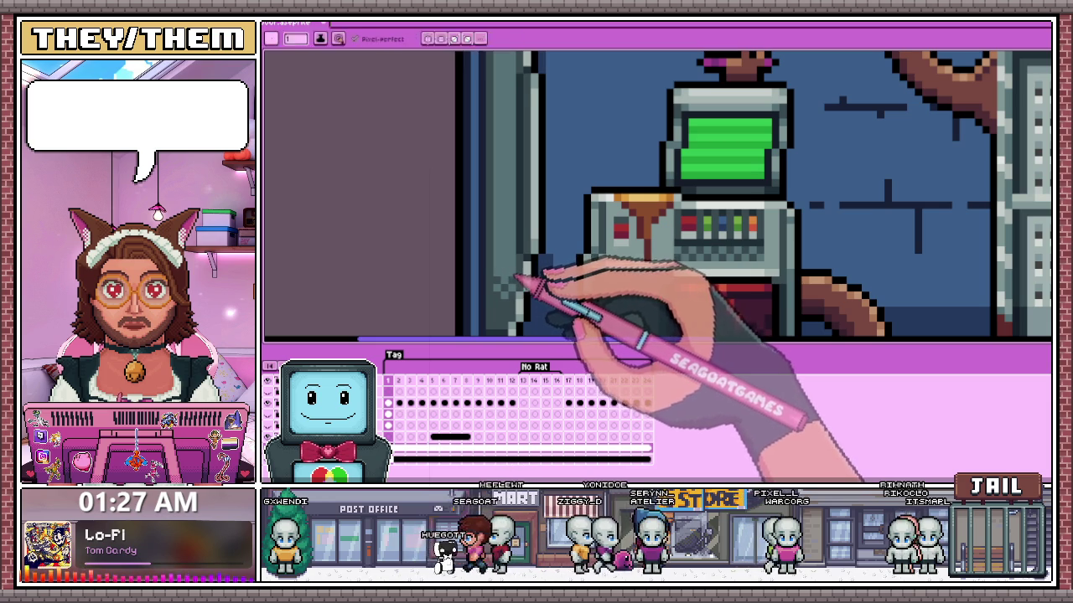
pyautogui.scroll(-1, 503, 270)
pyautogui.scroll(-1, 511, 284)
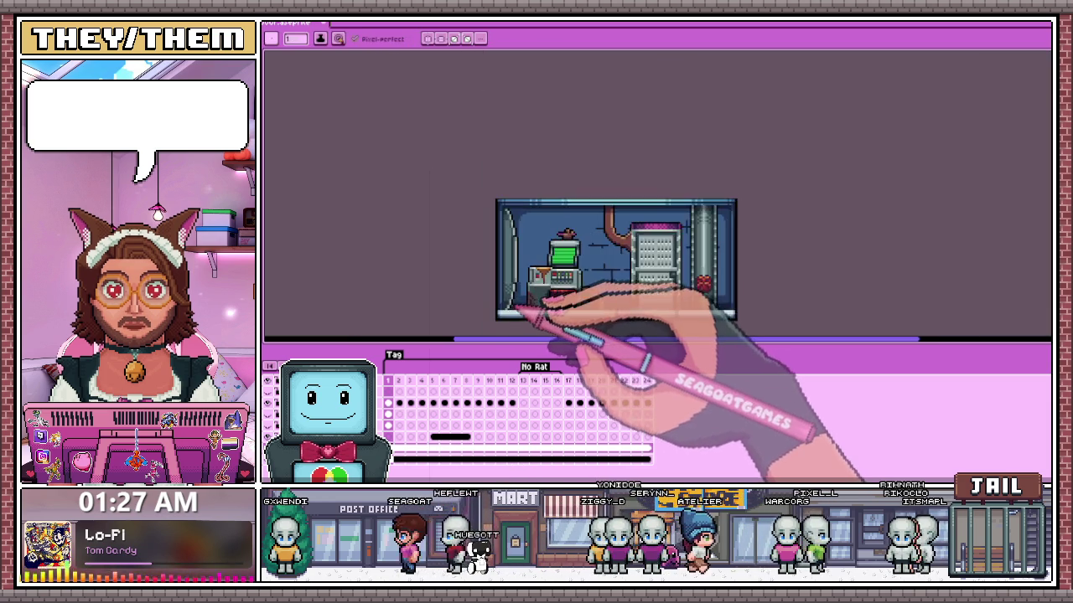
pyautogui.scroll(-1, 524, 309)
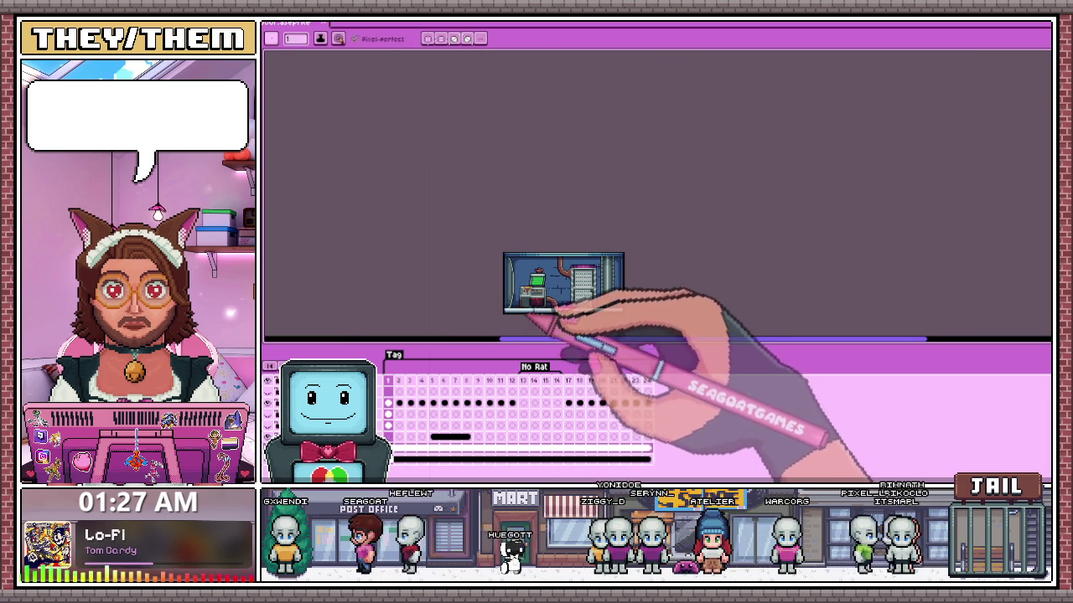
pyautogui.scroll(2, 536, 310)
pyautogui.scroll(-1, 553, 295)
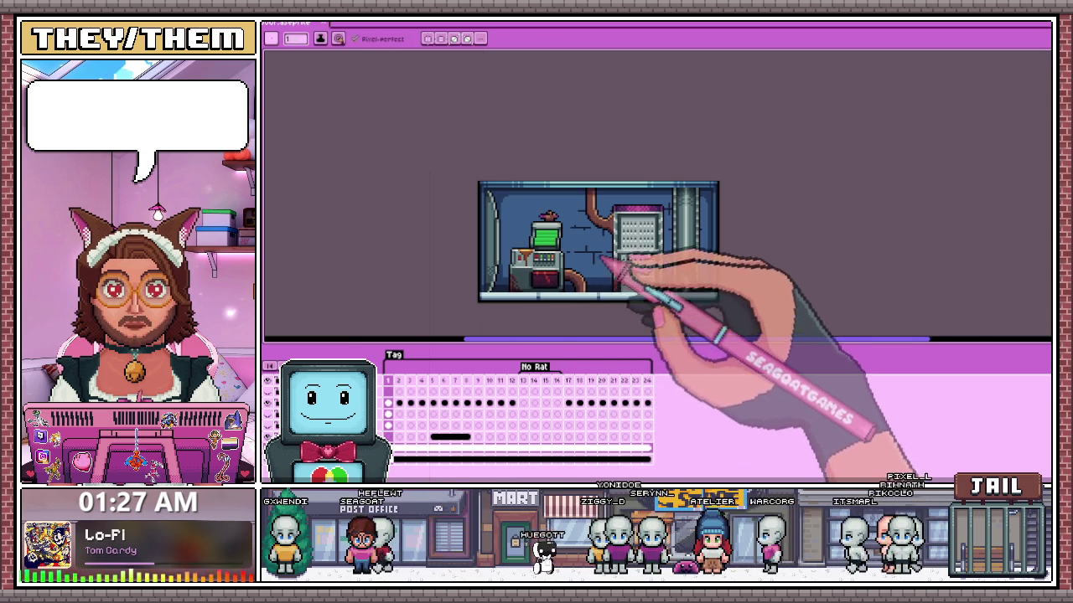
pyautogui.scroll(1, 577, 243)
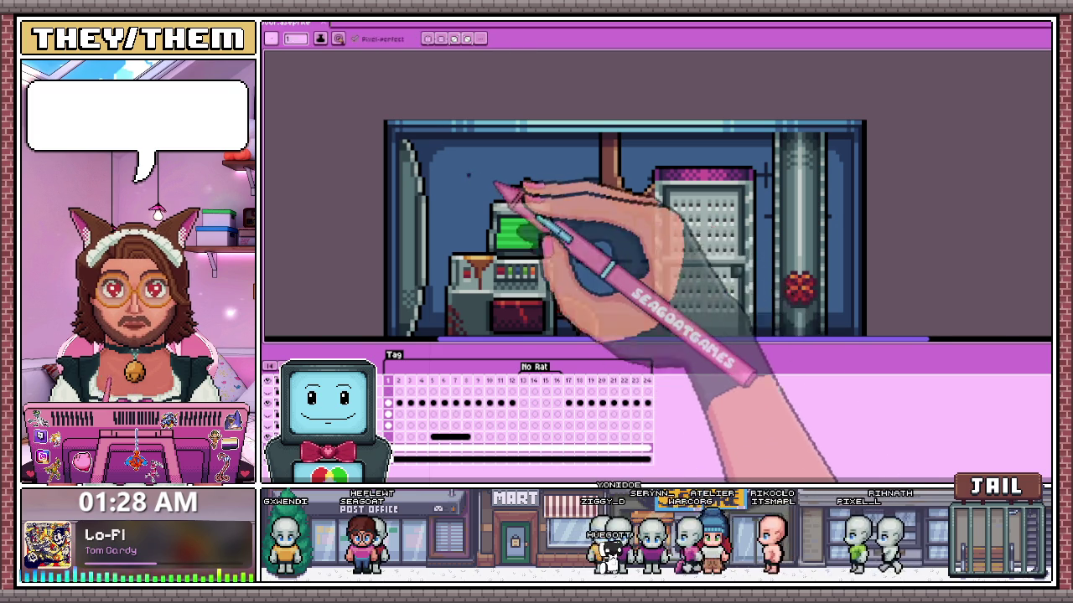
pyautogui.scroll(2, 508, 186)
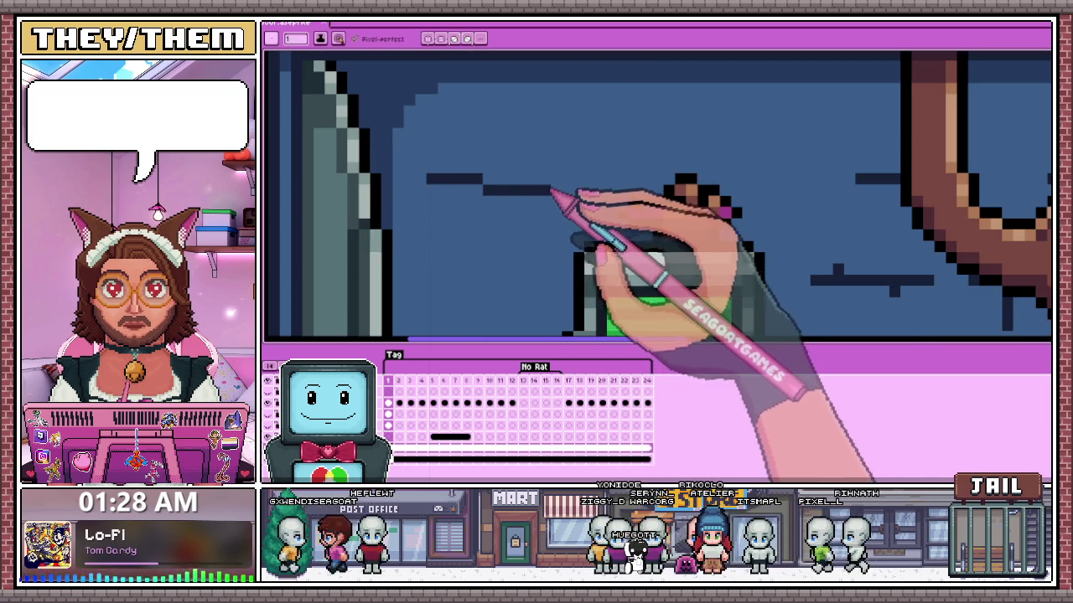
# - Draw a short vertical mortar line on the wall, then begin a brown ceiling drip stain
pyautogui.moveTo(453, 153); pyautogui.dragTo(452, 176)
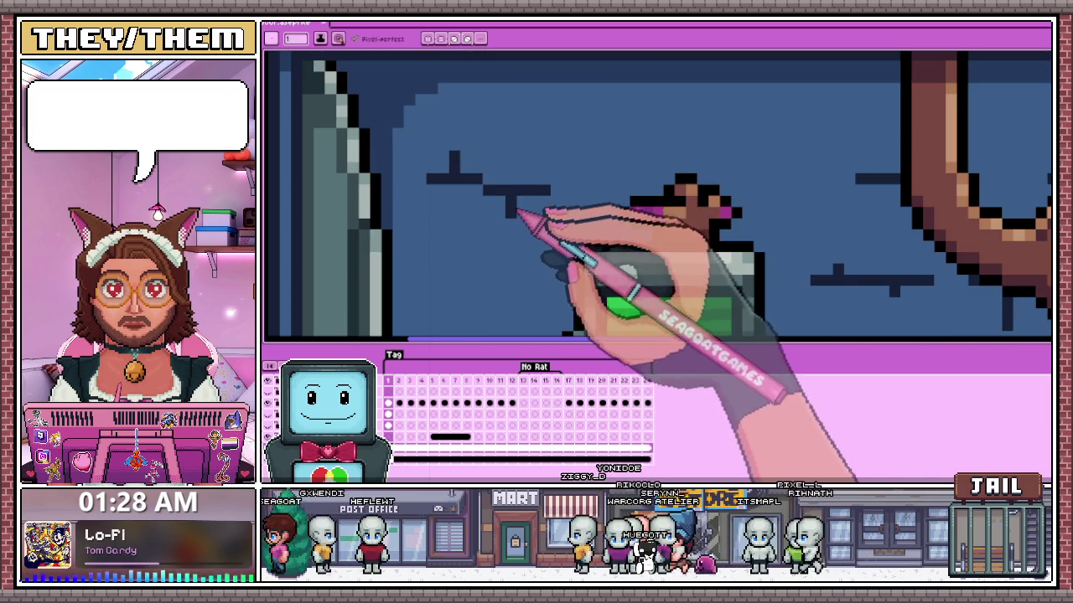
pyautogui.scroll(-3, 517, 208)
pyautogui.scroll(-1, 509, 244)
pyautogui.scroll(-2, 508, 251)
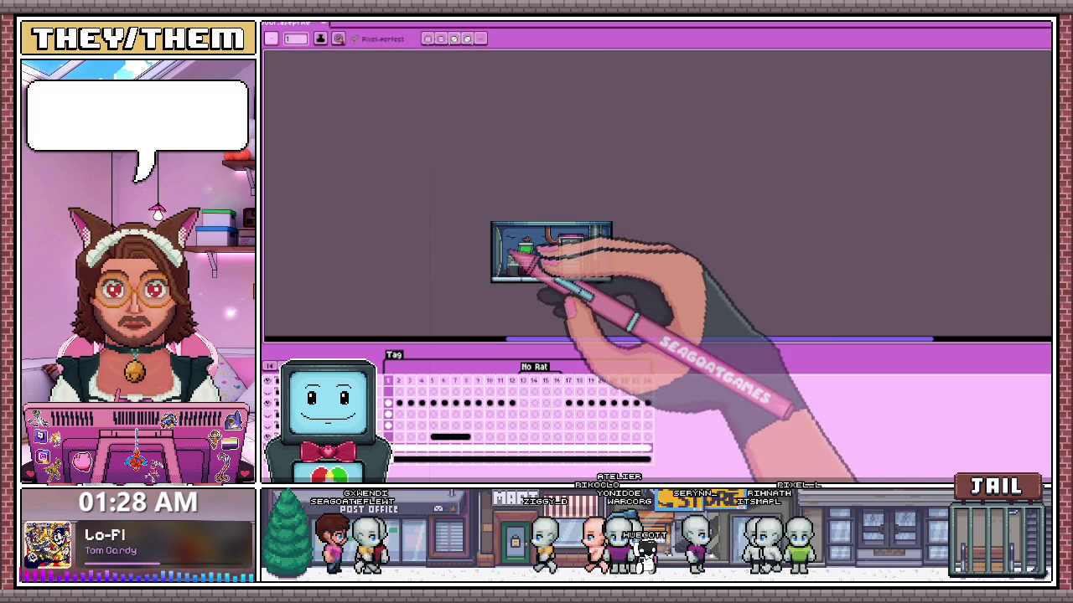
pyautogui.scroll(2, 512, 258)
pyautogui.scroll(1, 508, 248)
pyautogui.scroll(-2, 539, 247)
pyautogui.scroll(-1, 555, 256)
pyautogui.scroll(-2, 545, 282)
pyautogui.scroll(2, 537, 288)
pyautogui.scroll(1, 556, 228)
pyautogui.scroll(-1, 587, 243)
pyautogui.scroll(-2, 545, 280)
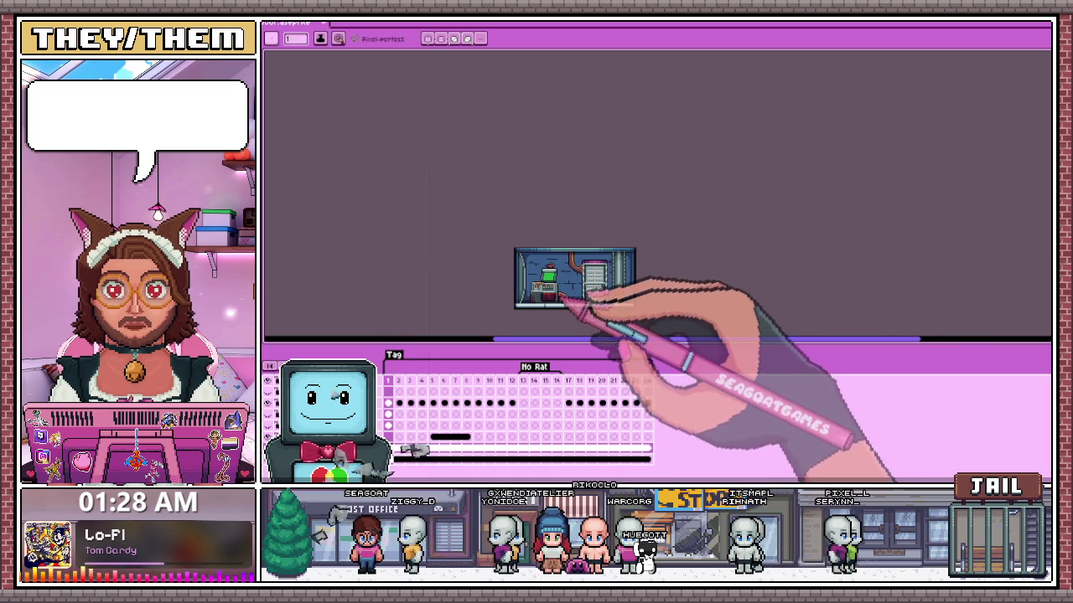
pyautogui.scroll(1, 537, 268)
pyautogui.scroll(1, 528, 251)
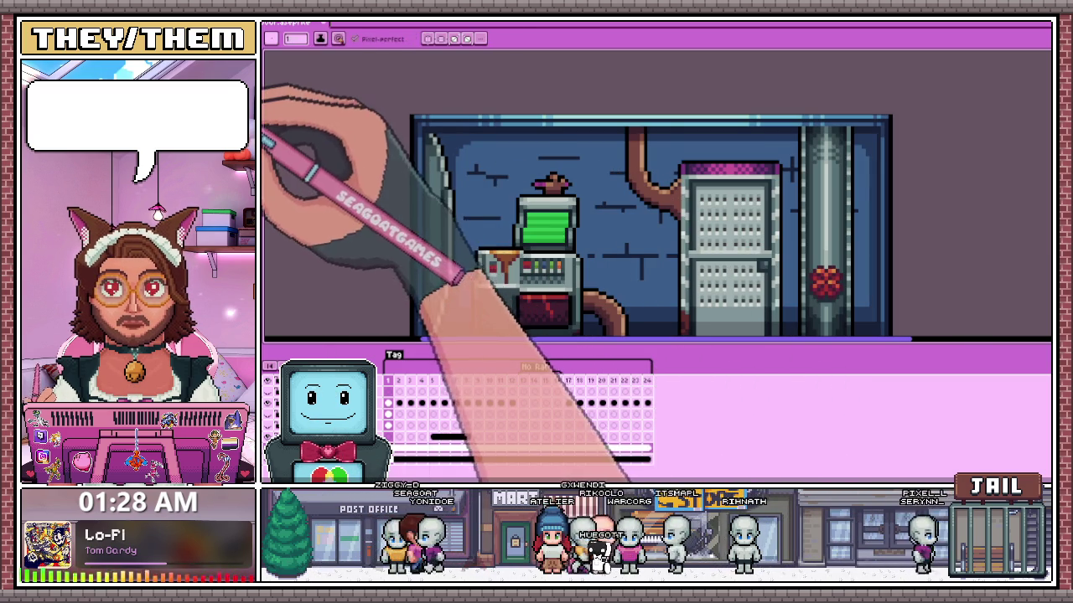
pyautogui.scroll(1, 515, 172)
pyautogui.scroll(3, 498, 144)
pyautogui.moveTo(499, 124)
pyautogui.mouseDown()
pyautogui.moveTo(502, 143)
pyautogui.moveTo(479, 120)
pyautogui.moveTo(537, 151)
pyautogui.moveTo(543, 180)
pyautogui.mouseUp()
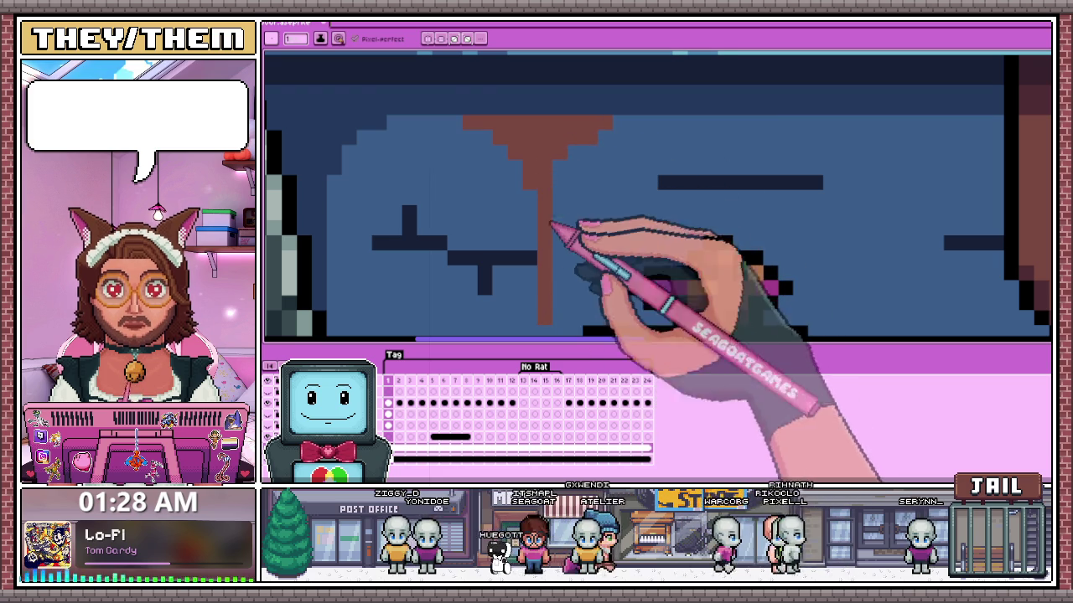
# - Widen the brown drip into a stepped trail and shade its top with a dark red band
pyautogui.moveTo(539, 179)
pyautogui.mouseDown()
pyautogui.moveTo(546, 167)
pyautogui.moveTo(717, 168)
pyautogui.mouseUp()
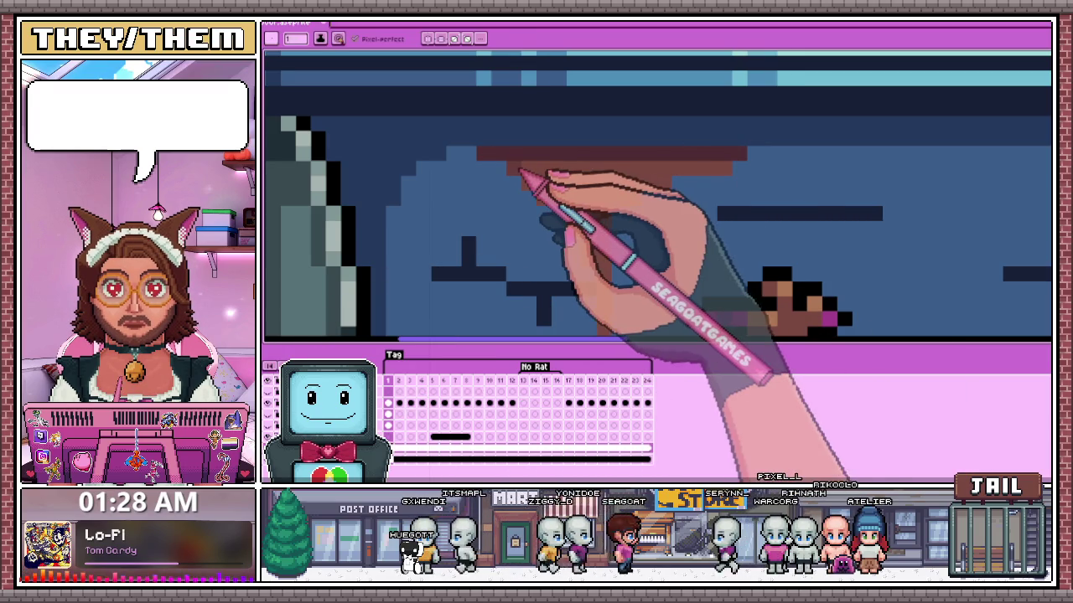
pyautogui.moveTo(532, 179); pyautogui.dragTo(718, 187)
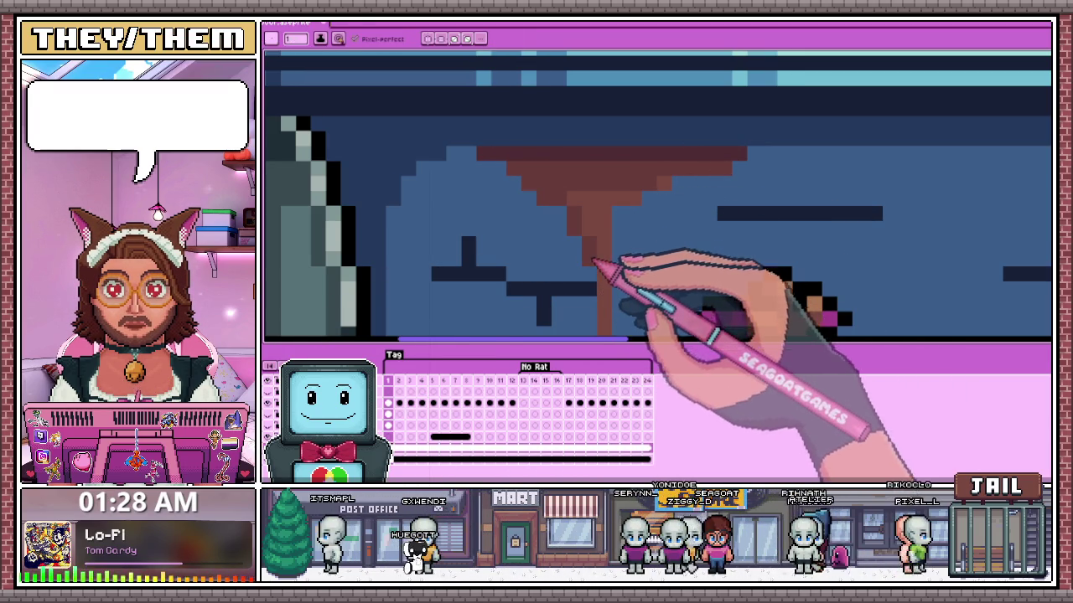
pyautogui.scroll(-1, 593, 262)
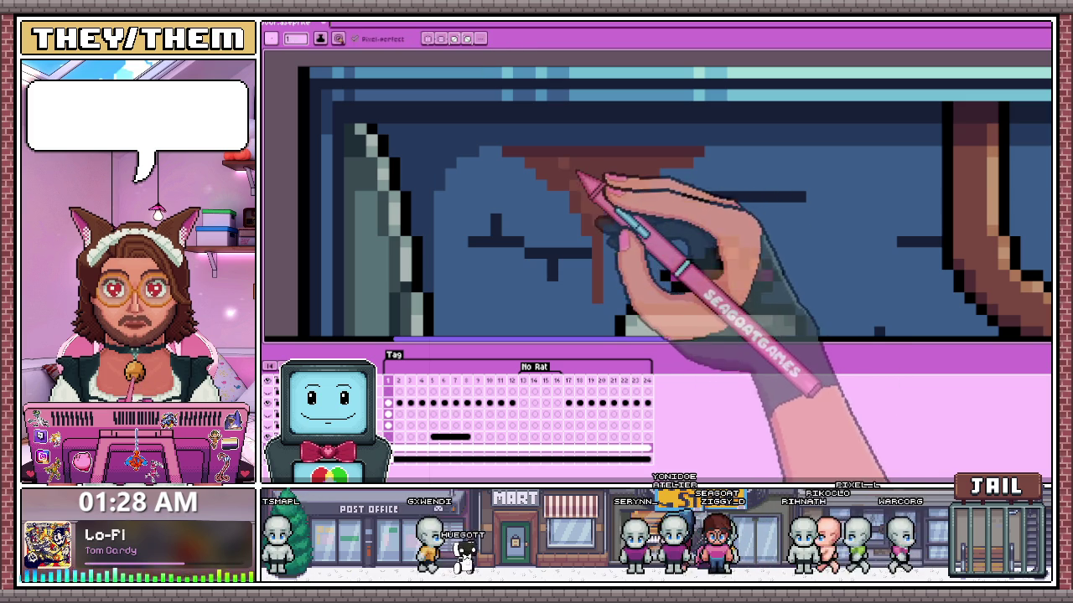
pyautogui.scroll(-2, 599, 205)
pyautogui.scroll(-2, 587, 251)
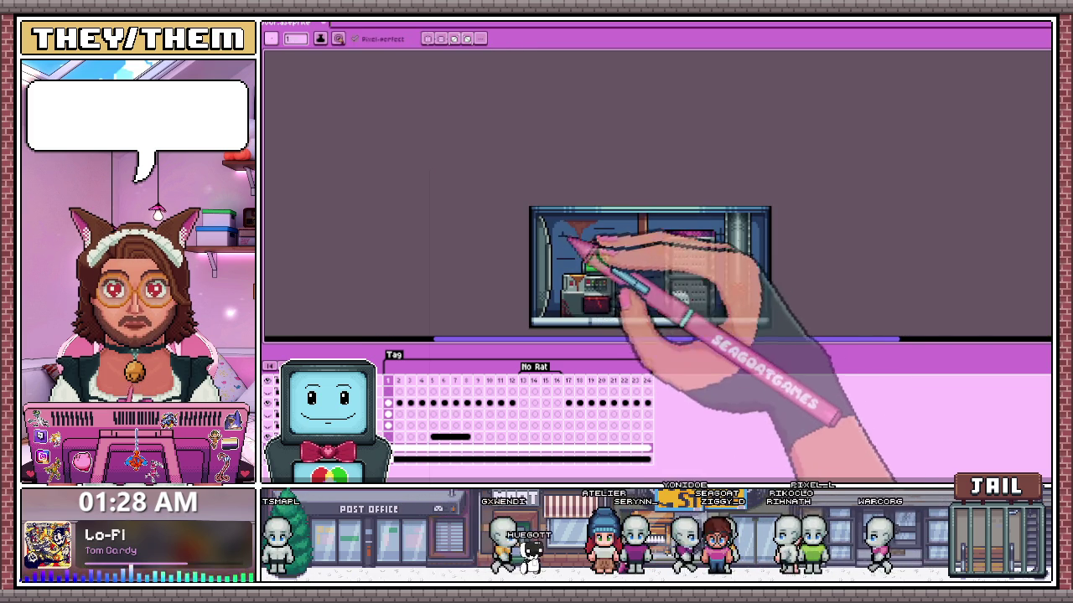
pyautogui.scroll(2, 578, 243)
pyautogui.scroll(1, 570, 234)
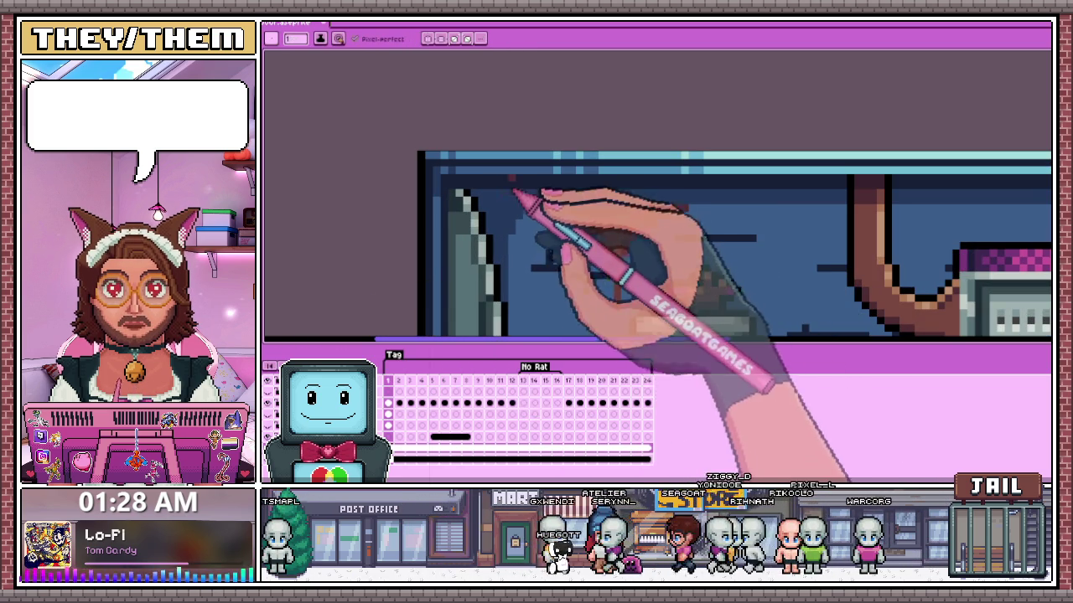
pyautogui.scroll(2, 578, 213)
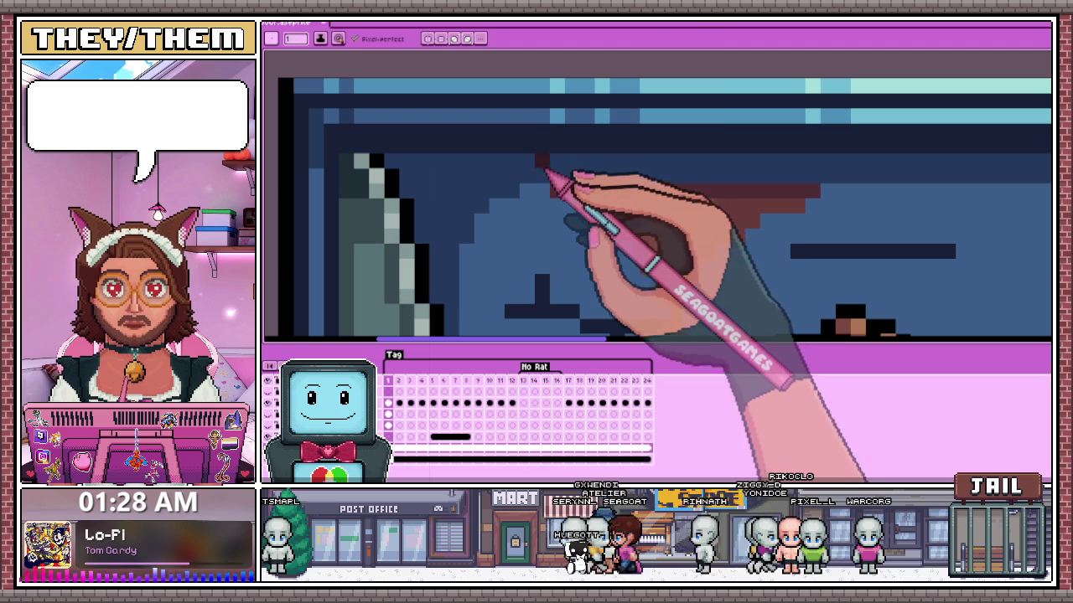
pyautogui.moveTo(556, 172)
pyautogui.mouseDown()
pyautogui.moveTo(809, 183)
pyautogui.moveTo(524, 173)
pyautogui.mouseUp()
pyautogui.moveTo(634, 180); pyautogui.dragTo(903, 167)
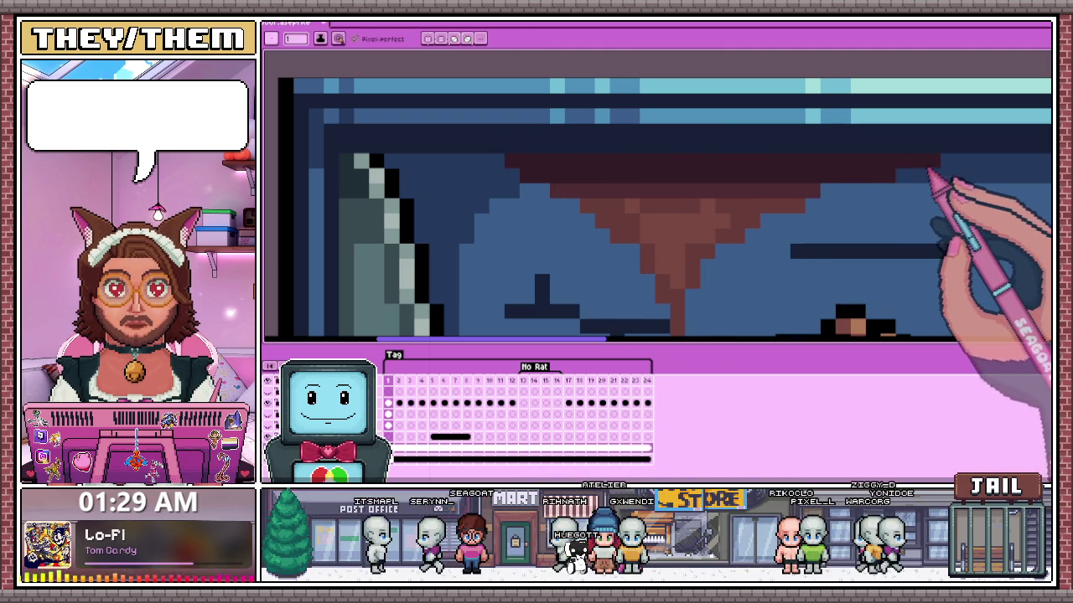
pyautogui.scroll(-3, 677, 197)
pyautogui.scroll(1, 624, 192)
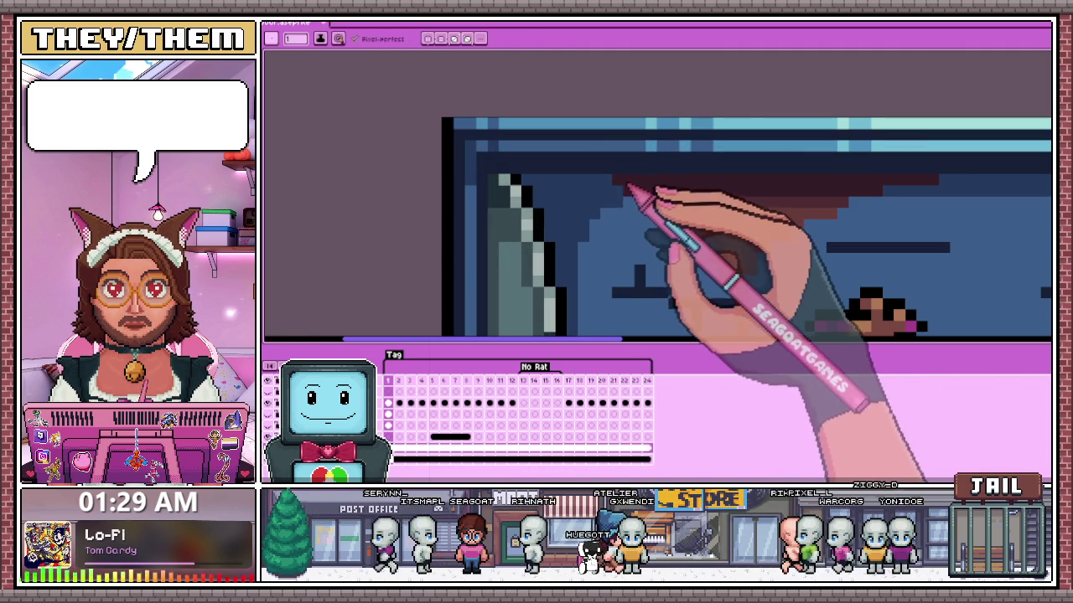
pyautogui.scroll(-1, 633, 189)
pyautogui.scroll(-2, 645, 252)
pyautogui.scroll(-1, 659, 276)
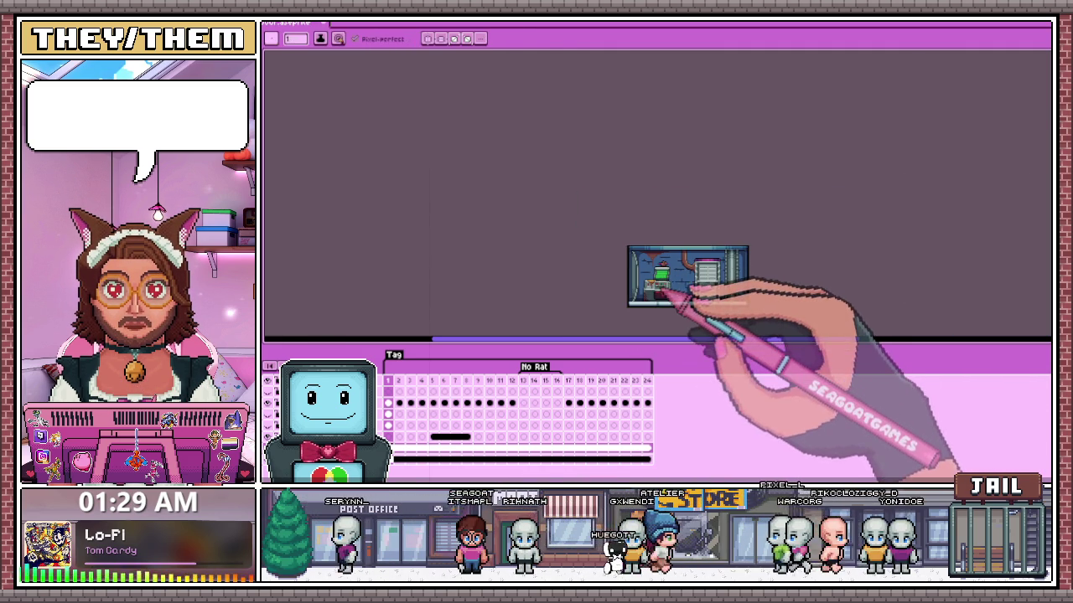
pyautogui.scroll(1, 684, 305)
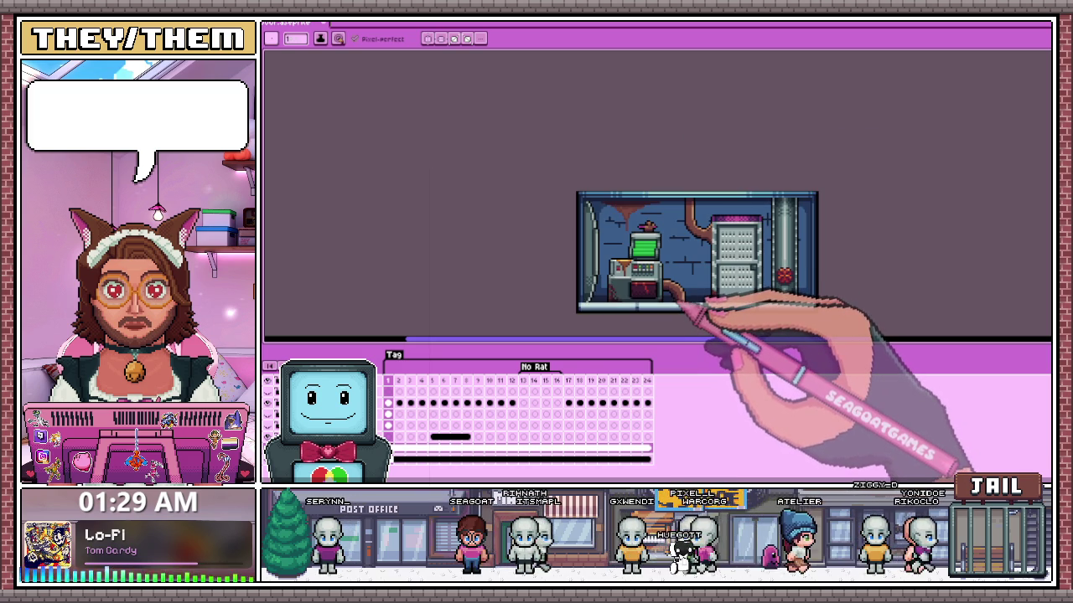
pyautogui.scroll(1, 670, 286)
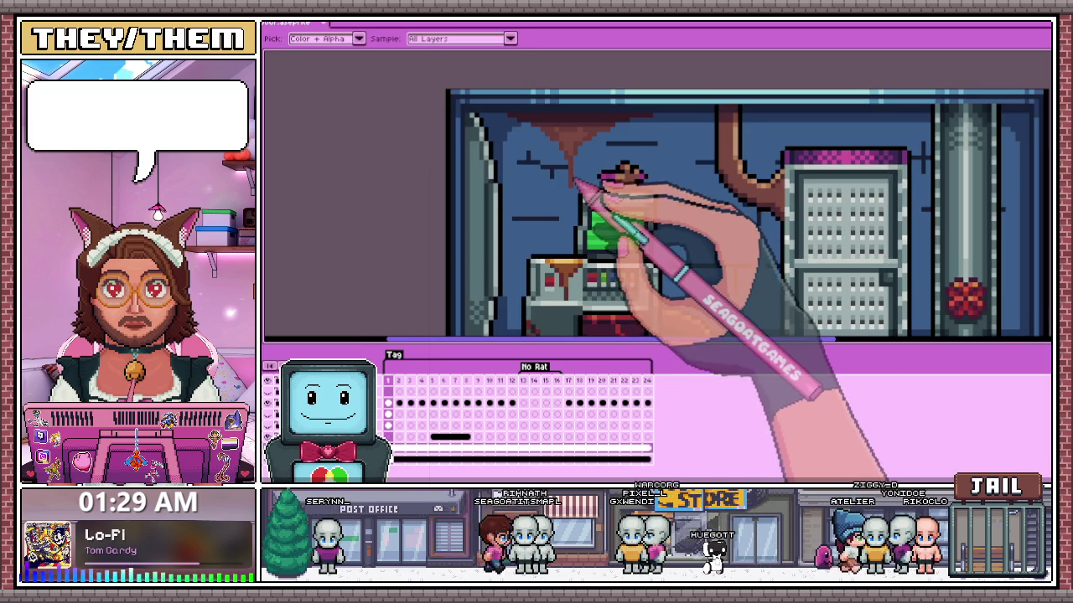
pyautogui.scroll(1, 587, 209)
pyautogui.scroll(-2, 573, 213)
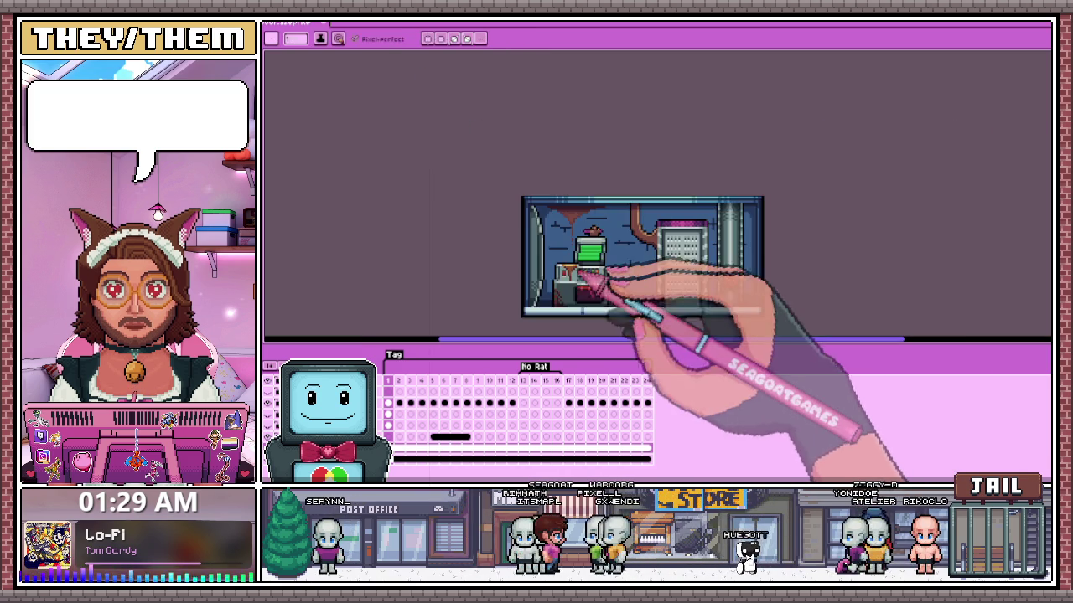
pyautogui.scroll(-1, 598, 268)
pyautogui.scroll(1, 603, 297)
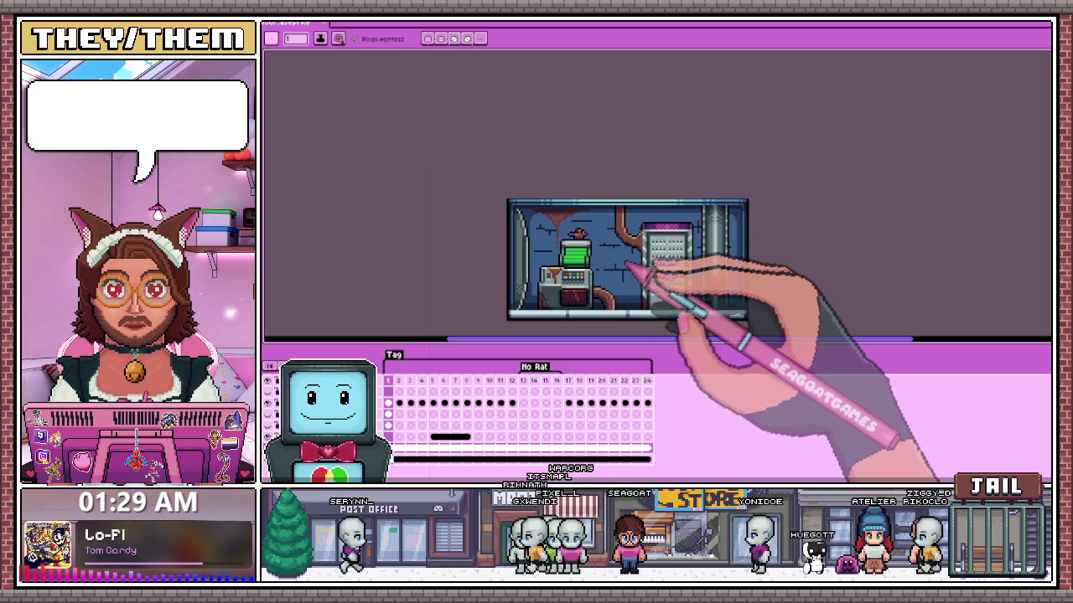
pyautogui.scroll(1, 618, 218)
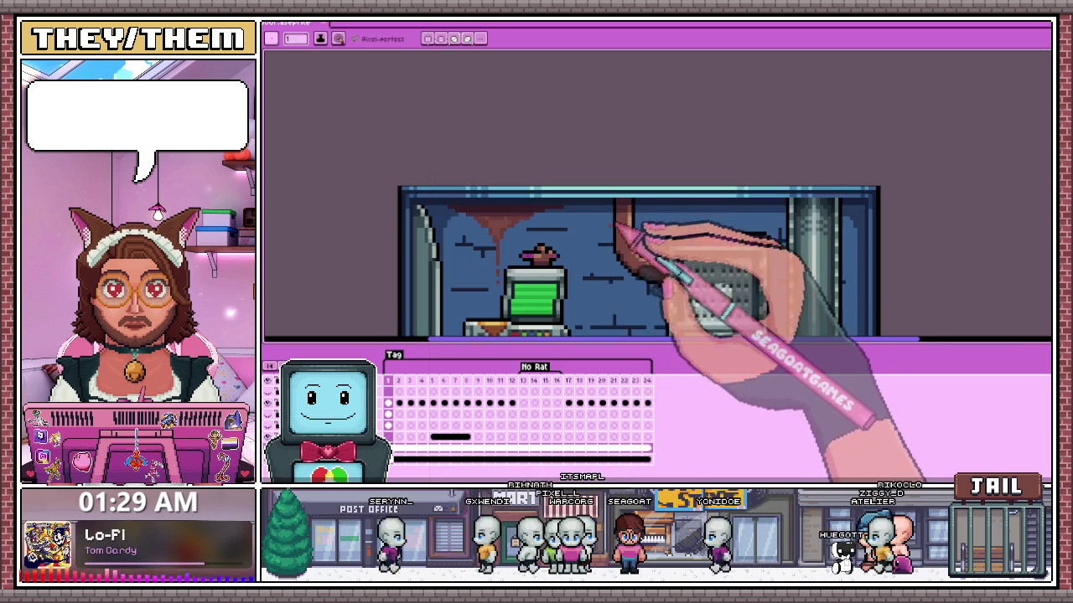
pyautogui.scroll(-1, 616, 239)
pyautogui.scroll(-1, 605, 261)
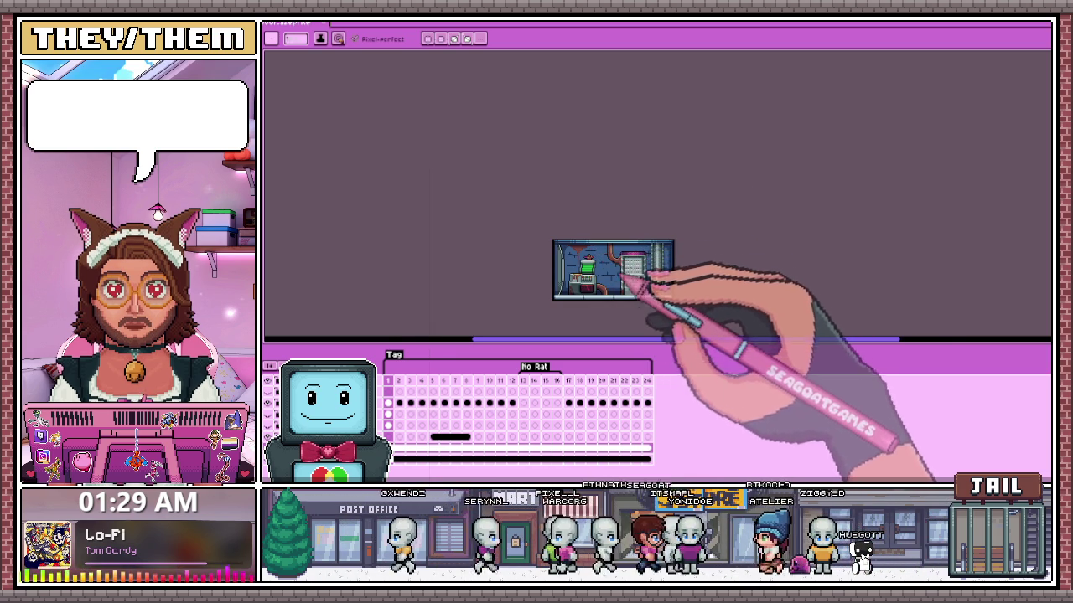
pyautogui.scroll(1, 616, 272)
pyautogui.scroll(2, 633, 284)
pyautogui.scroll(1, 628, 298)
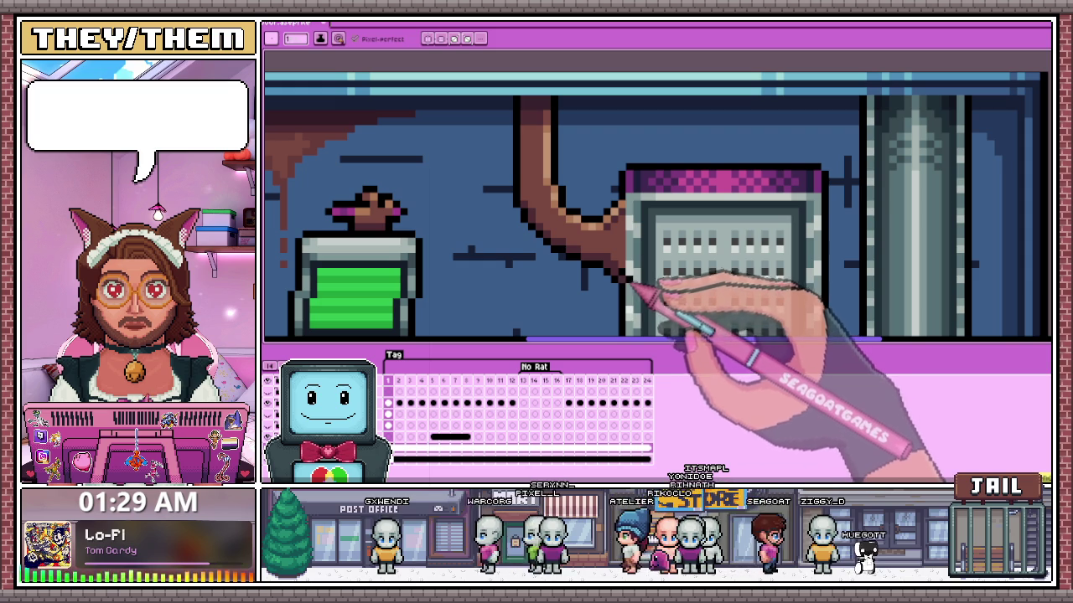
pyautogui.scroll(-2, 633, 268)
pyautogui.scroll(-1, 646, 312)
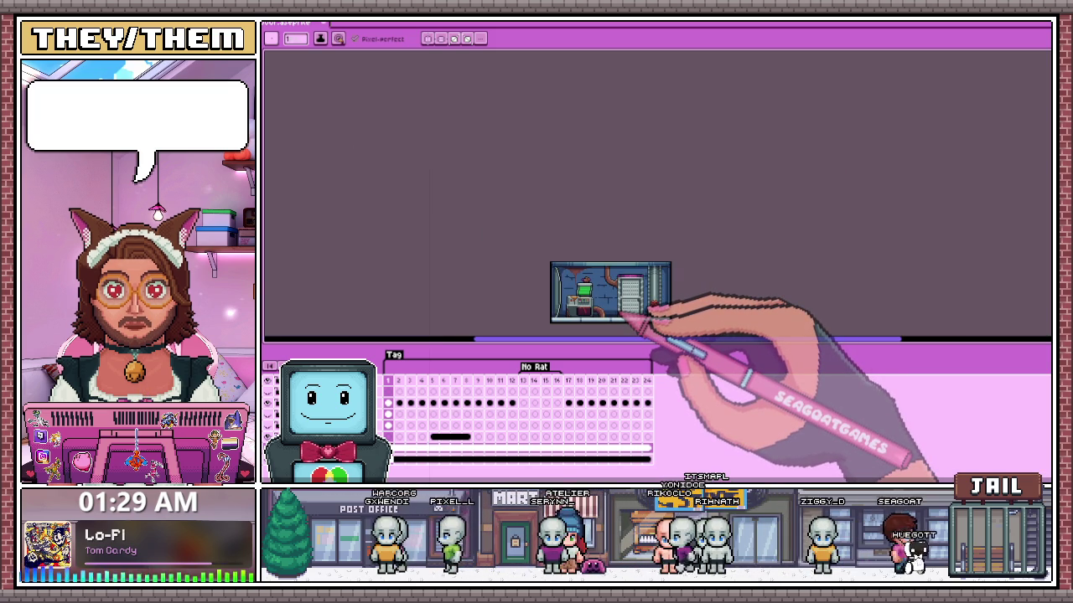
pyautogui.scroll(2, 641, 321)
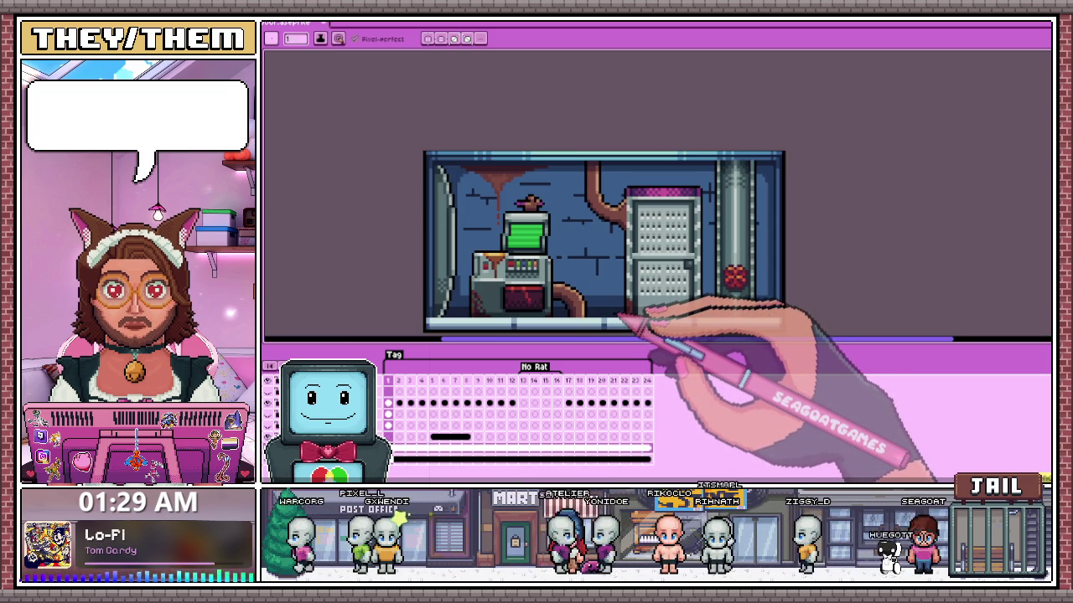
pyautogui.scroll(2, 644, 236)
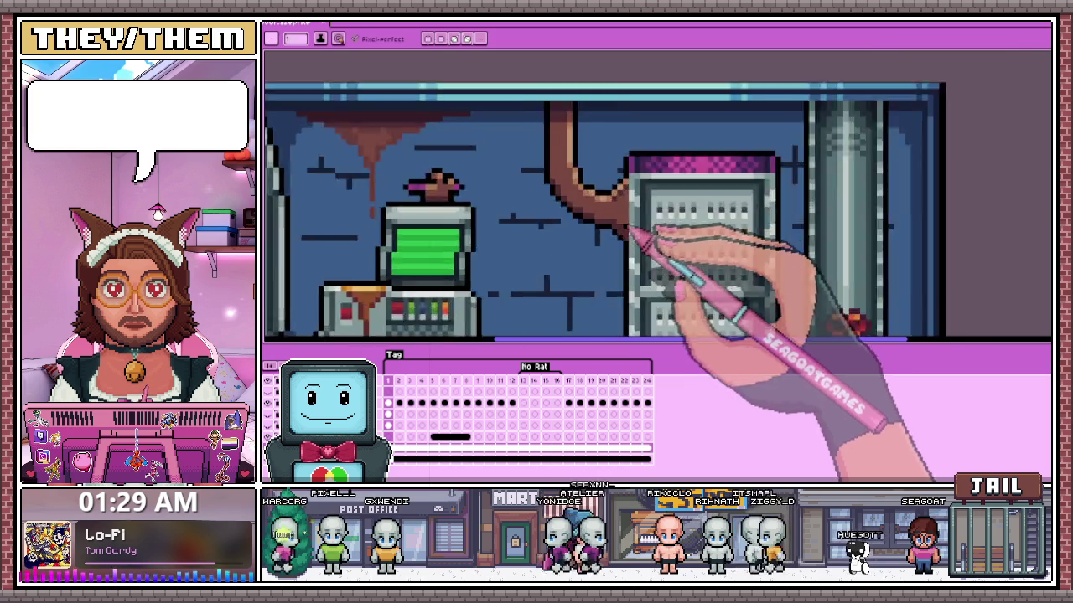
pyautogui.scroll(1, 652, 172)
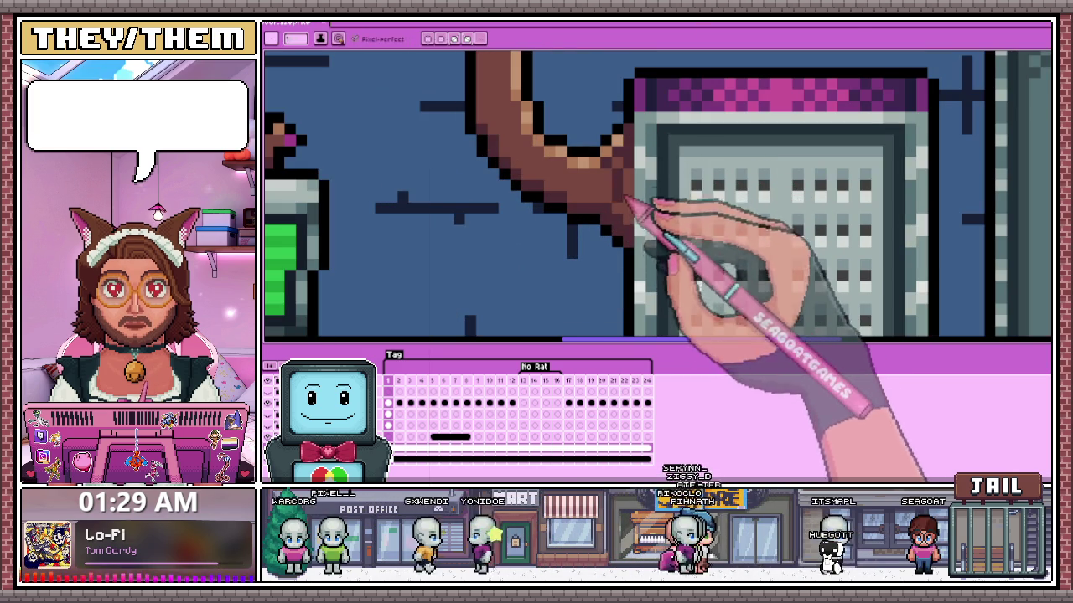
pyautogui.scroll(-2, 635, 221)
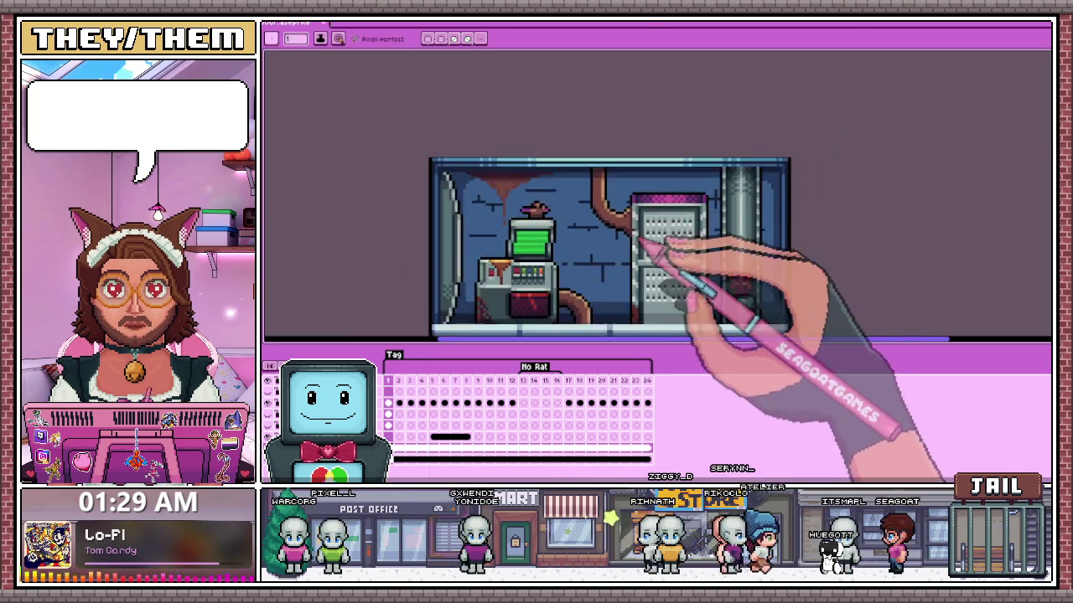
pyautogui.scroll(-1, 651, 275)
pyautogui.scroll(-1, 659, 299)
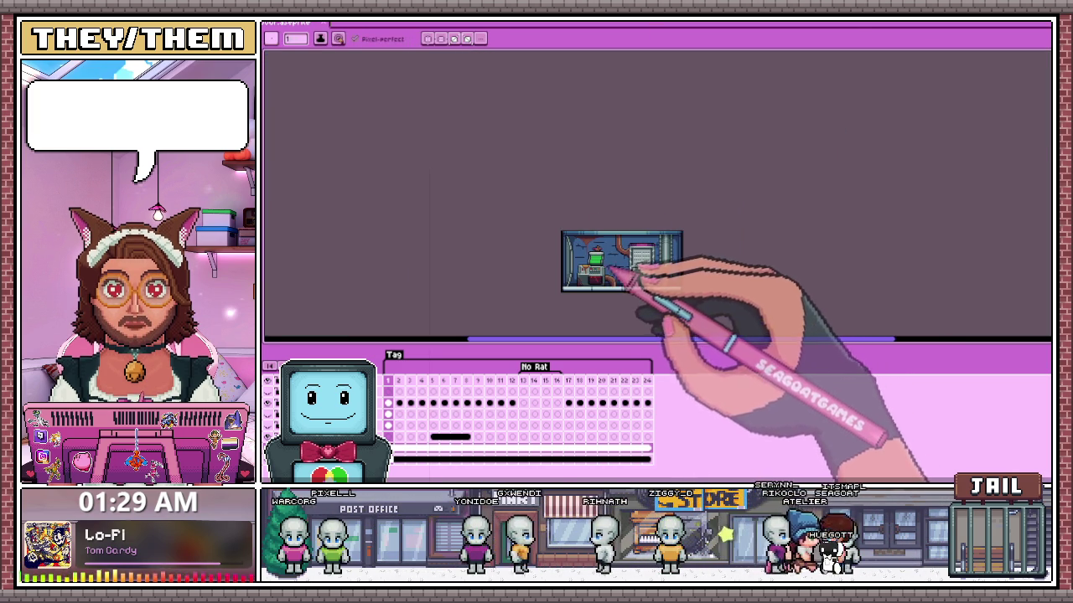
pyautogui.scroll(1, 630, 289)
pyautogui.scroll(1, 628, 268)
pyautogui.scroll(2, 625, 243)
pyautogui.press('b')
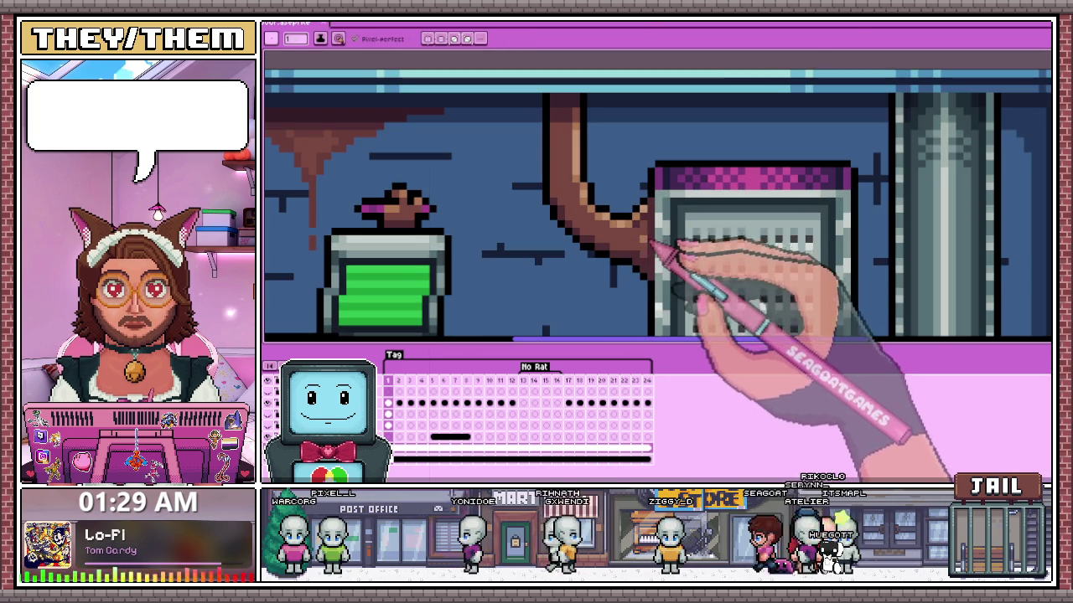
pyautogui.scroll(-1, 657, 234)
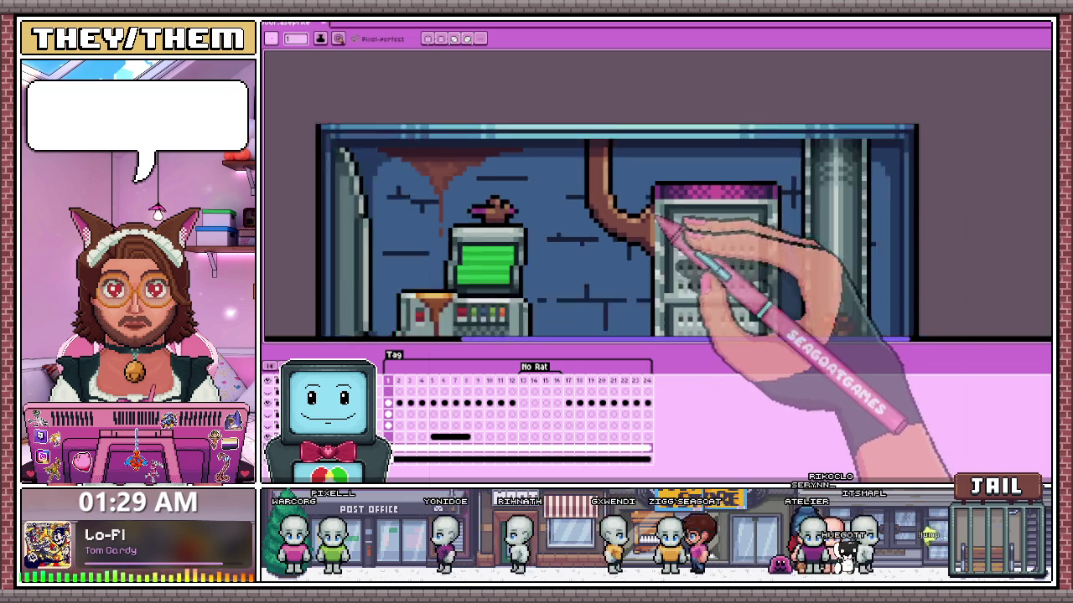
pyautogui.scroll(-1, 670, 277)
pyautogui.scroll(-1, 659, 306)
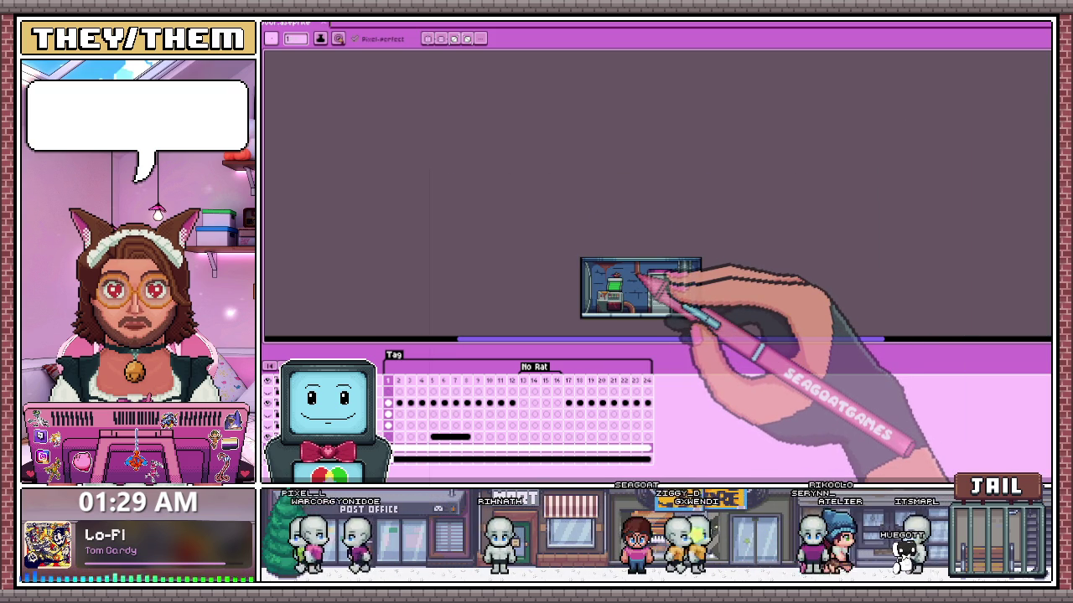
pyautogui.scroll(-1, 651, 272)
pyautogui.scroll(-1, 633, 252)
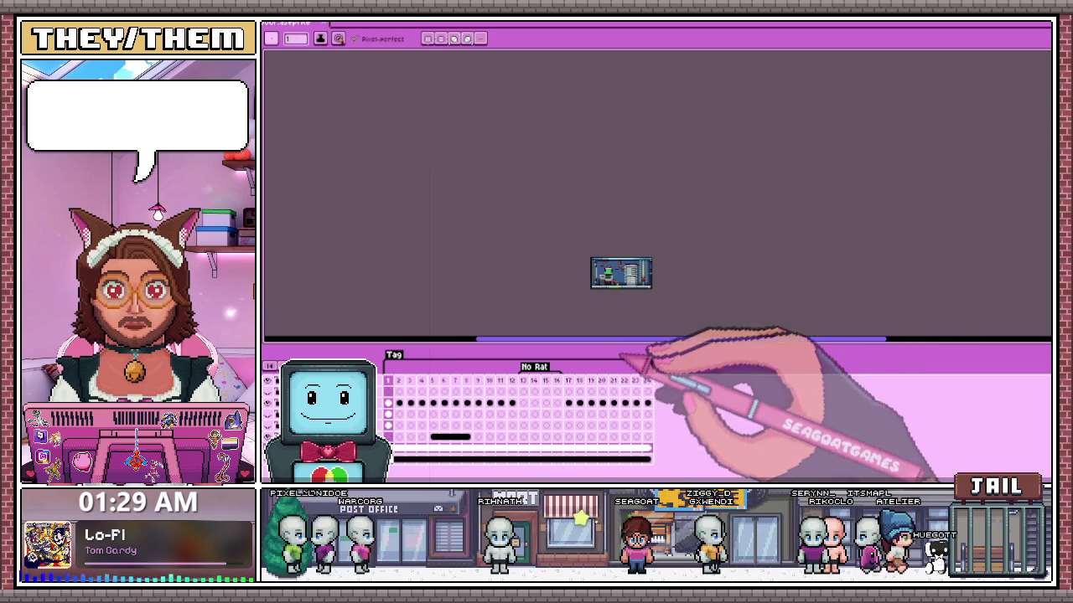
pyautogui.scroll(5, 637, 310)
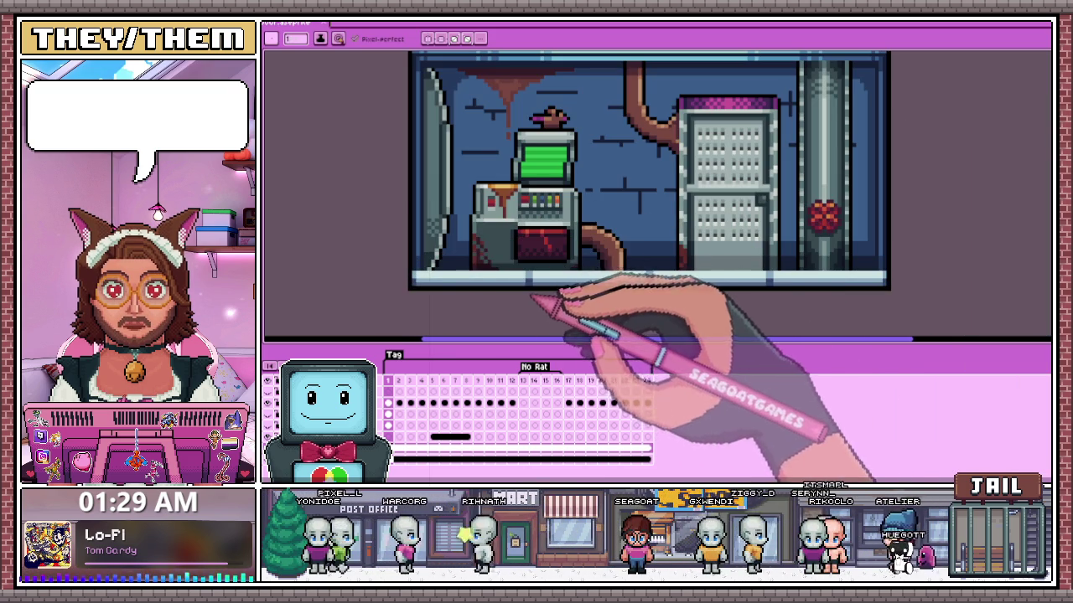
pyautogui.scroll(-1, 604, 218)
pyautogui.scroll(2, 586, 167)
pyautogui.scroll(1, 545, 201)
pyautogui.scroll(-2, 511, 222)
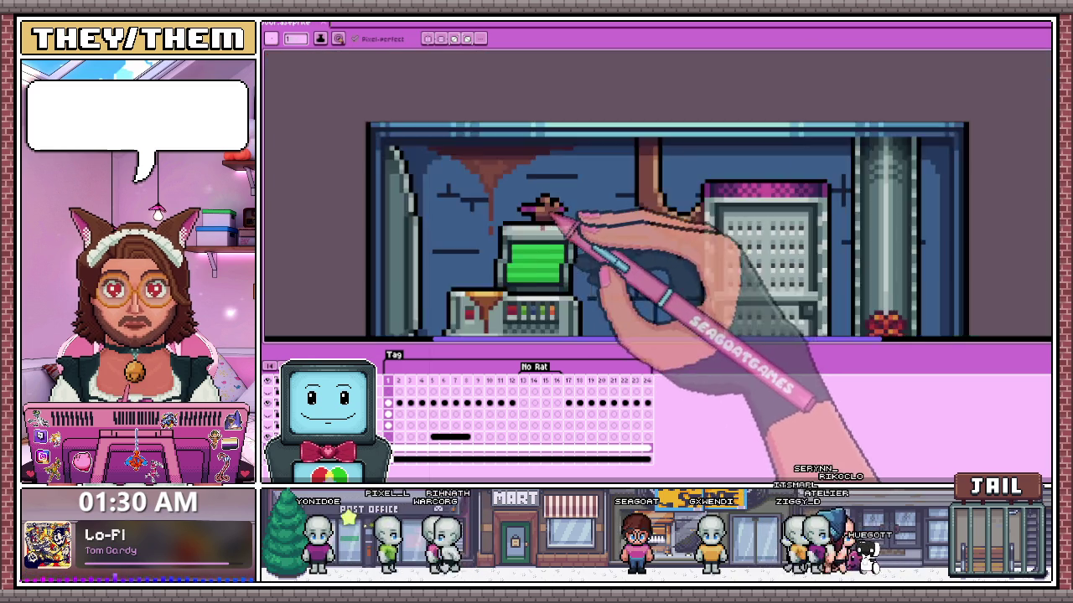
pyautogui.scroll(-1, 575, 299)
pyautogui.scroll(-2, 583, 264)
pyautogui.scroll(1, 578, 260)
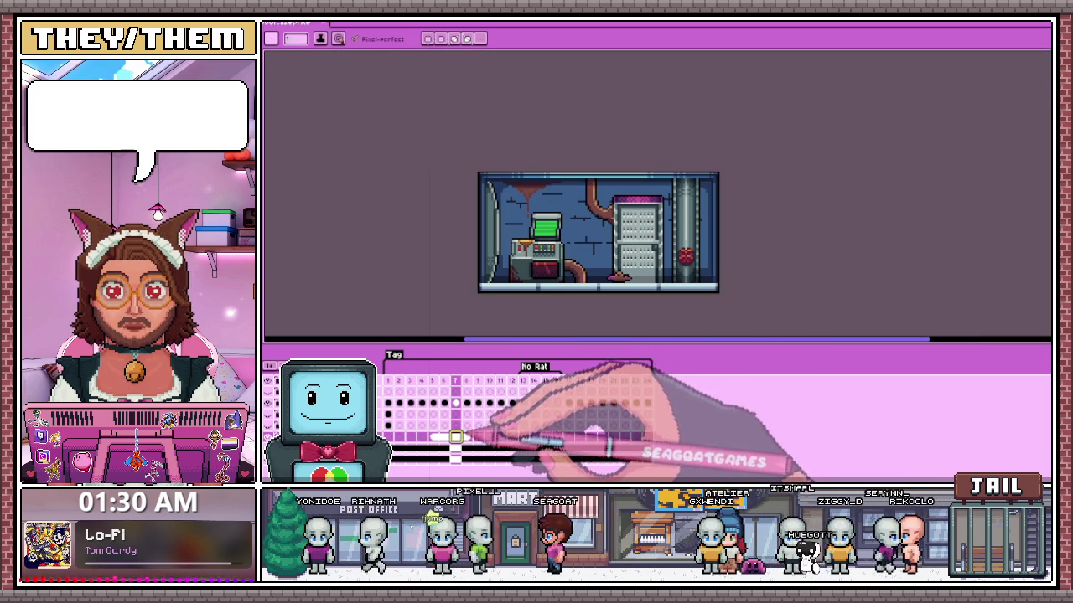
# - Compare frames 7 and 8, settling on frame 7 with the rat beside the machine
pyautogui.click(456, 437)
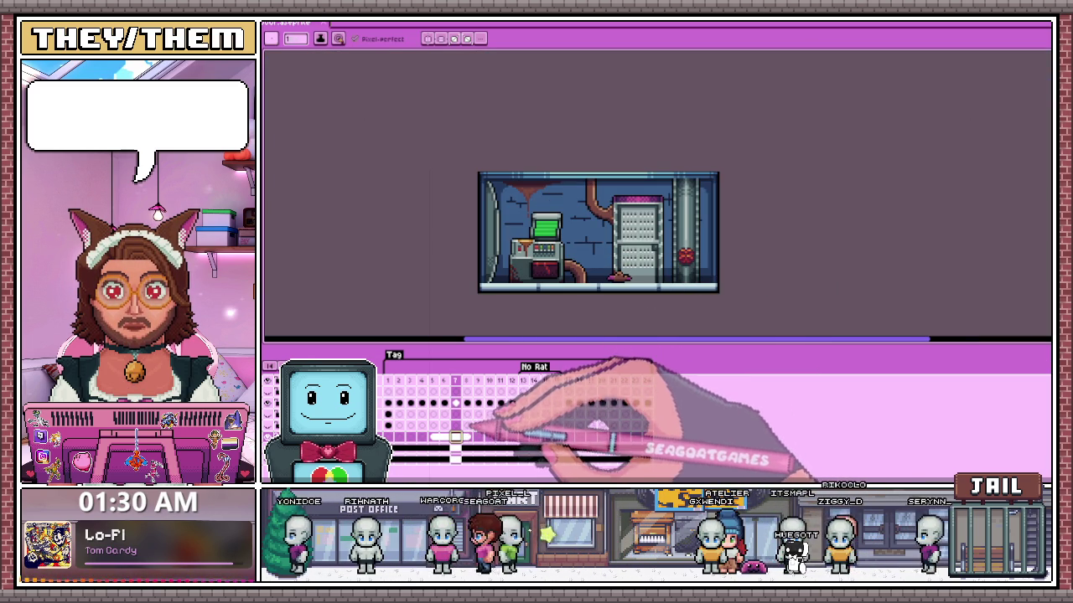
pyautogui.click(467, 436)
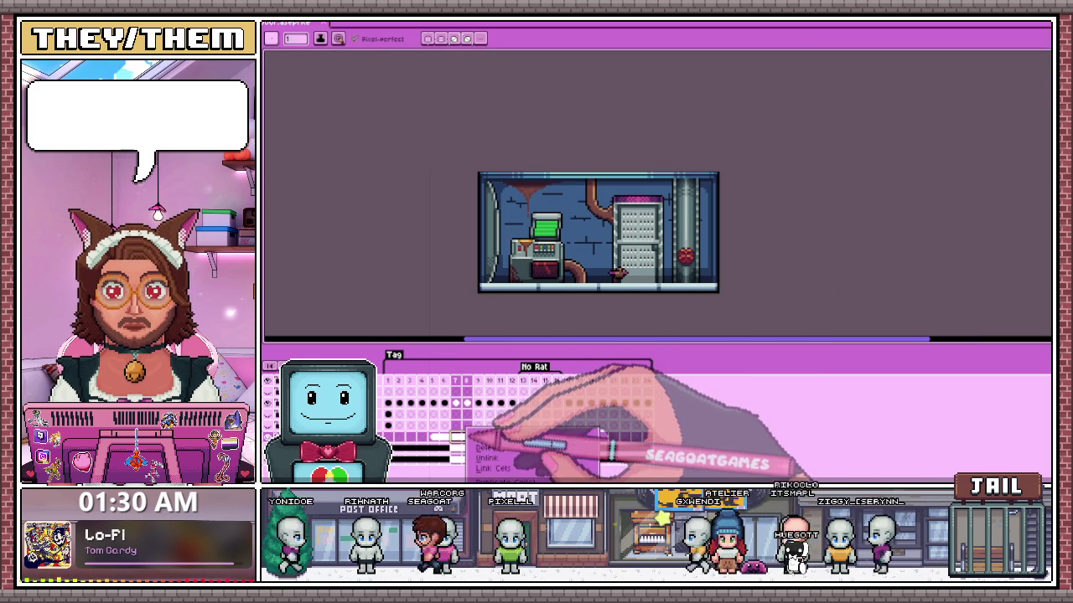
pyautogui.click(455, 437)
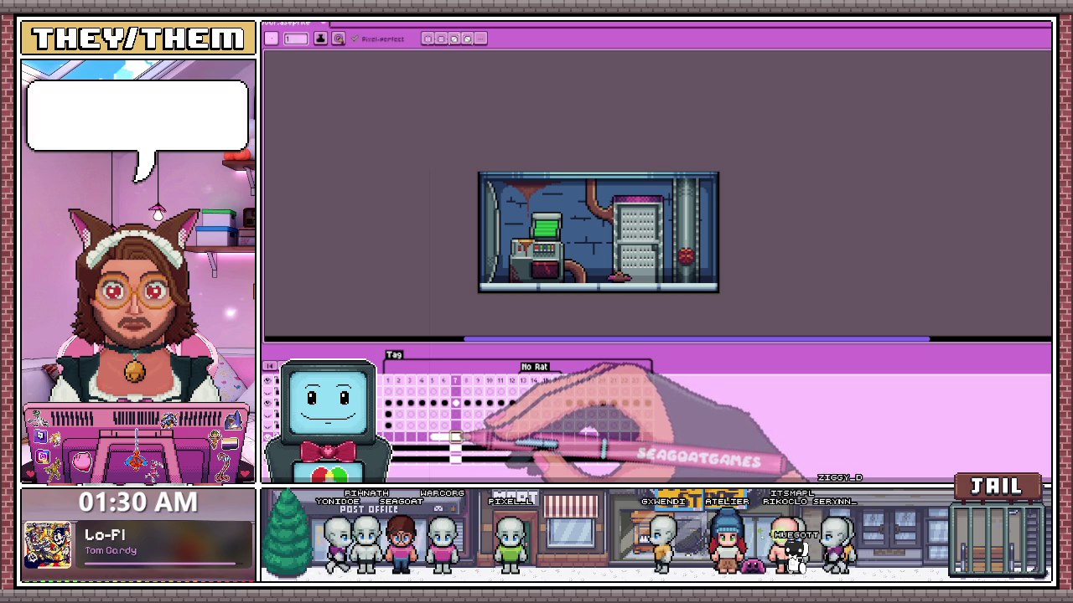
pyautogui.scroll(1, 508, 239)
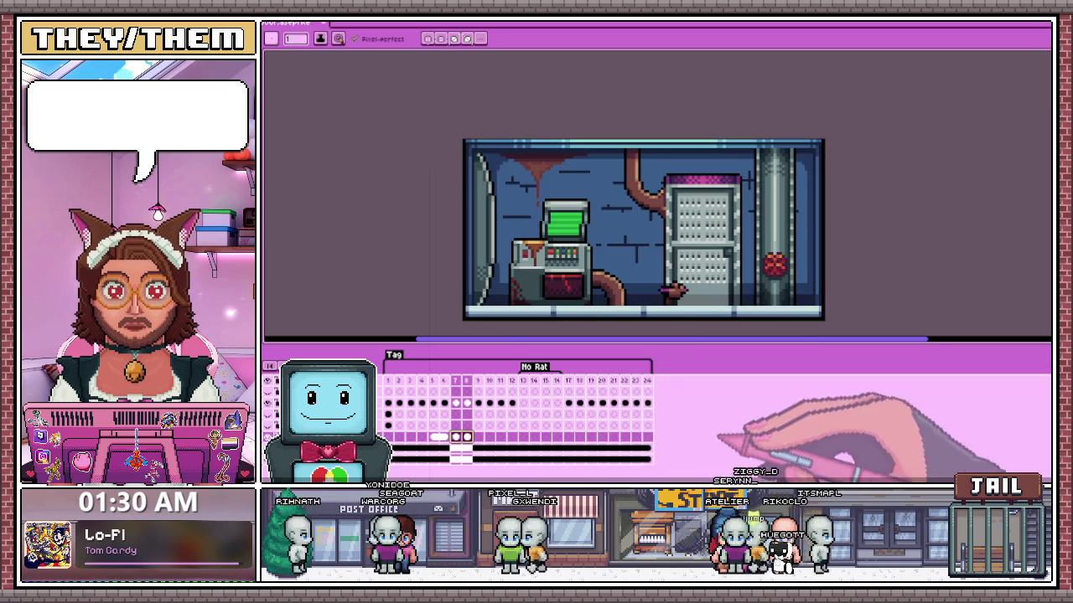
# - Rectangle-select the small machine on the left of the lab room
pyautogui.press('m')
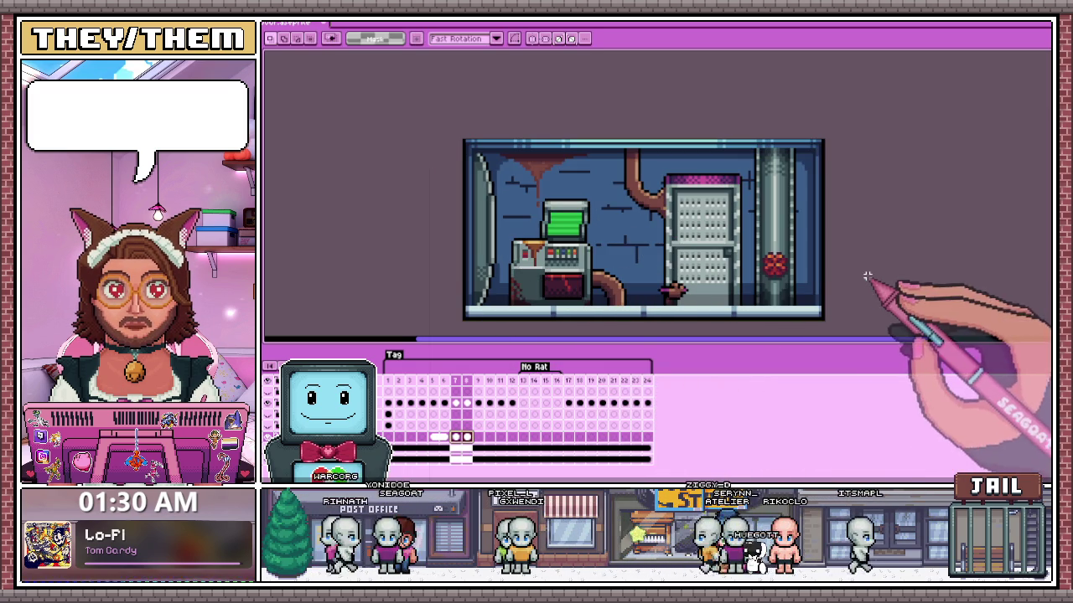
pyautogui.scroll(1, 626, 263)
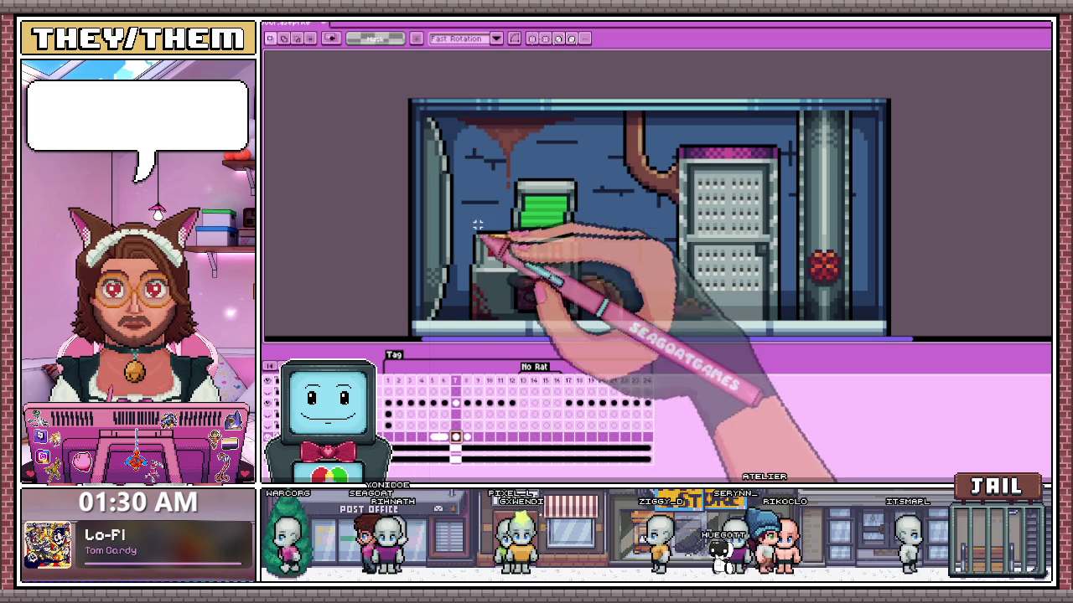
pyautogui.moveTo(488, 287); pyautogui.dragTo(495, 298)
pyautogui.scroll(1, 495, 298)
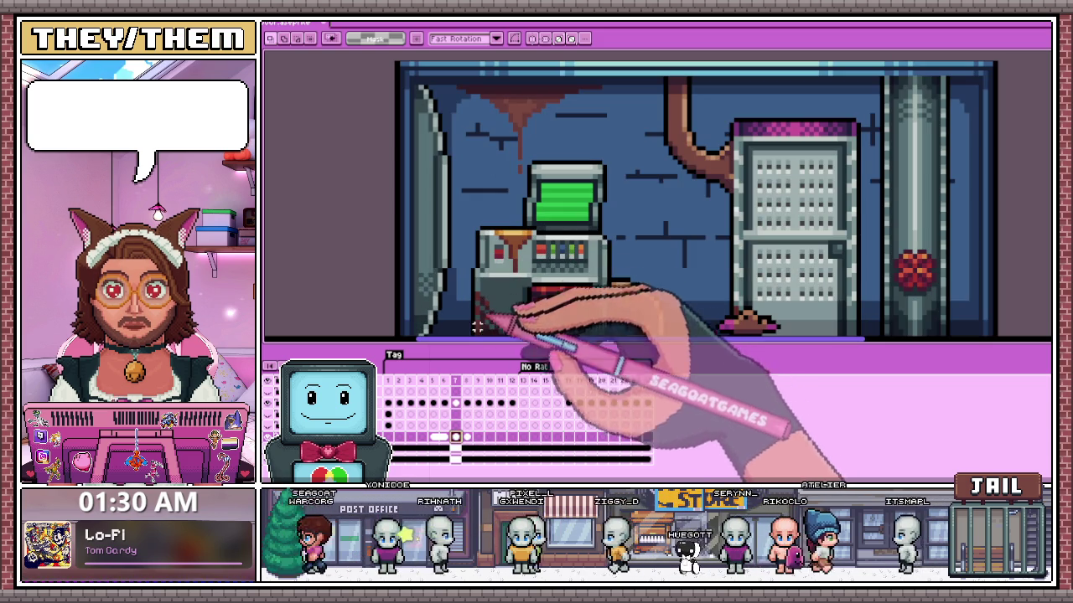
pyautogui.moveTo(473, 222); pyautogui.dragTo(526, 277)
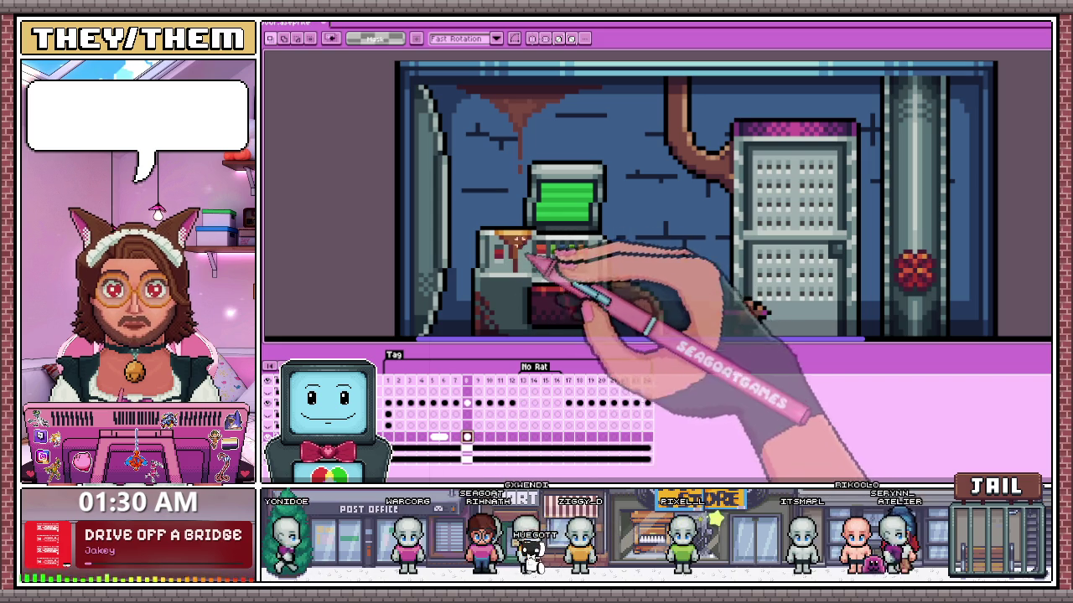
# - Step through several rat animation frames on the timeline and select another layer row
pyautogui.scroll(-1, 492, 306)
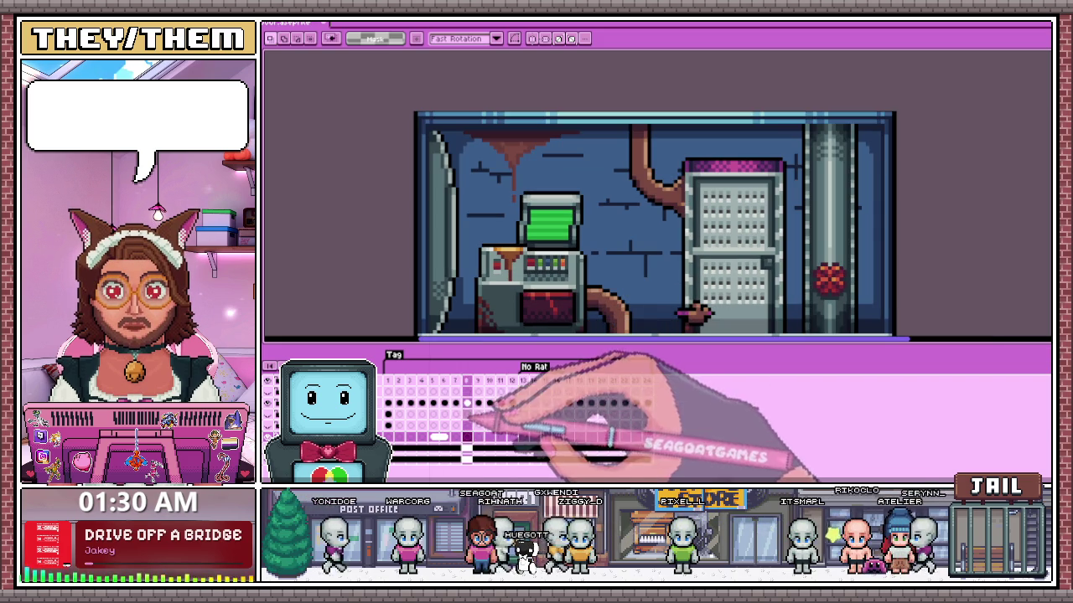
pyautogui.click(388, 378)
pyautogui.scroll(-2, 610, 282)
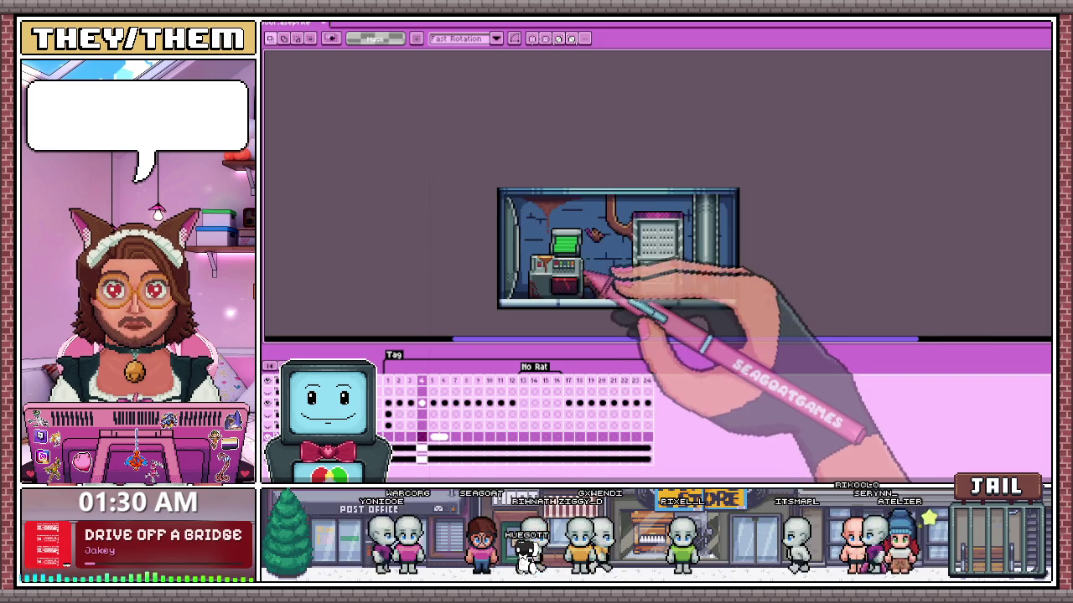
pyautogui.scroll(1, 593, 288)
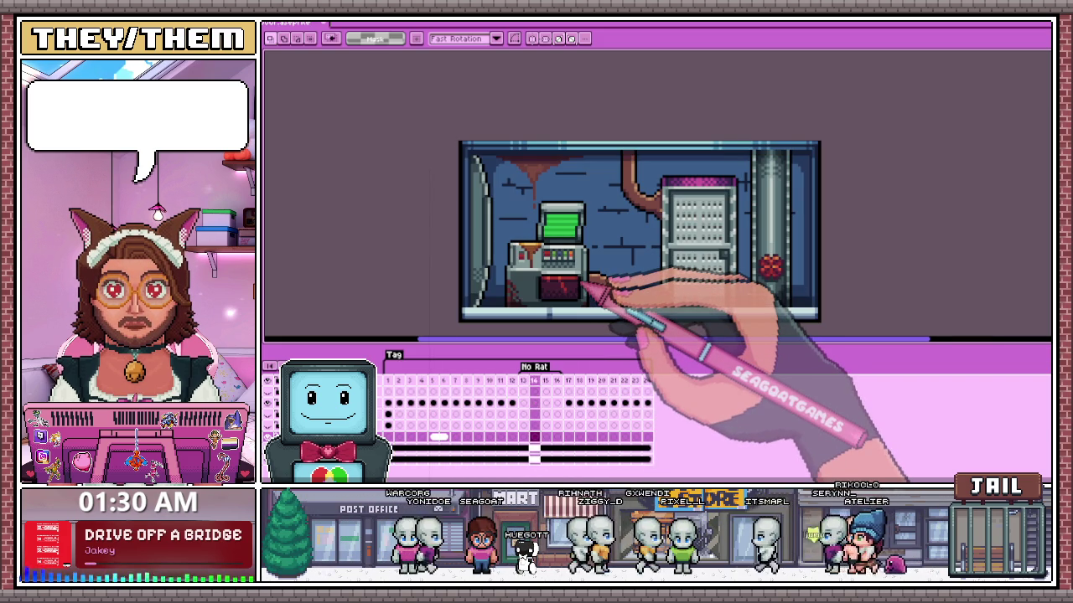
pyautogui.click(388, 387)
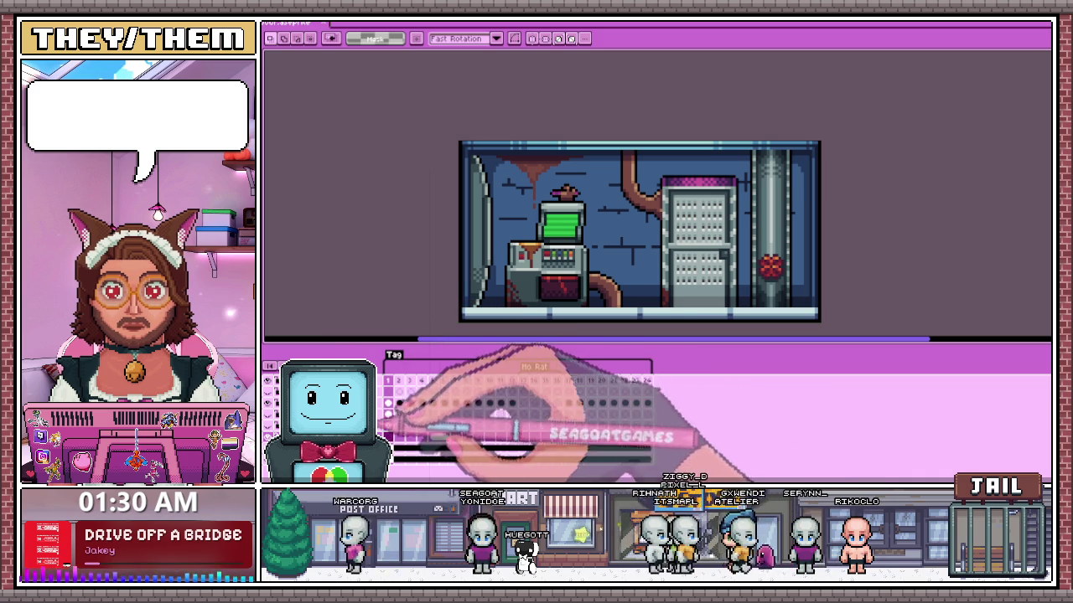
pyautogui.click(388, 418)
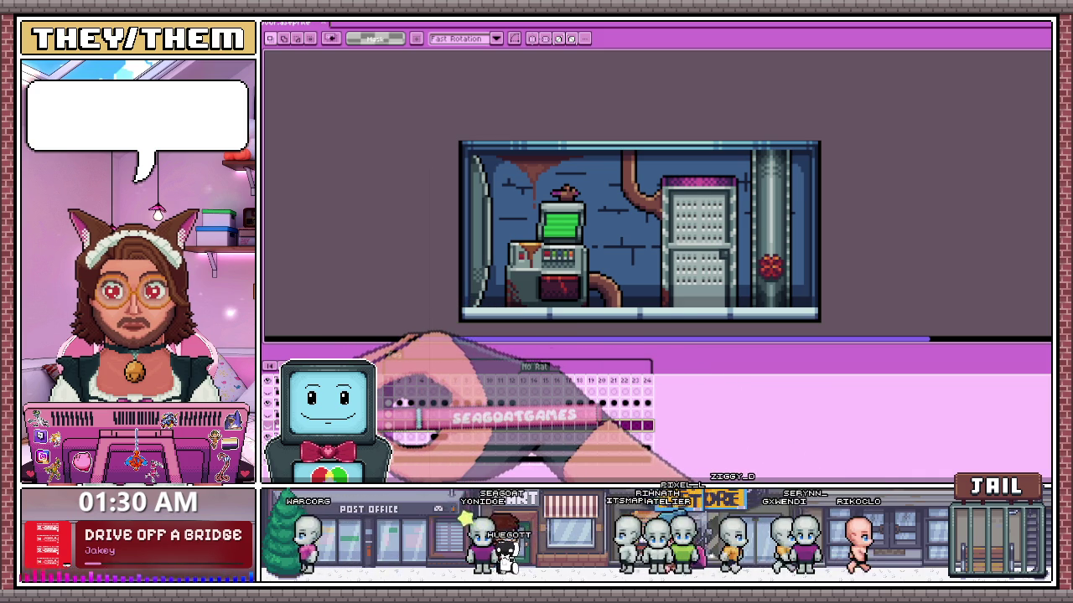
pyautogui.click(387, 425)
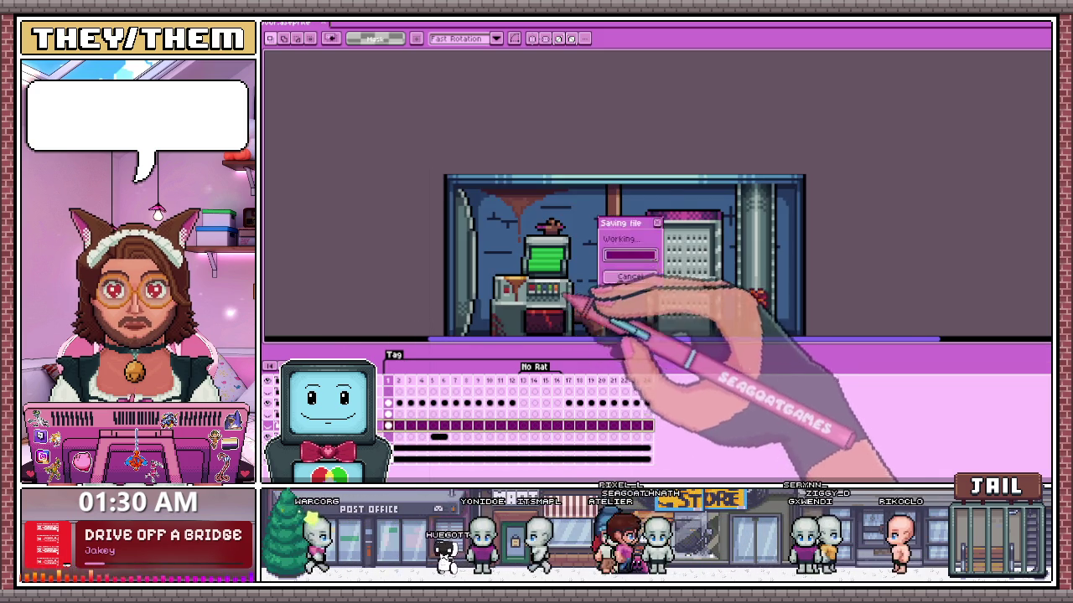
pyautogui.scroll(-3, 559, 243)
pyautogui.scroll(3, 557, 243)
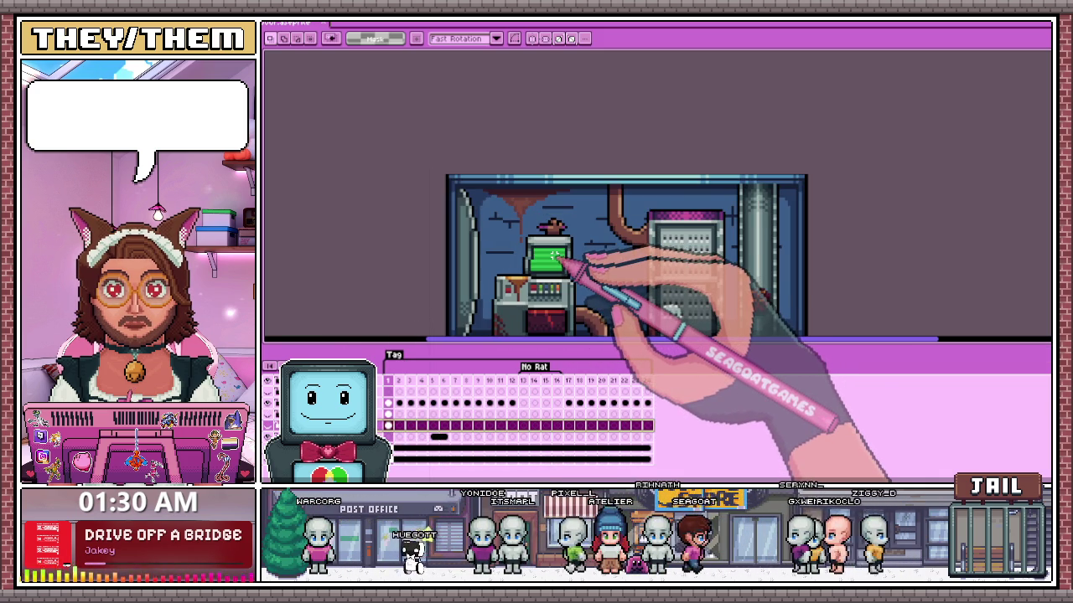
pyautogui.press('b')
pyautogui.scroll(-1, 642, 269)
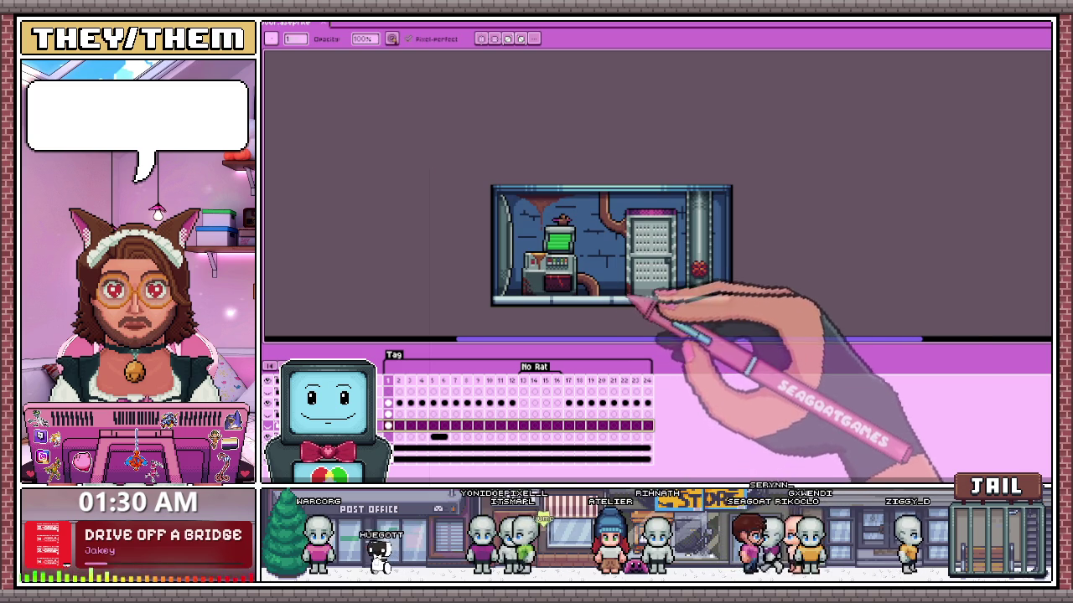
pyautogui.scroll(2, 637, 277)
pyautogui.scroll(-1, 570, 243)
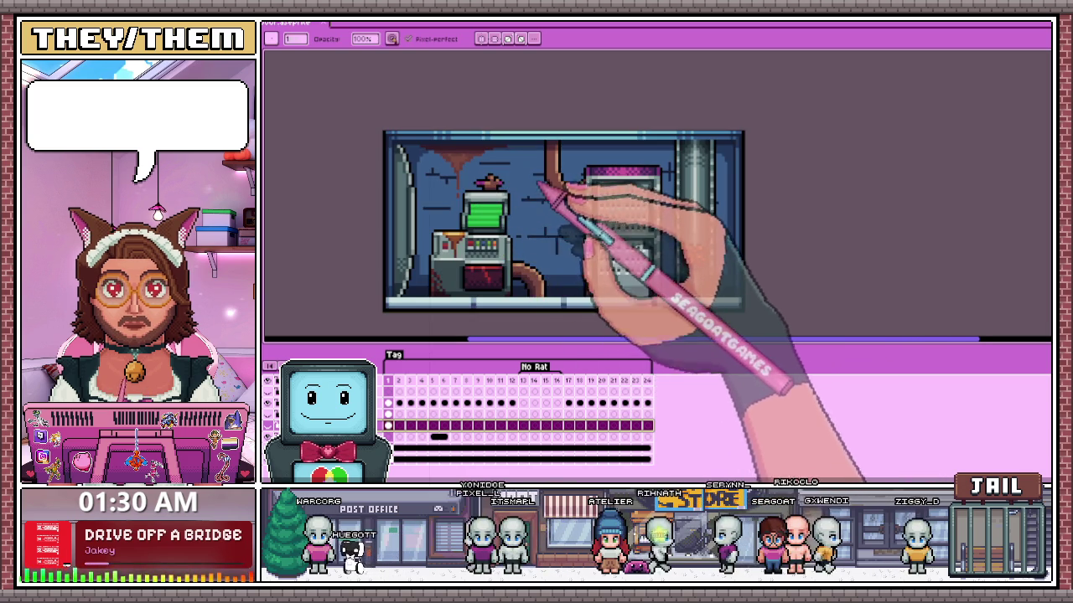
pyautogui.scroll(-1, 536, 201)
pyautogui.scroll(2, 553, 189)
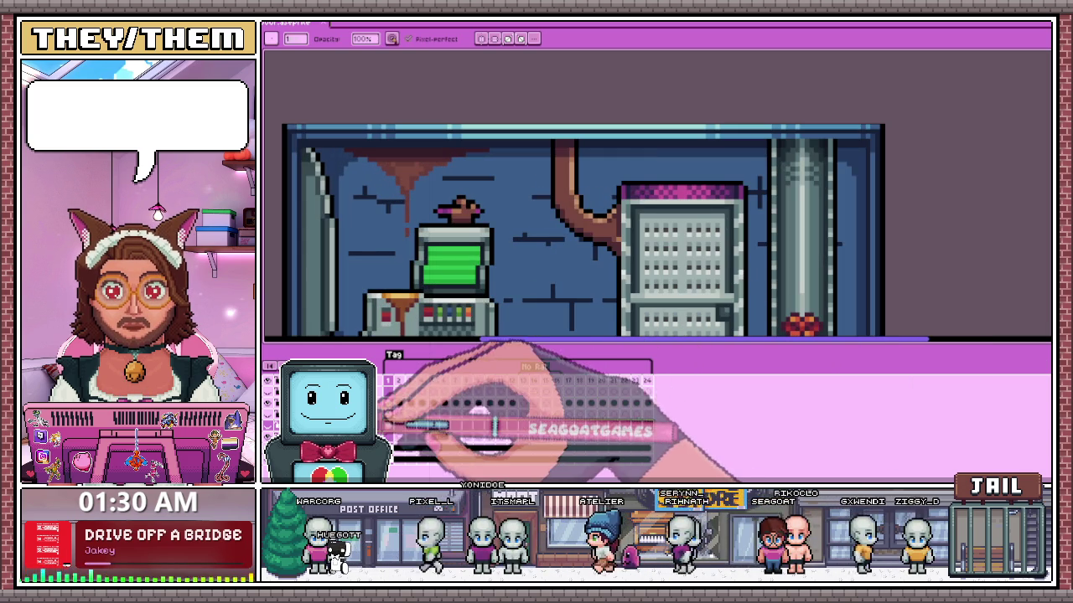
pyautogui.scroll(-1, 394, 228)
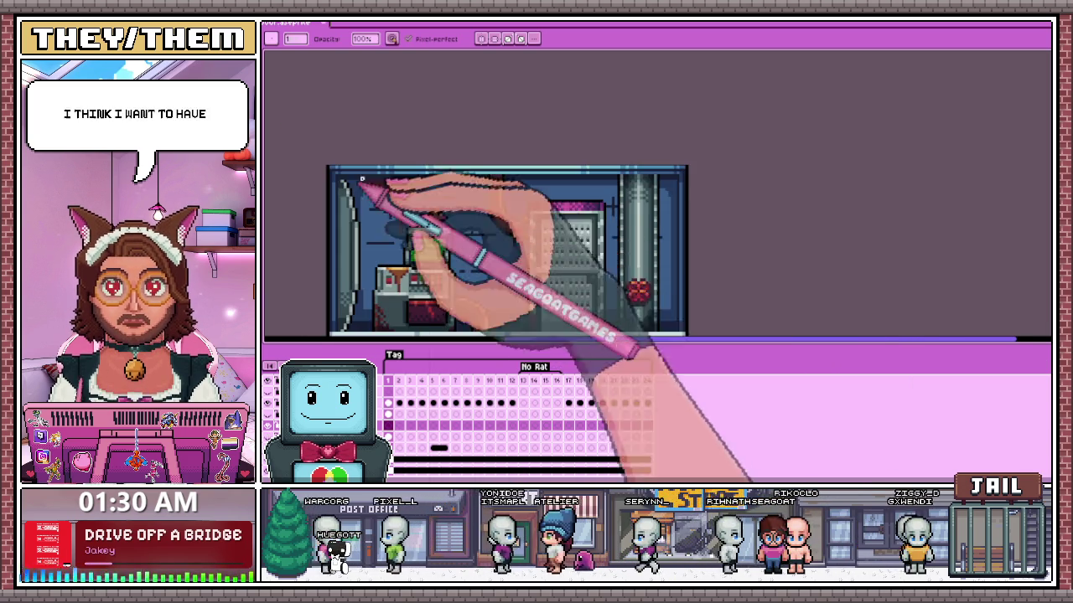
pyautogui.scroll(1, 496, 199)
pyautogui.scroll(-1, 497, 199)
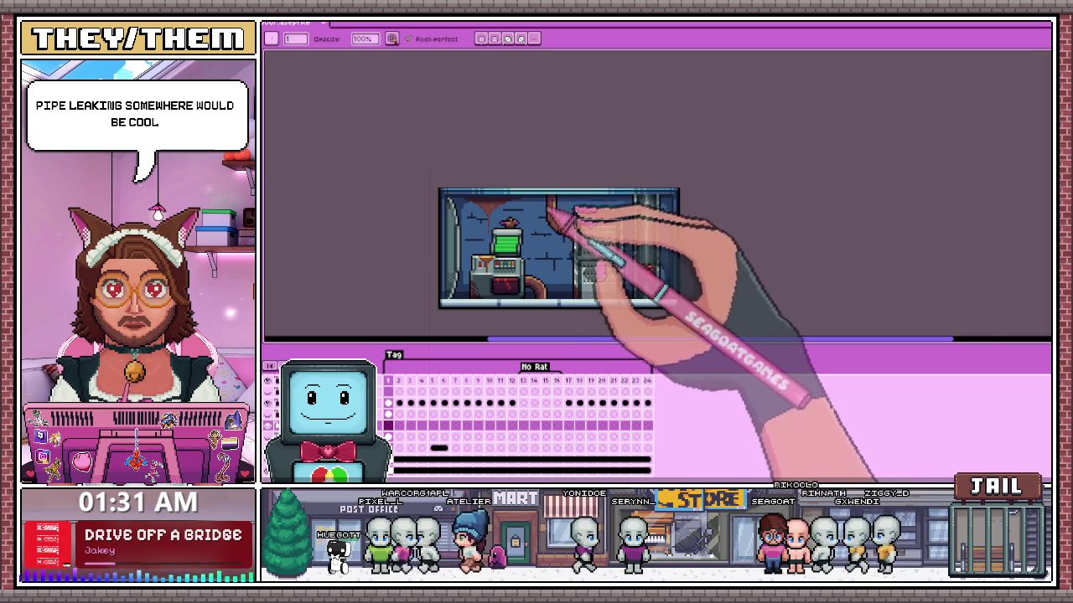
pyautogui.scroll(2, 546, 203)
pyautogui.scroll(-1, 536, 204)
pyautogui.scroll(1, 534, 204)
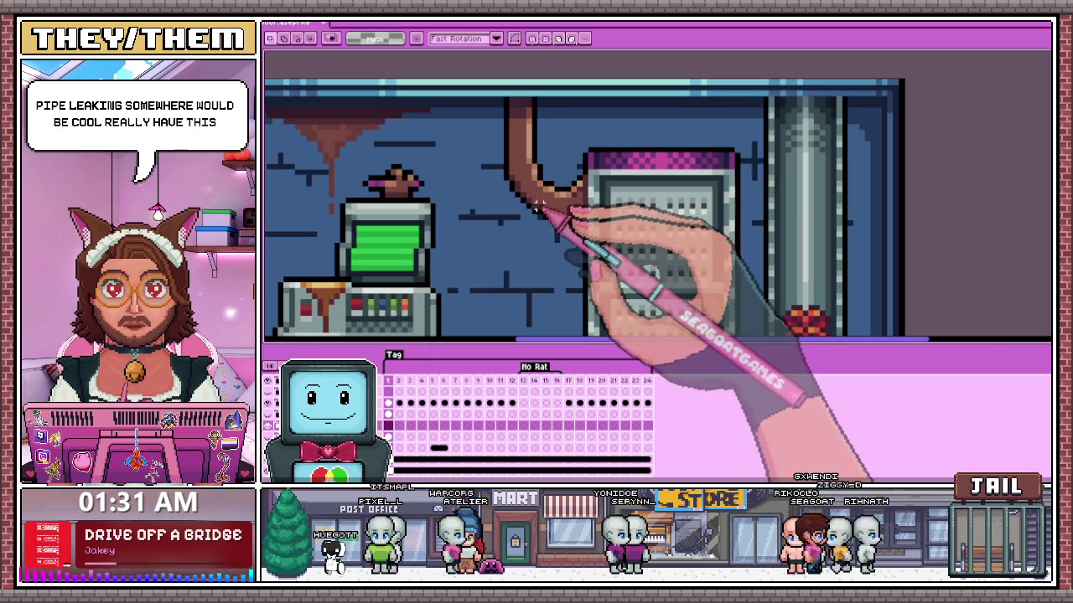
# - Paint a lighter crack onto the pipe bend above the server with the Pencil
pyautogui.scroll(1, 528, 211)
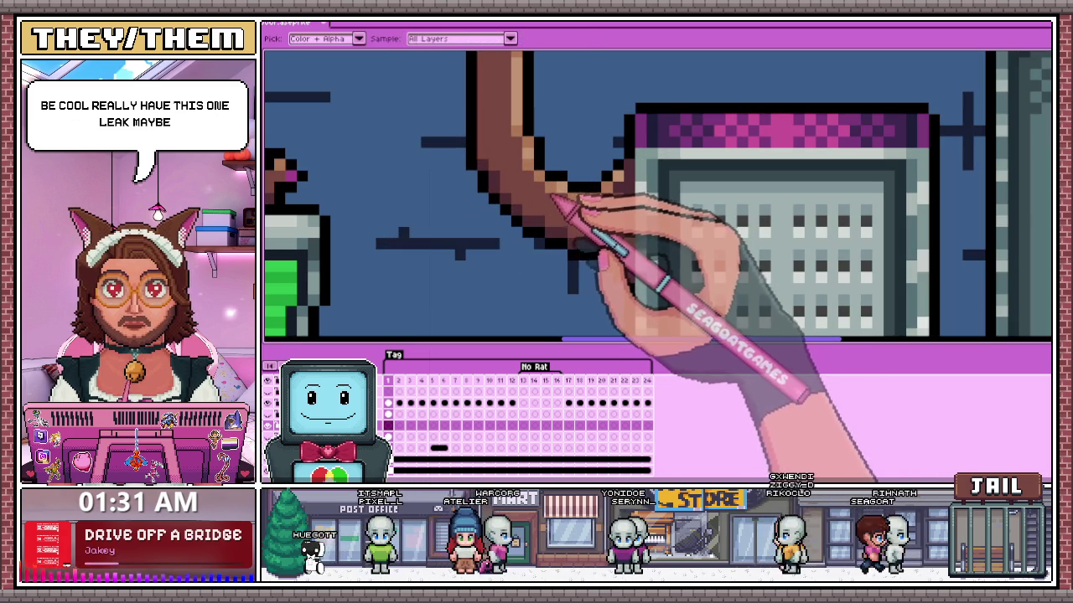
pyautogui.press('m')
pyautogui.press('b')
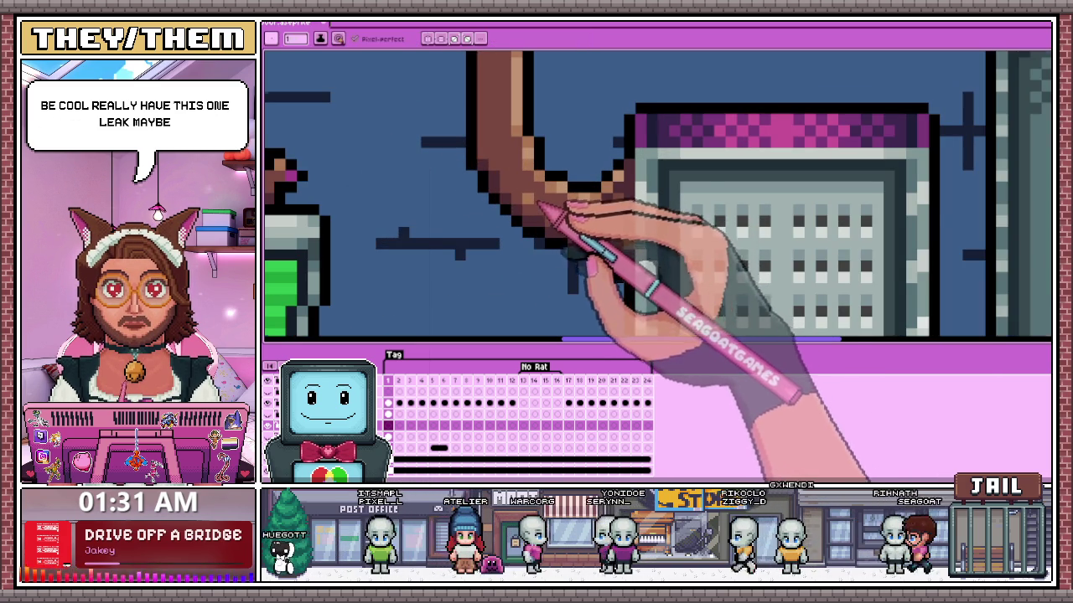
pyautogui.scroll(1, 541, 206)
pyautogui.moveTo(539, 215)
pyautogui.mouseDown()
pyautogui.moveTo(491, 155)
pyautogui.moveTo(532, 220)
pyautogui.mouseUp()
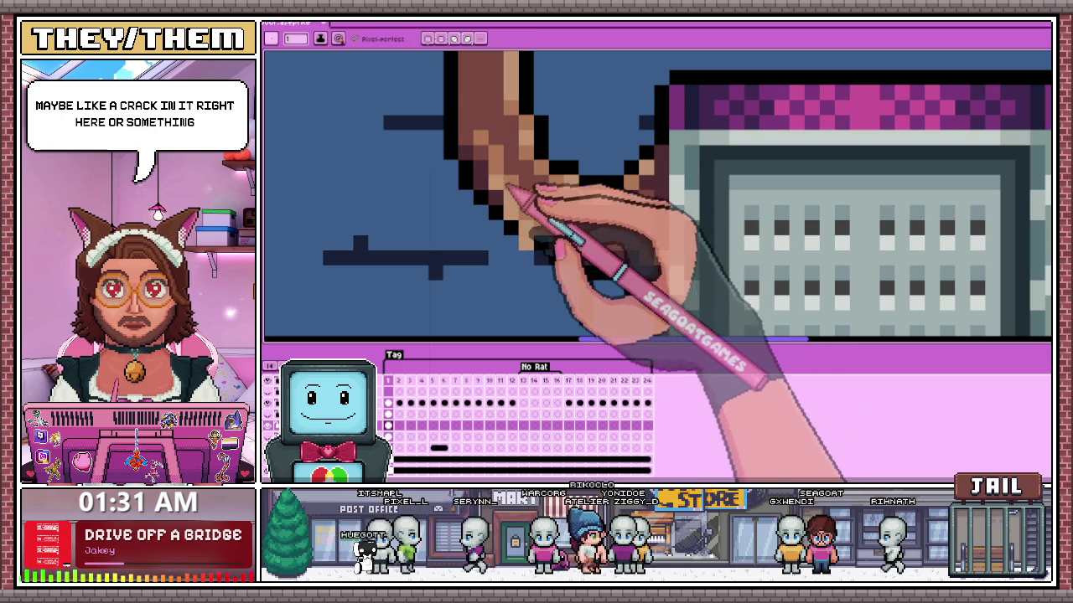
# - Zoom in and out around the pipe bend to inspect the crack and drip area
pyautogui.scroll(-2, 501, 168)
pyautogui.scroll(-2, 491, 163)
pyautogui.scroll(-2, 575, 227)
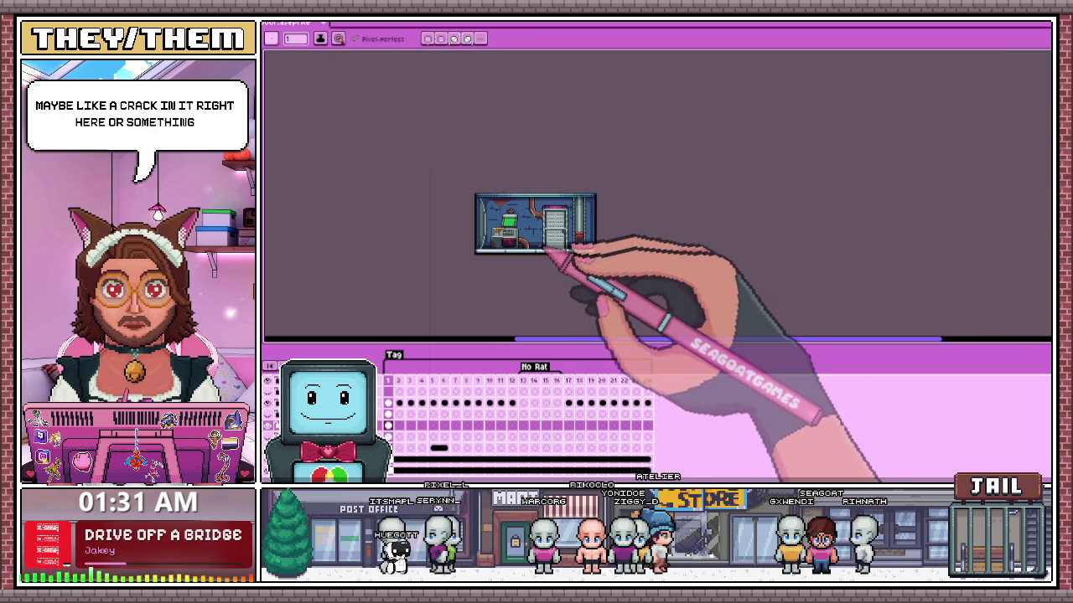
pyautogui.scroll(2, 544, 236)
pyautogui.scroll(2, 549, 210)
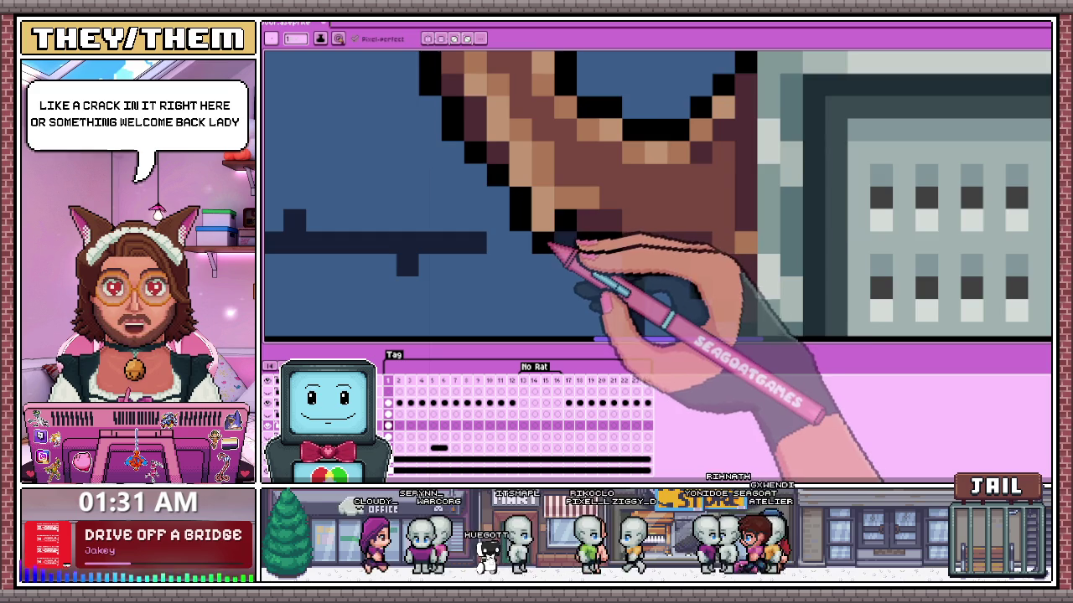
pyautogui.scroll(-1, 550, 246)
pyautogui.scroll(-1, 545, 203)
pyautogui.scroll(-1, 591, 223)
pyautogui.scroll(-1, 568, 288)
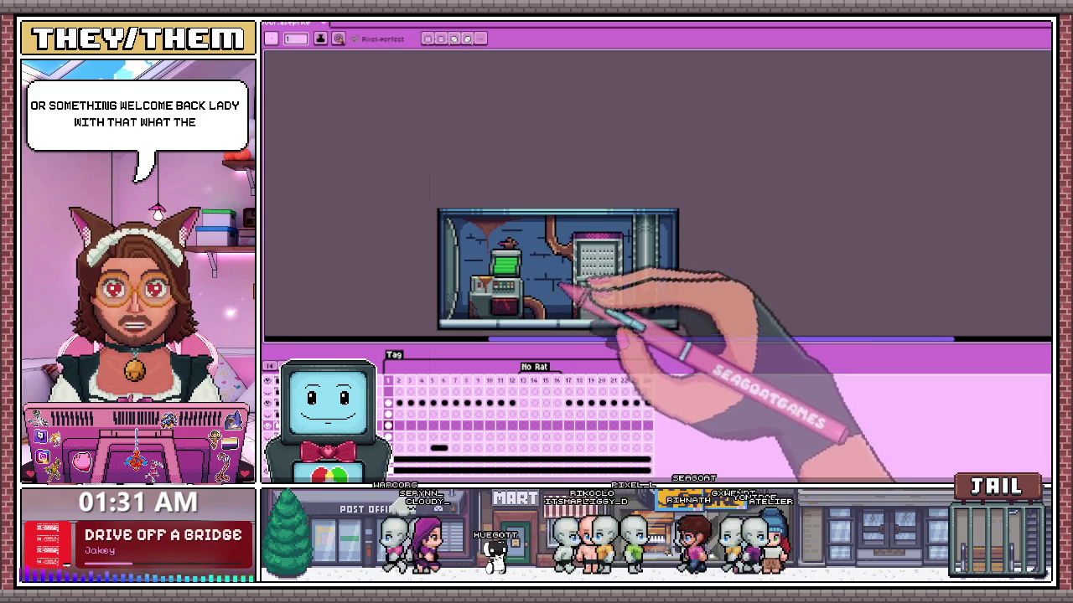
pyautogui.scroll(1, 556, 283)
pyautogui.scroll(1, 557, 268)
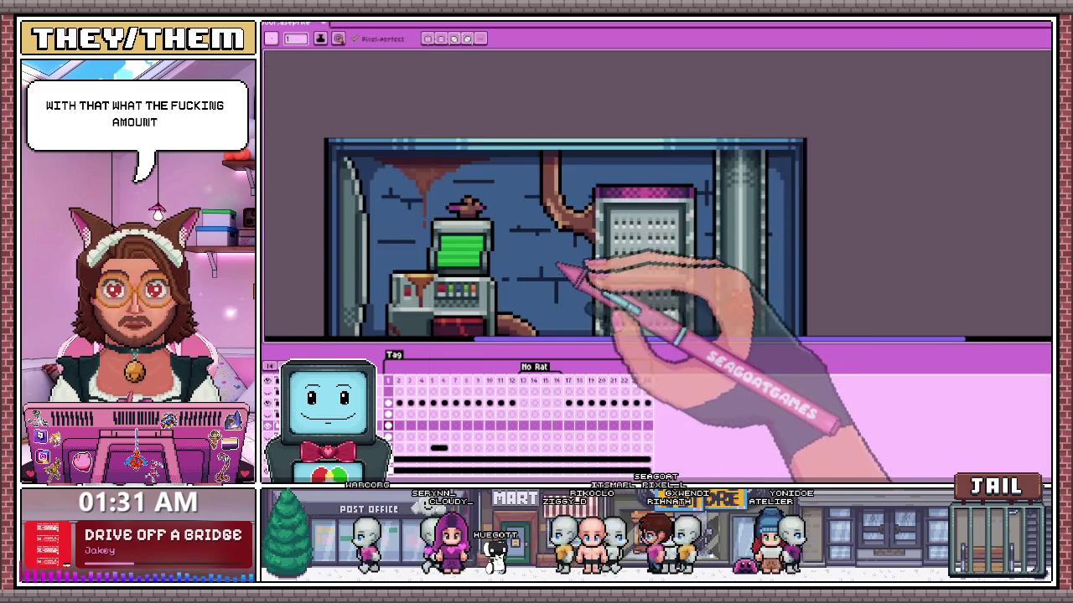
pyautogui.scroll(2, 557, 263)
pyautogui.scroll(-3, 579, 252)
pyautogui.scroll(2, 569, 222)
pyautogui.scroll(1, 570, 232)
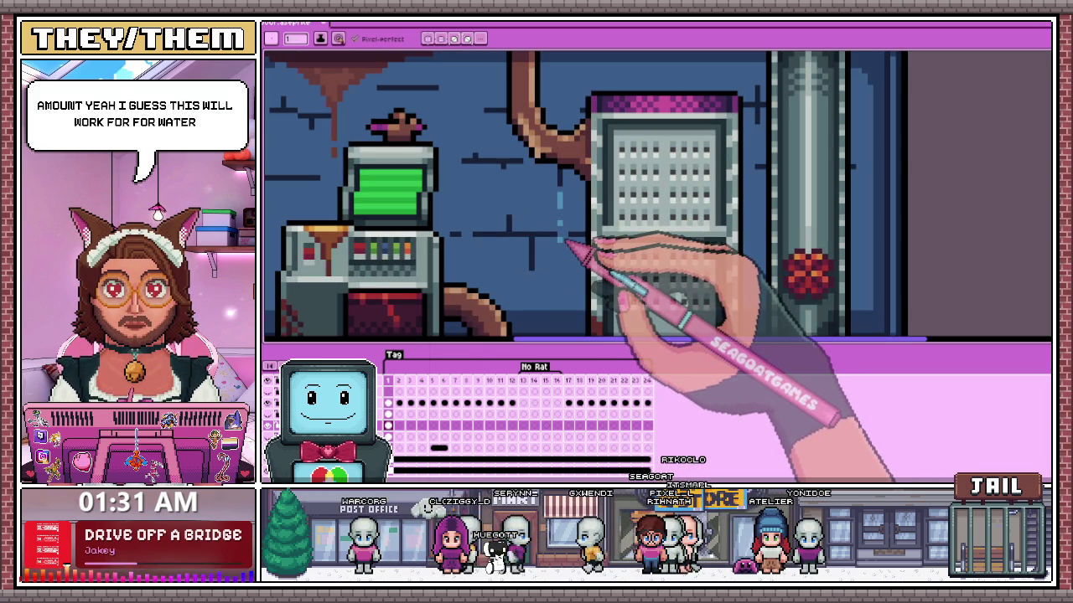
pyautogui.scroll(2, 563, 219)
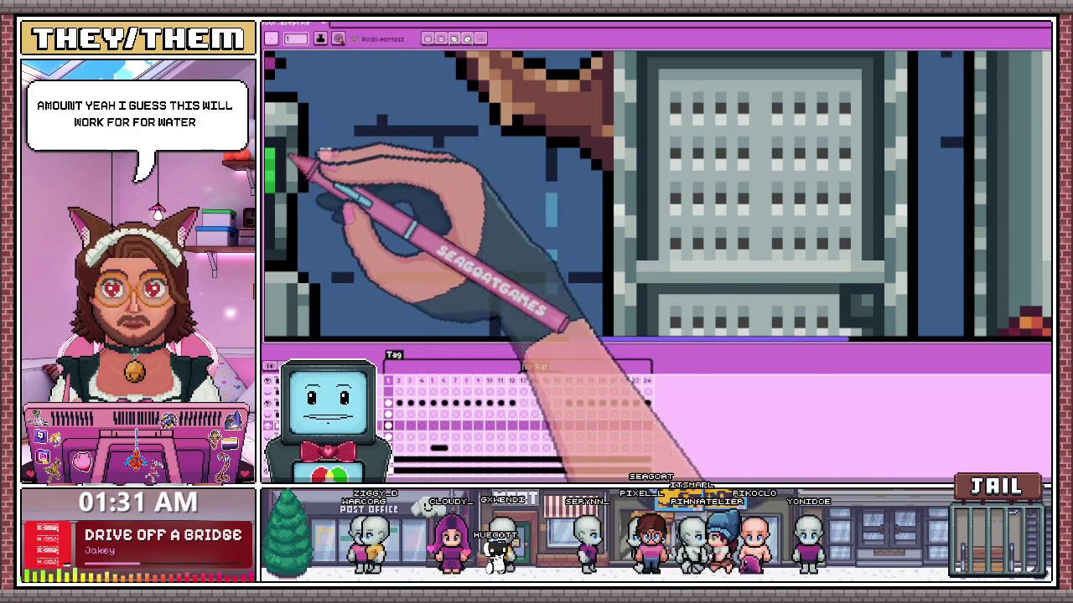
pyautogui.scroll(-3, 555, 205)
pyautogui.scroll(-4, 540, 270)
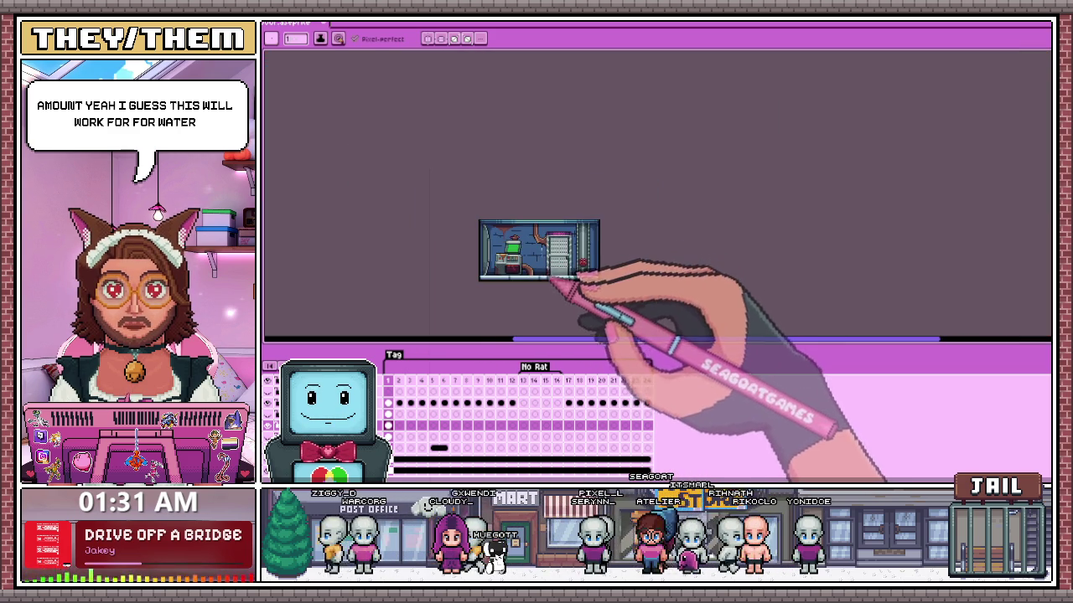
pyautogui.scroll(5, 560, 270)
pyautogui.scroll(1, 540, 243)
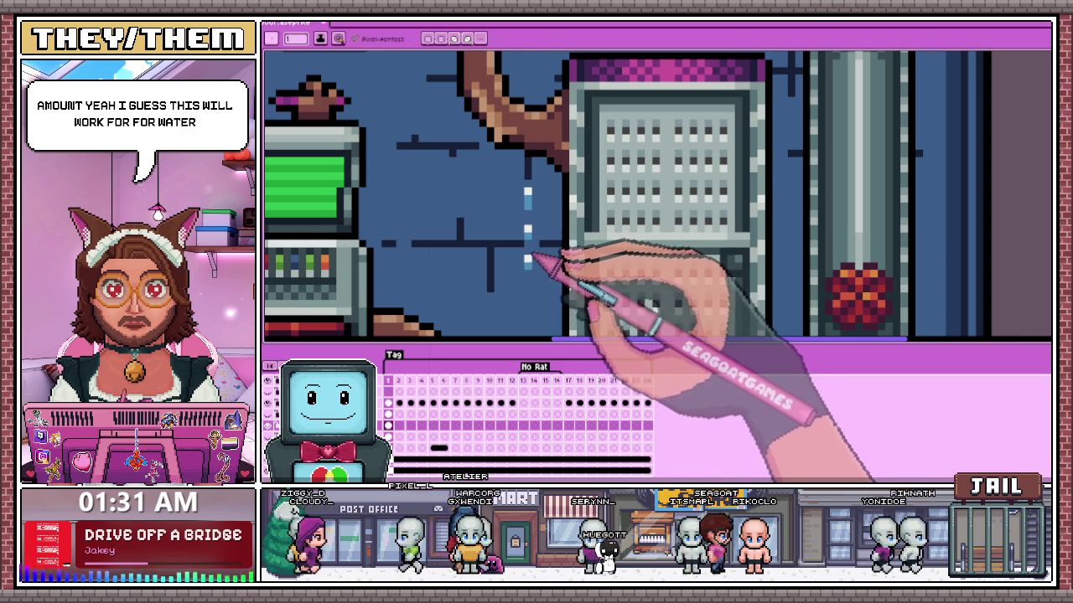
pyautogui.scroll(-4, 533, 259)
pyautogui.scroll(-2, 555, 288)
pyautogui.scroll(3, 560, 295)
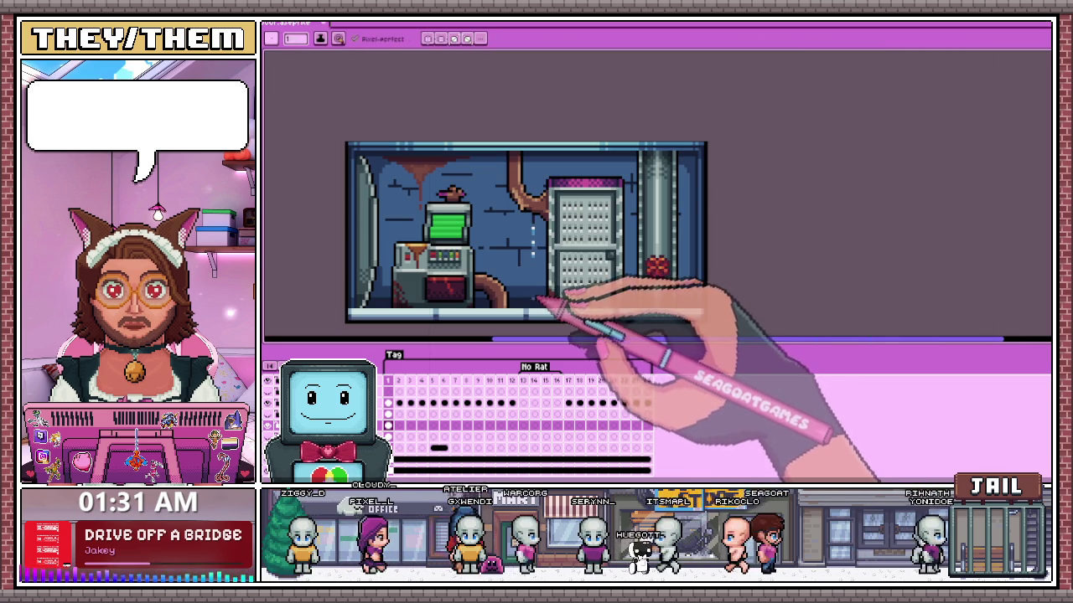
pyautogui.scroll(2, 540, 277)
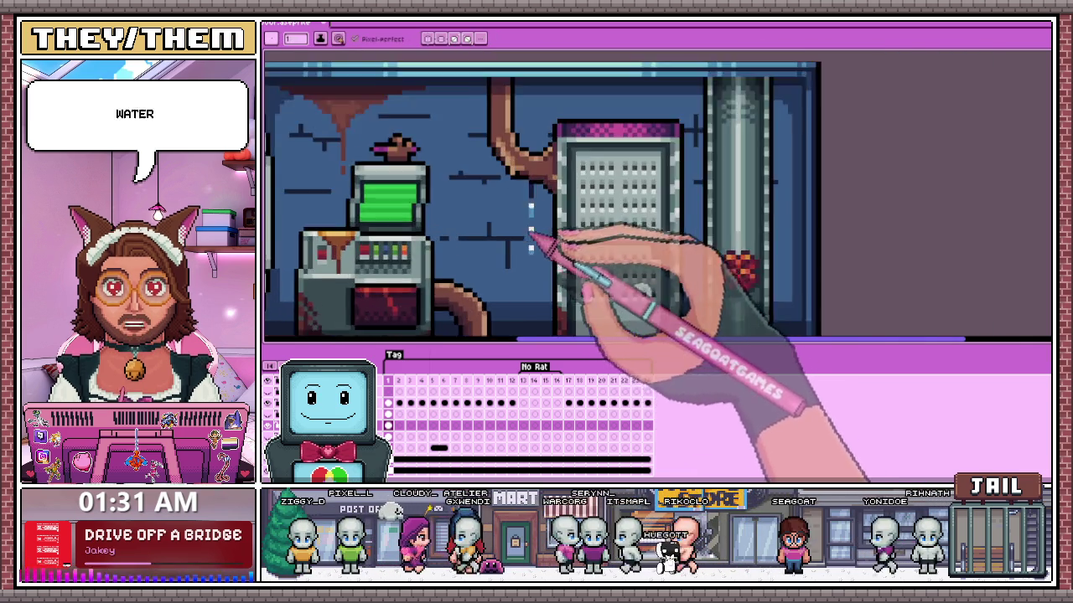
pyautogui.scroll(2, 545, 240)
# - Sample the wall blue and paint over the lowest drip pixel
pyautogui.scroll(1, 545, 232)
pyautogui.press('alt')
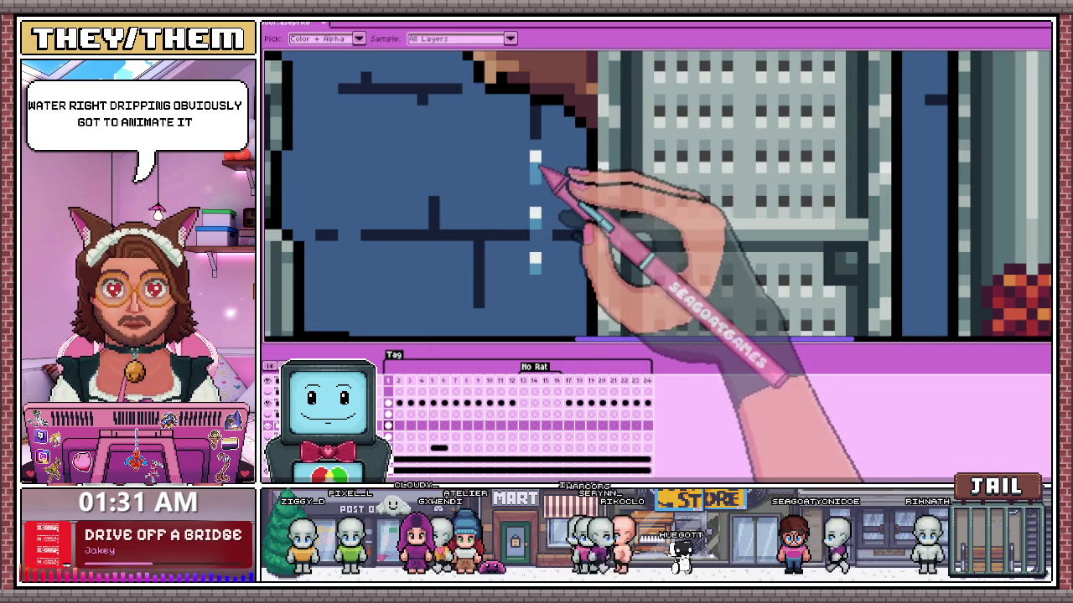
pyautogui.click(537, 179)
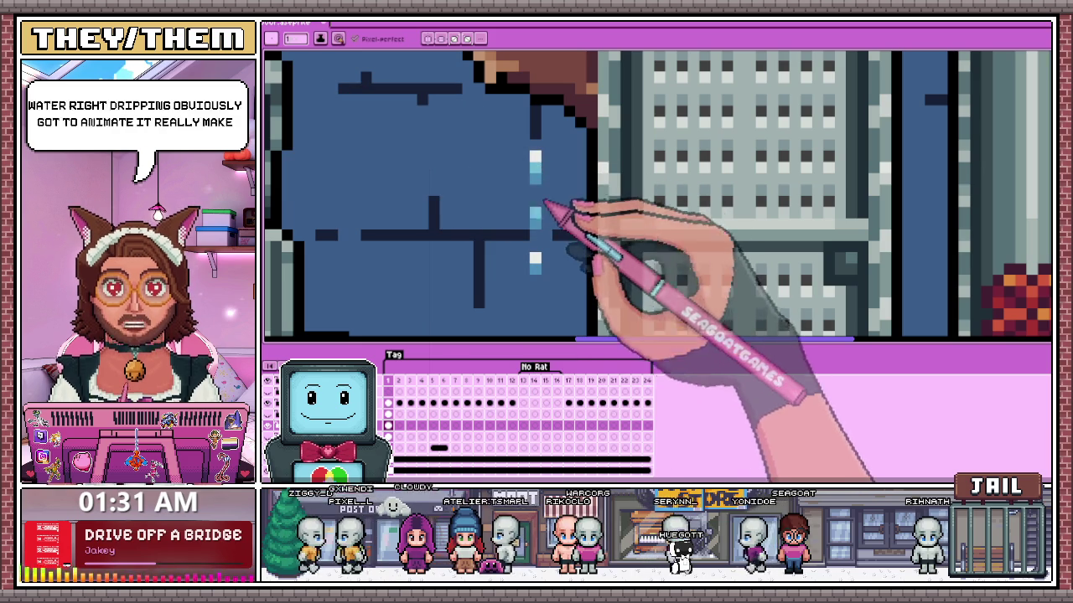
pyautogui.scroll(-2, 539, 272)
pyautogui.scroll(-2, 545, 251)
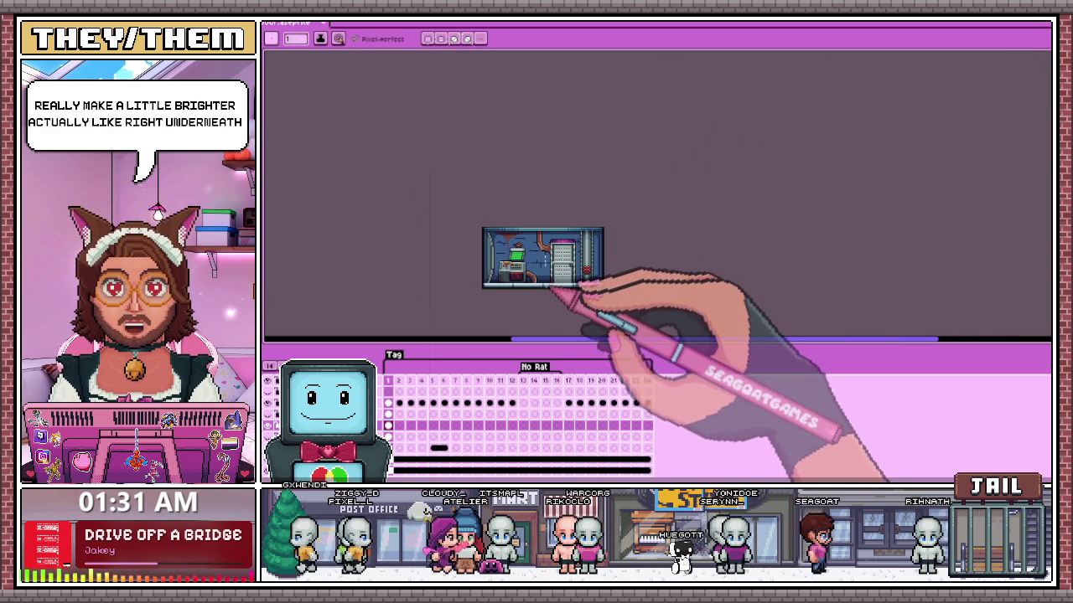
pyautogui.scroll(2, 551, 250)
pyautogui.scroll(2, 549, 250)
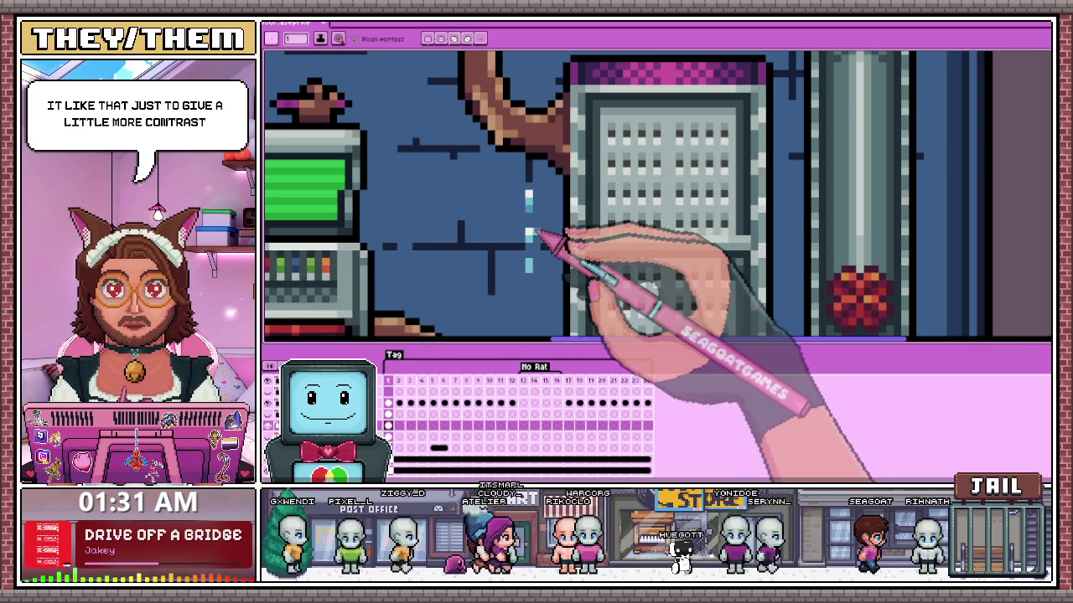
# - Sample another colour from the canvas and zoom around the wall drip
pyautogui.press('alt')
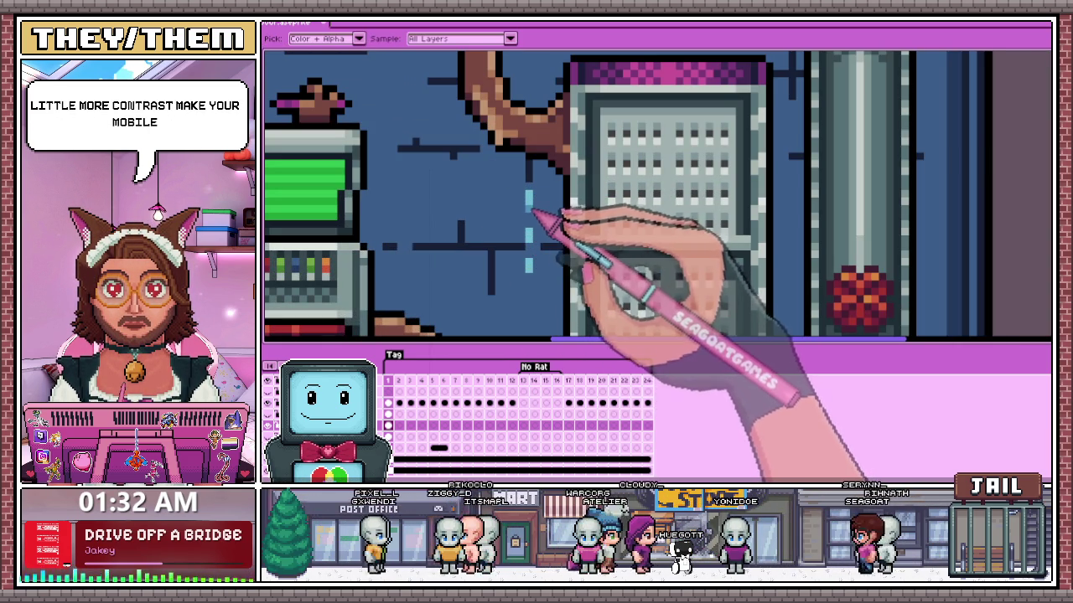
pyautogui.scroll(-2, 536, 252)
pyautogui.scroll(-3, 547, 274)
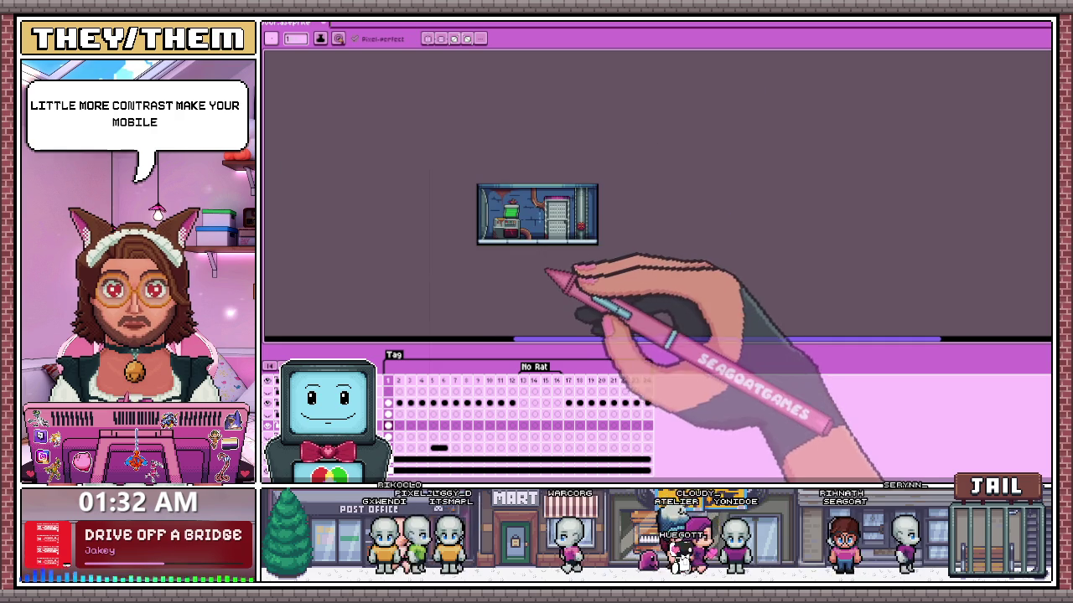
pyautogui.scroll(3, 547, 242)
pyautogui.scroll(1, 547, 243)
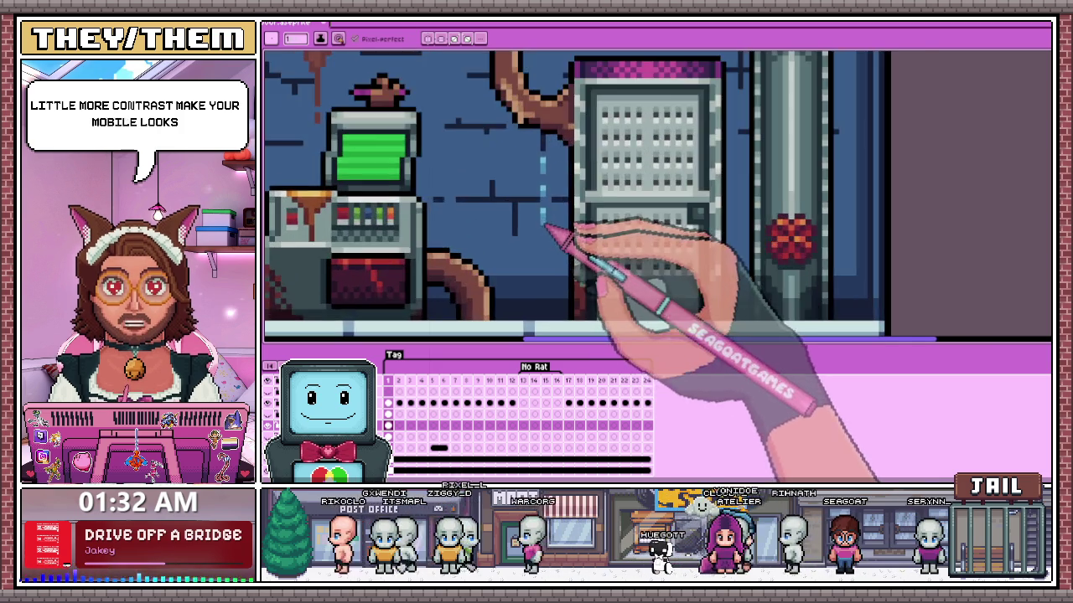
pyautogui.scroll(1, 544, 245)
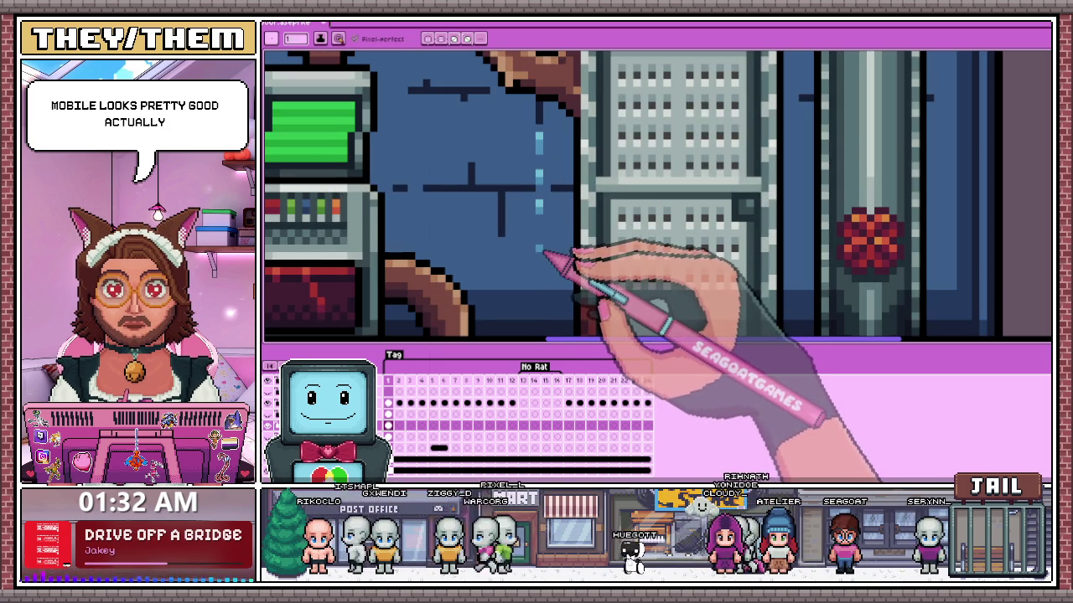
pyautogui.scroll(-1, 545, 281)
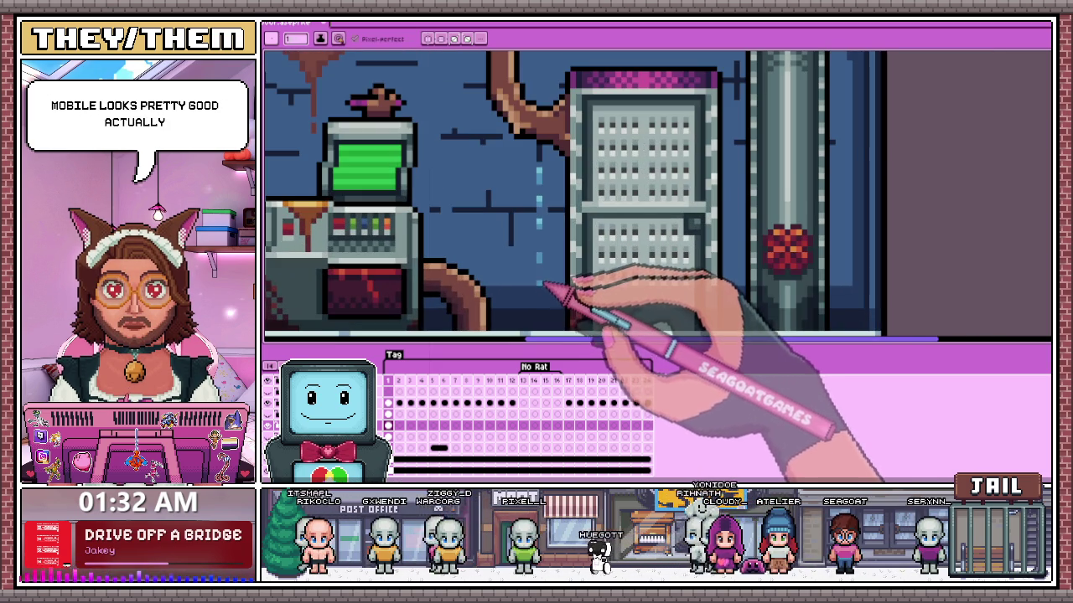
pyautogui.scroll(-1, 548, 289)
pyautogui.scroll(-3, 550, 285)
pyautogui.scroll(3, 553, 252)
pyautogui.scroll(2, 554, 225)
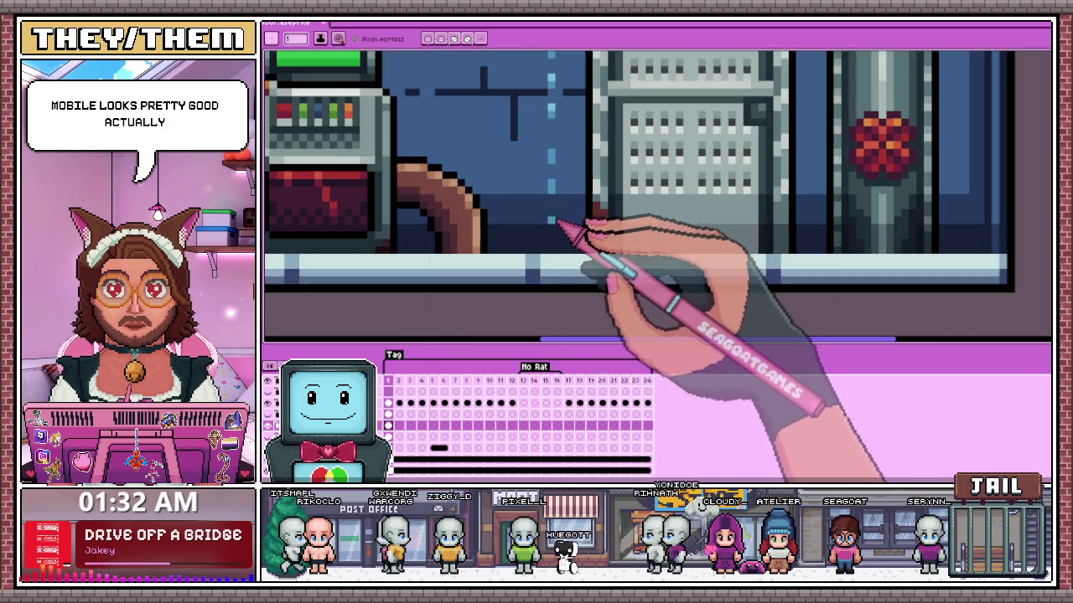
pyautogui.scroll(-2, 554, 251)
pyautogui.scroll(-2, 557, 269)
pyautogui.scroll(2, 554, 260)
pyautogui.scroll(2, 544, 247)
pyautogui.scroll(-4, 543, 242)
pyautogui.scroll(2, 539, 240)
pyautogui.scroll(2, 537, 235)
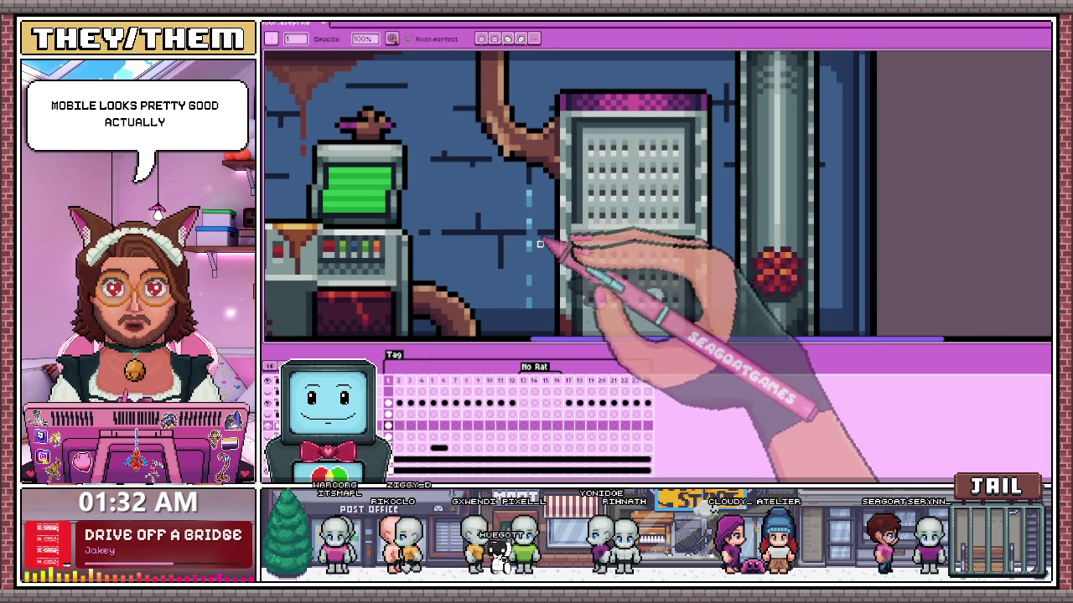
pyautogui.scroll(-1, 533, 242)
pyautogui.scroll(1, 532, 241)
pyautogui.scroll(1, 524, 216)
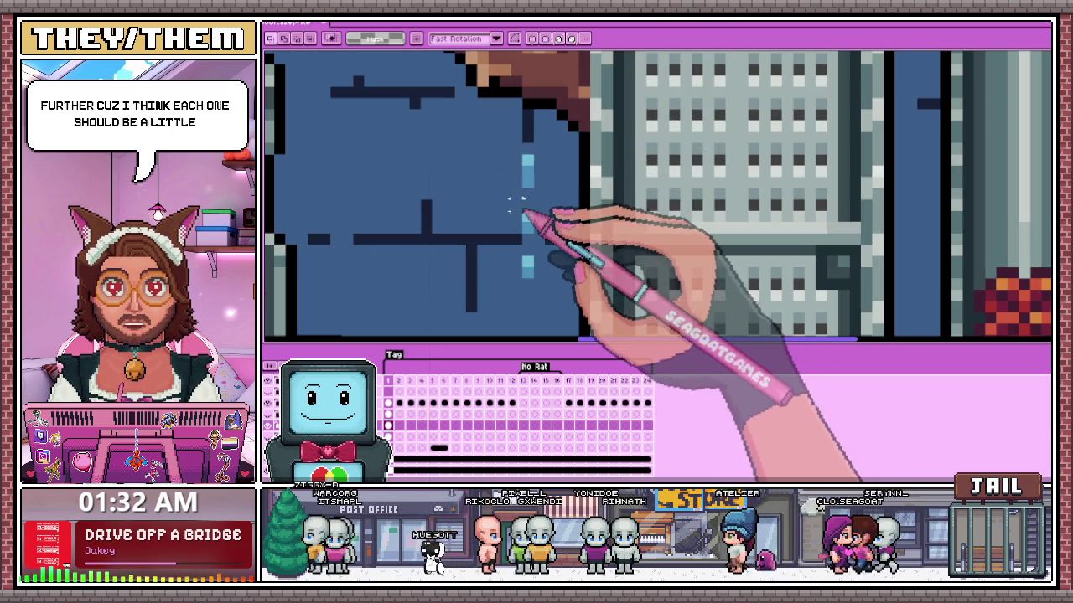
pyautogui.scroll(-1, 528, 205)
pyautogui.scroll(1, 535, 204)
pyautogui.scroll(-1, 536, 185)
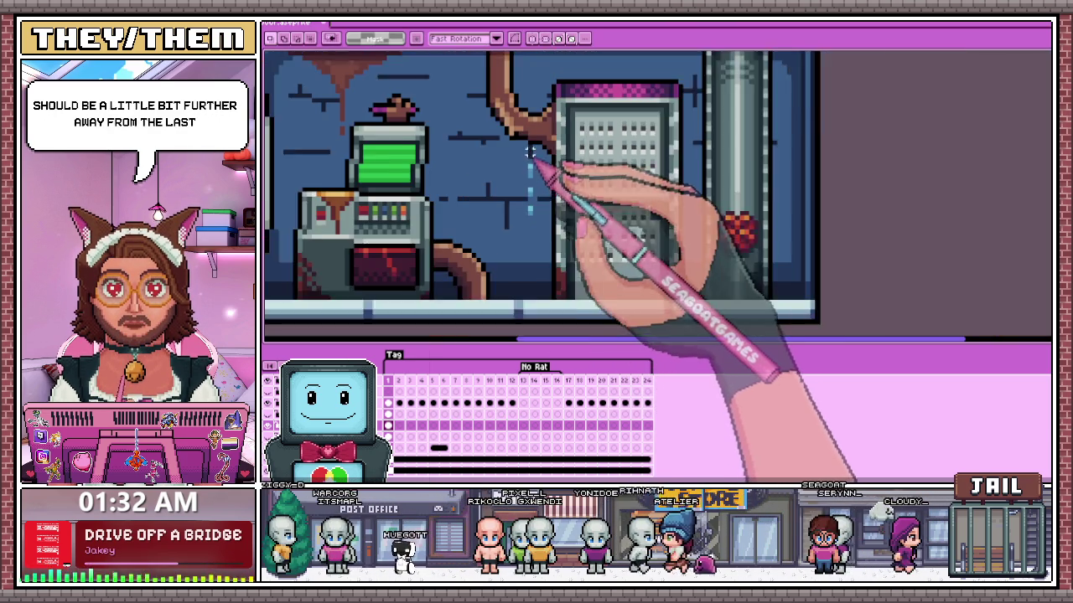
# - Select the blue drip pixels and move them further down the wall, then deselect
pyautogui.moveTo(529, 159); pyautogui.dragTo(503, 233)
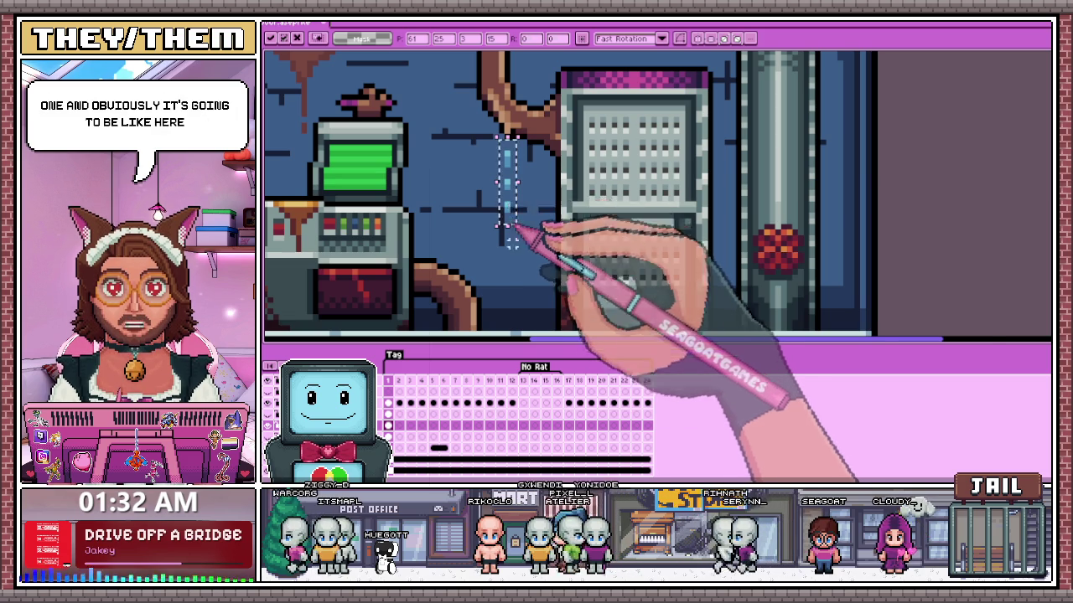
pyautogui.scroll(-1, 512, 268)
pyautogui.scroll(1, 512, 276)
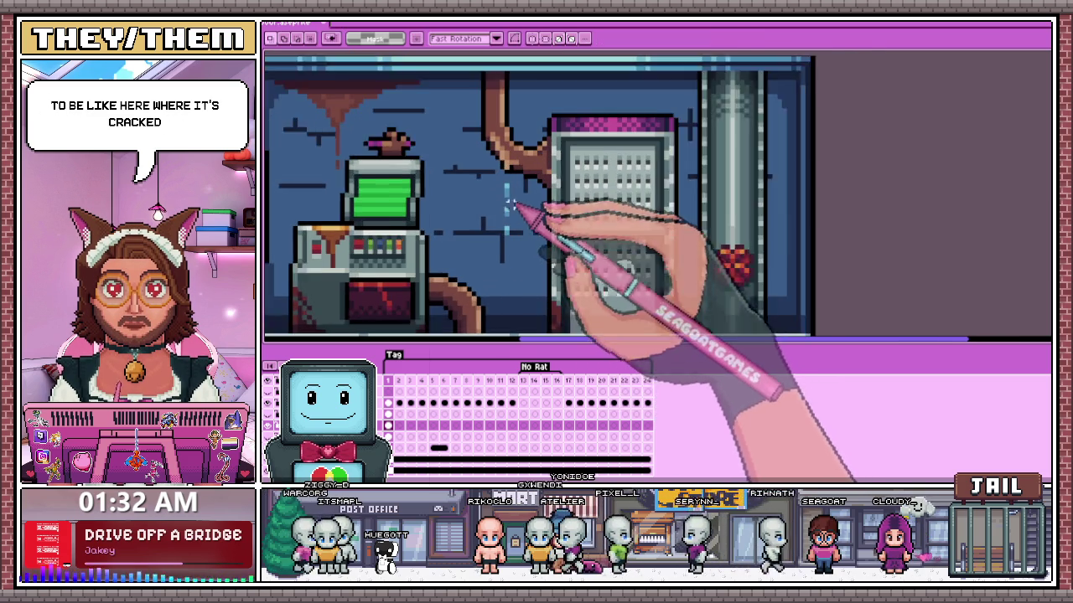
pyautogui.moveTo(512, 228); pyautogui.dragTo(521, 293)
pyautogui.hotkey('ctrl', 'd')
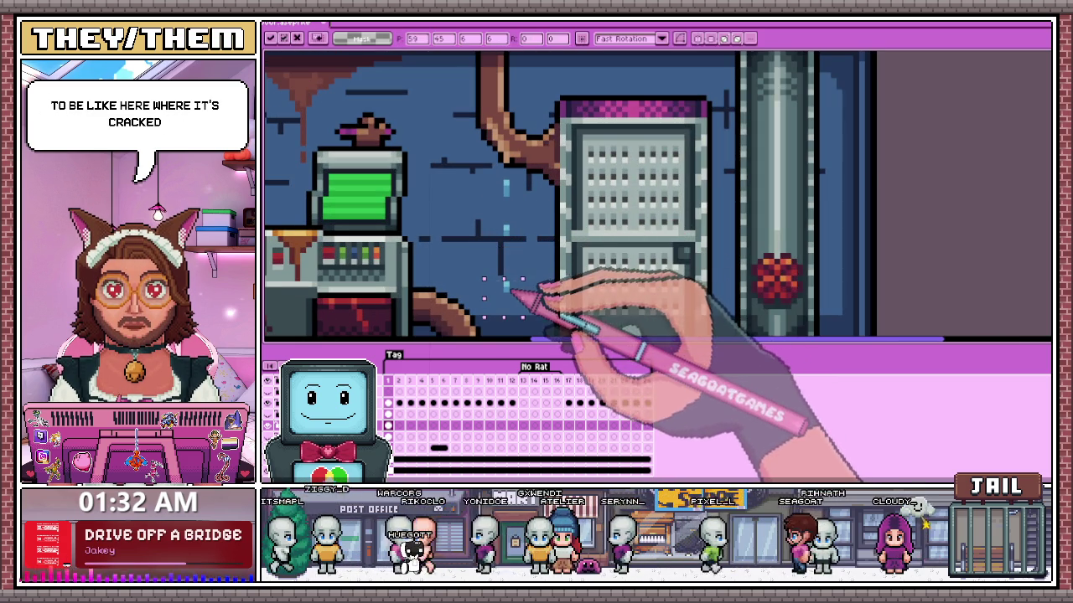
pyautogui.scroll(-3, 511, 295)
pyautogui.scroll(1, 536, 275)
pyautogui.hotkey('ctrl', 'd')
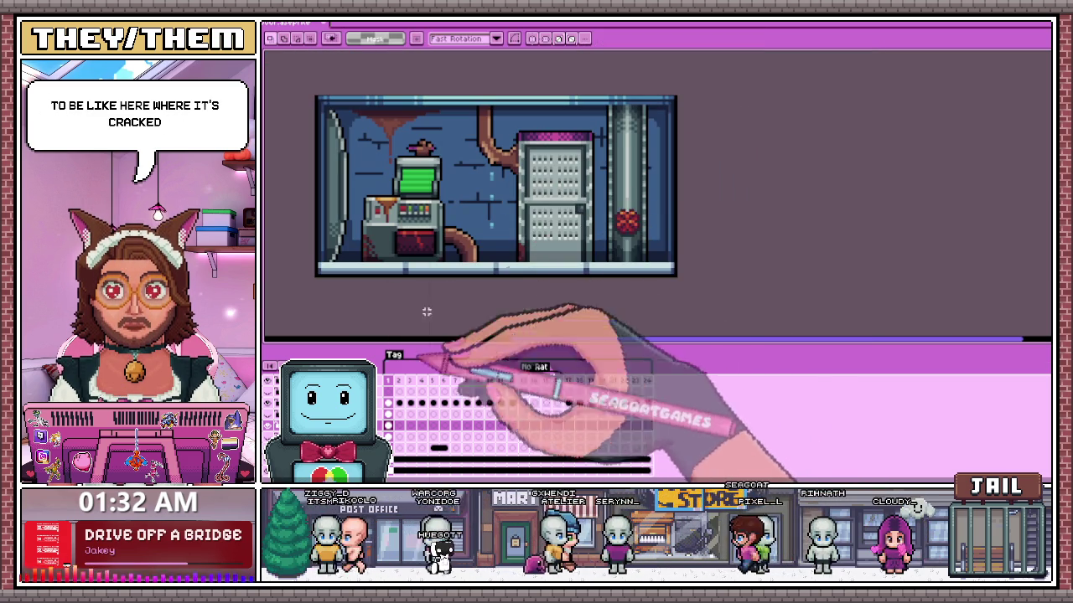
# - Try selecting the drip column between the computer and server, clearing each attempt
pyautogui.moveTo(480, 156); pyautogui.dragTo(513, 246)
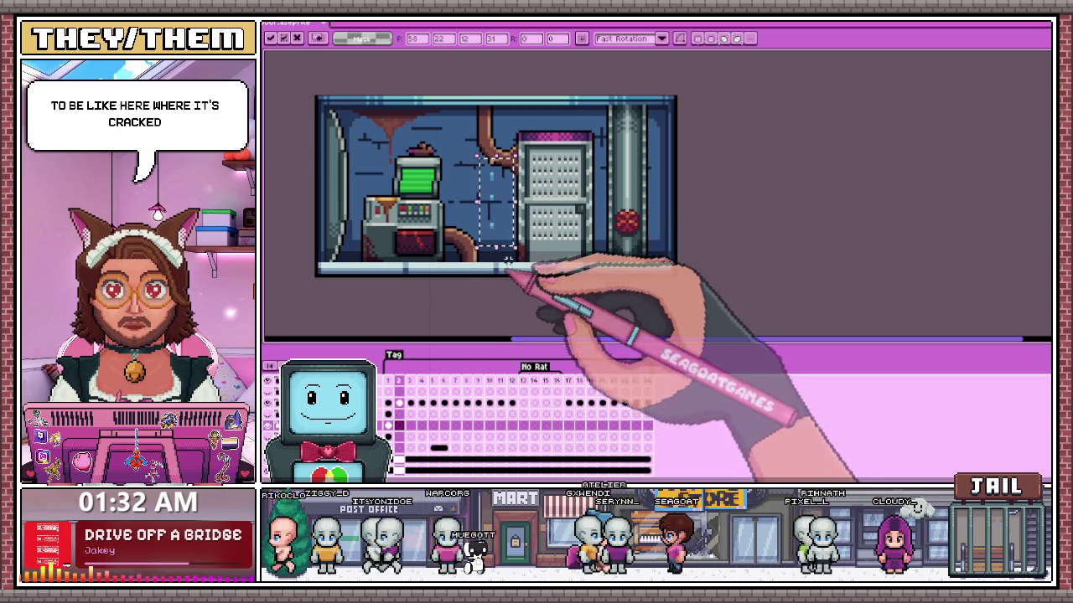
pyautogui.hotkey('ctrl', 'd')
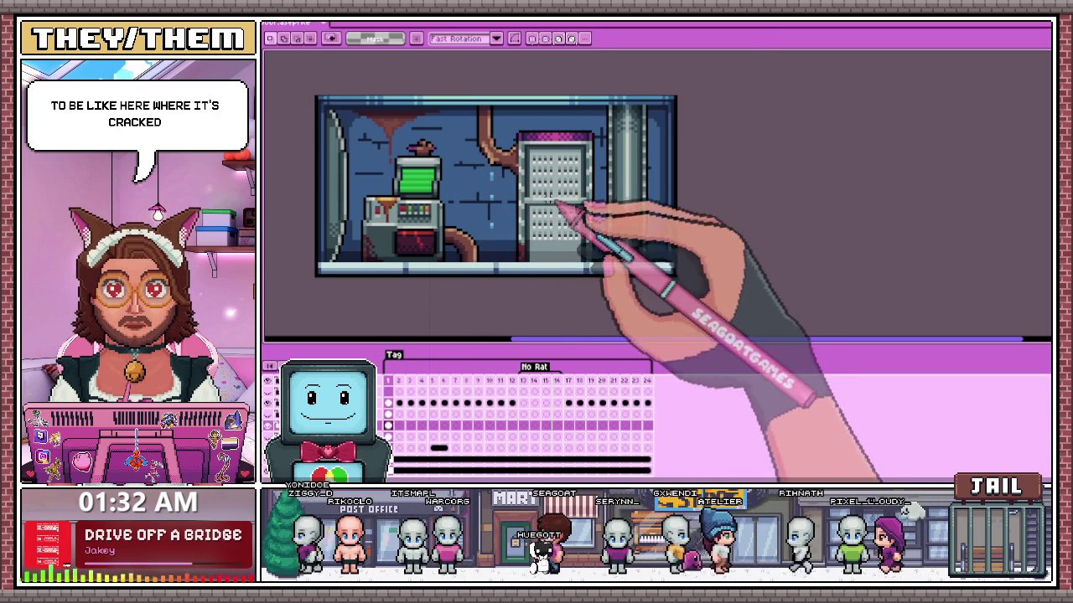
pyautogui.moveTo(472, 131); pyautogui.dragTo(495, 224)
pyautogui.hotkey('ctrl', 'd')
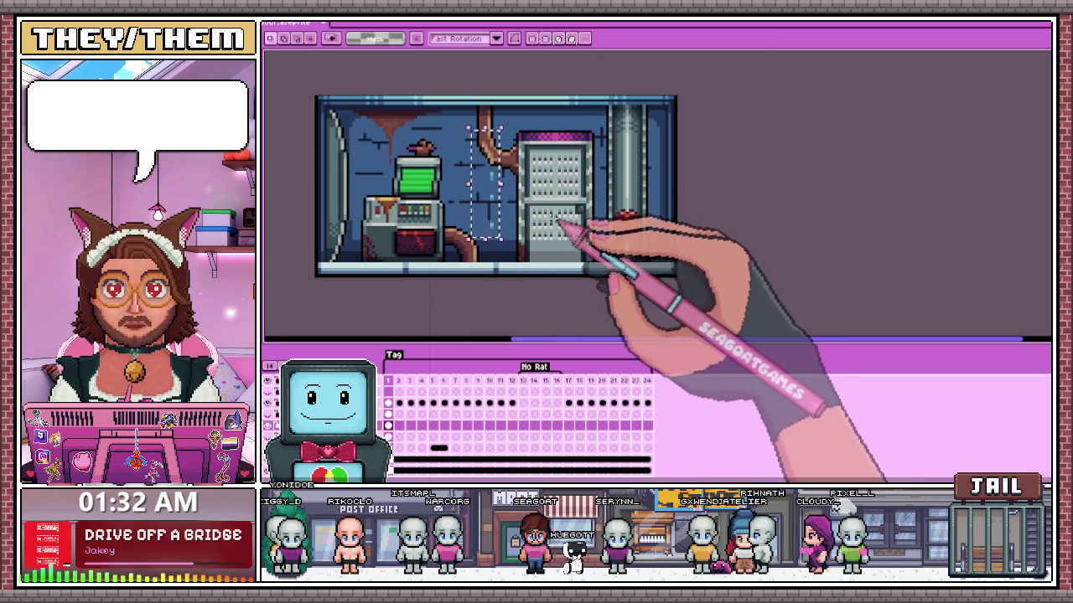
pyautogui.scroll(1, 496, 227)
pyautogui.scroll(1, 493, 162)
# - Select the thin drop column under the pipe and shift it higher on frame 3, committing the move
pyautogui.moveTo(491, 157); pyautogui.dragTo(497, 258)
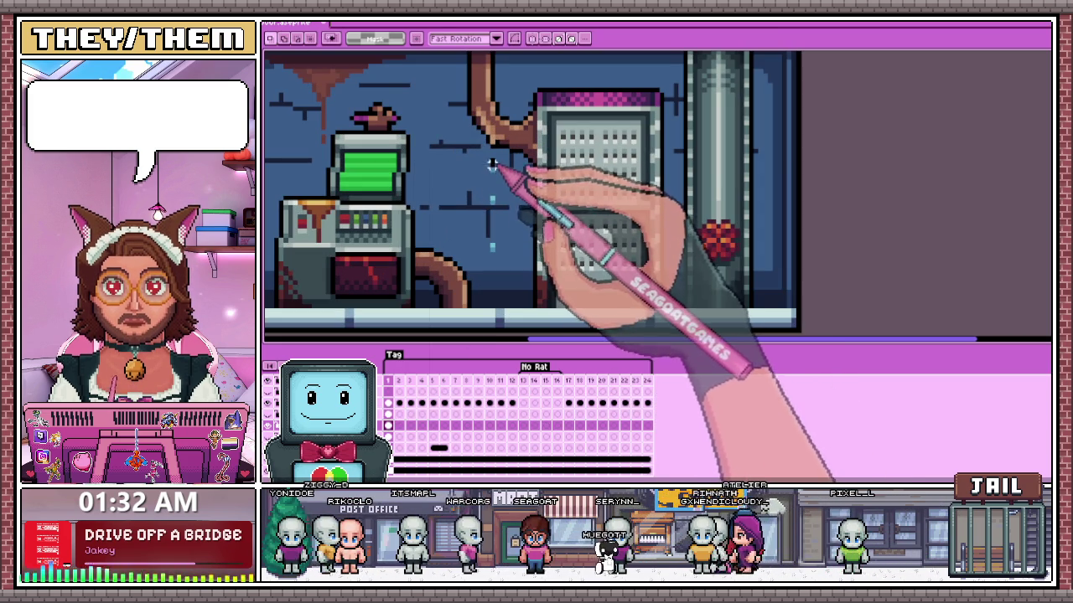
pyautogui.click(496, 225)
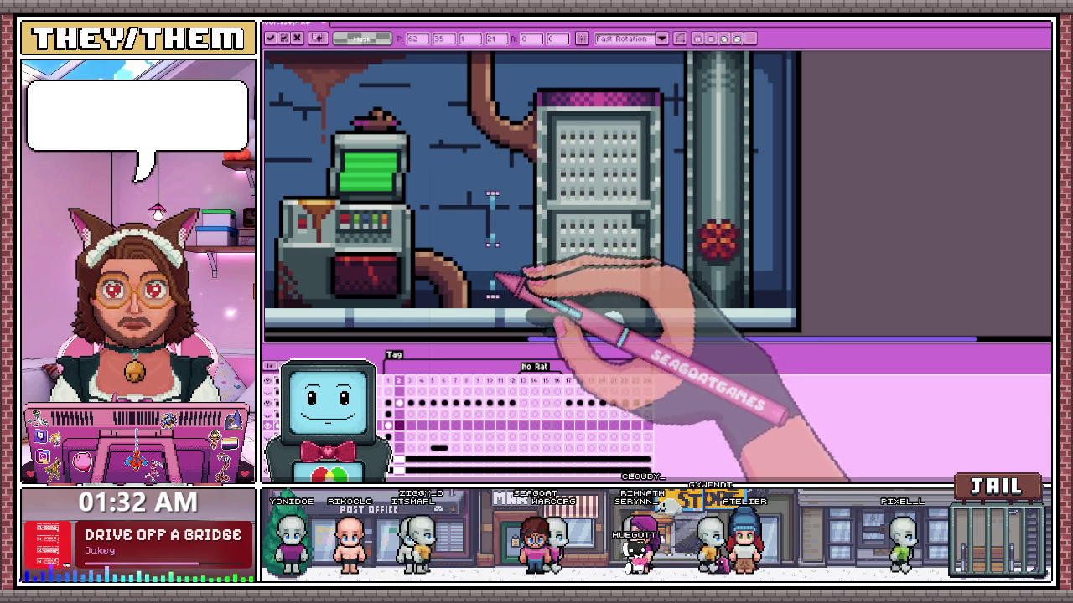
pyautogui.scroll(-2, 520, 173)
pyautogui.scroll(1, 503, 184)
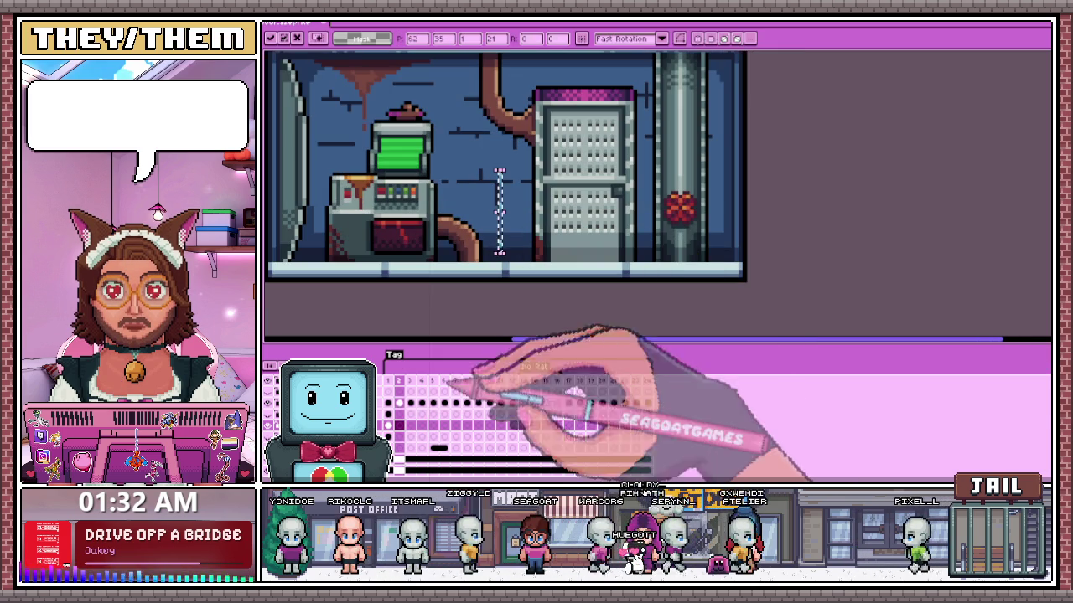
pyautogui.click(410, 425)
pyautogui.moveTo(501, 252); pyautogui.dragTo(505, 223)
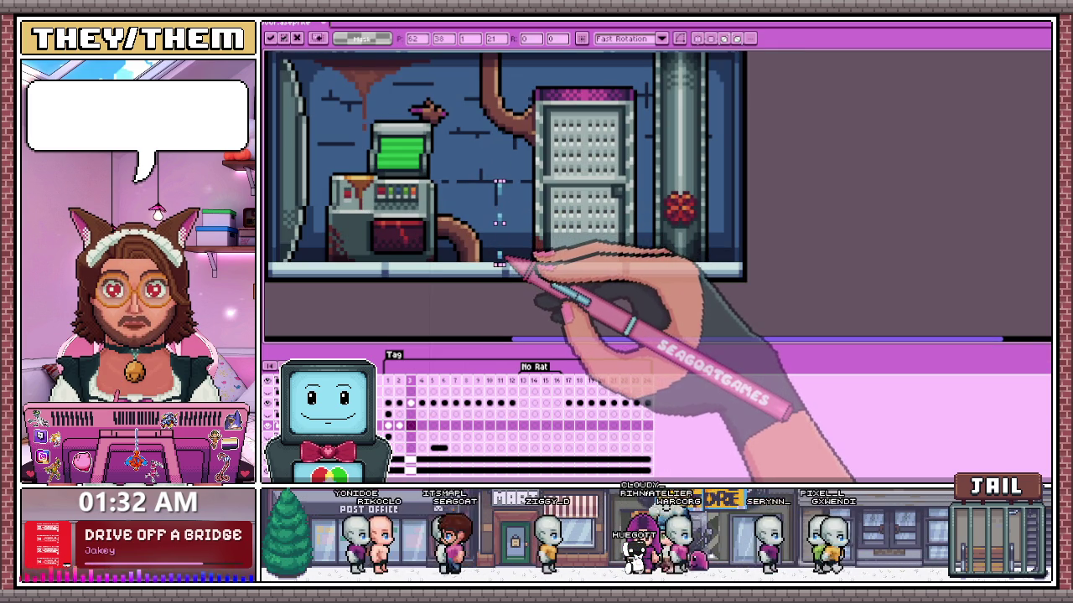
pyautogui.scroll(-1, 501, 262)
pyautogui.press('Return')
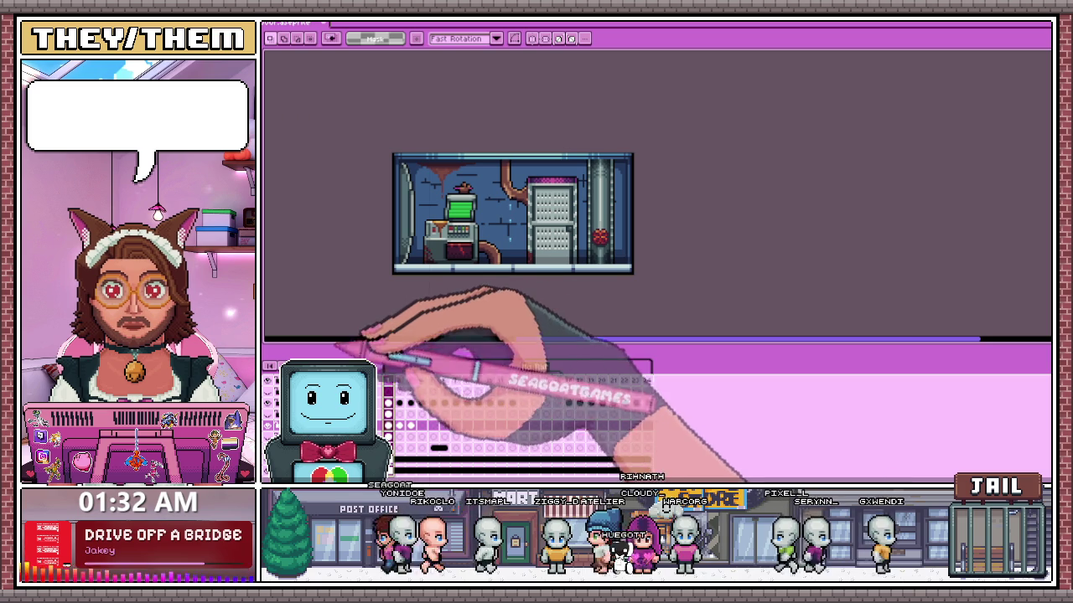
pyautogui.press('Right')
pyautogui.press('Right')
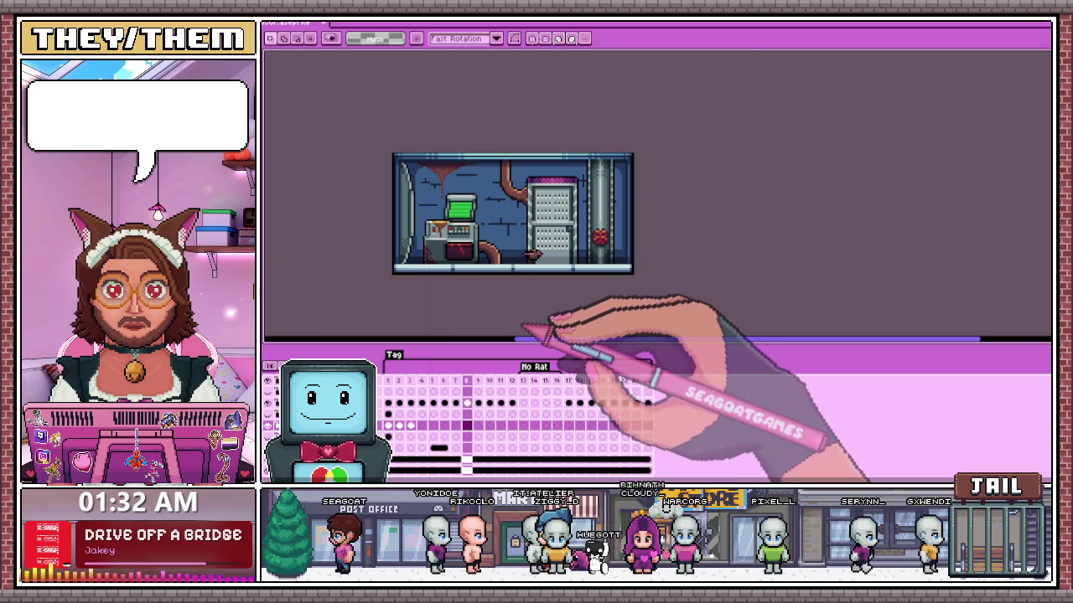
pyautogui.scroll(2, 516, 285)
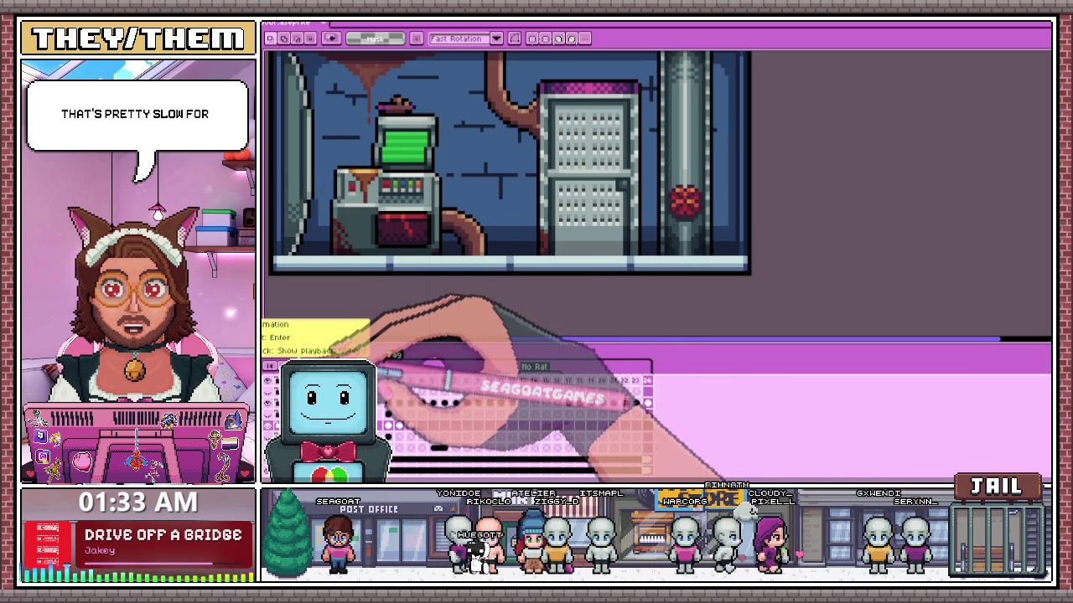
pyautogui.click(467, 379)
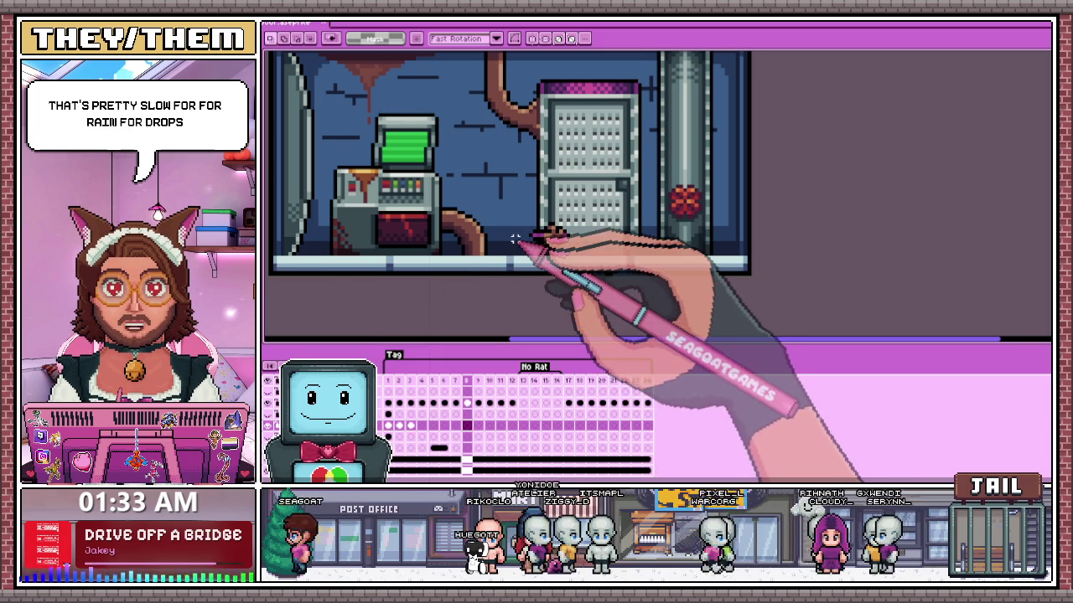
pyautogui.scroll(-1, 478, 142)
pyautogui.scroll(-3, 464, 178)
pyautogui.scroll(3, 461, 186)
pyautogui.scroll(-2, 478, 240)
pyautogui.scroll(1, 499, 251)
pyautogui.scroll(1, 497, 266)
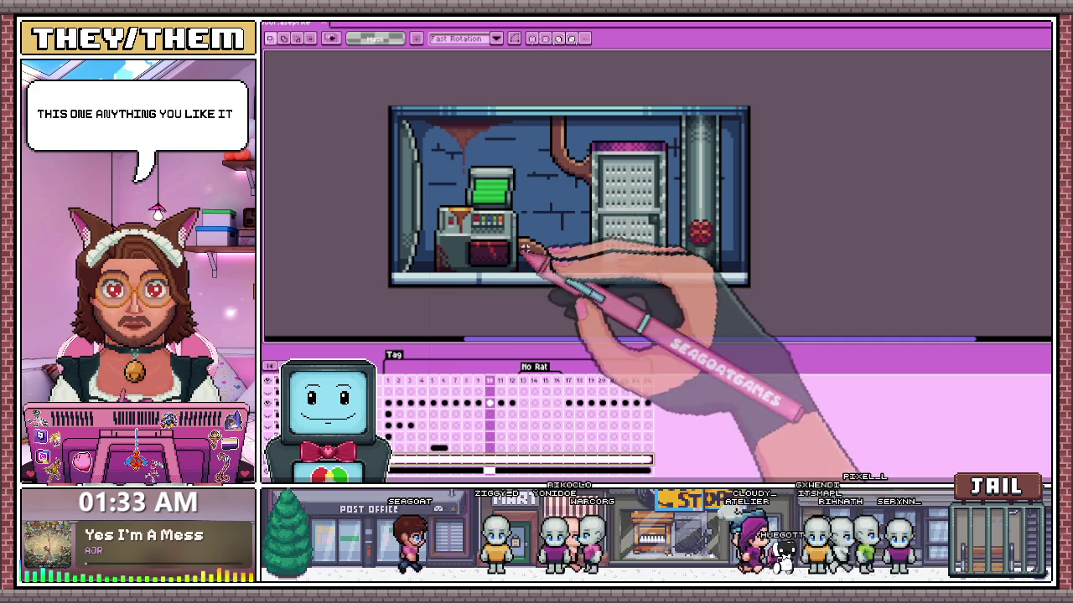
pyautogui.scroll(1, 650, 273)
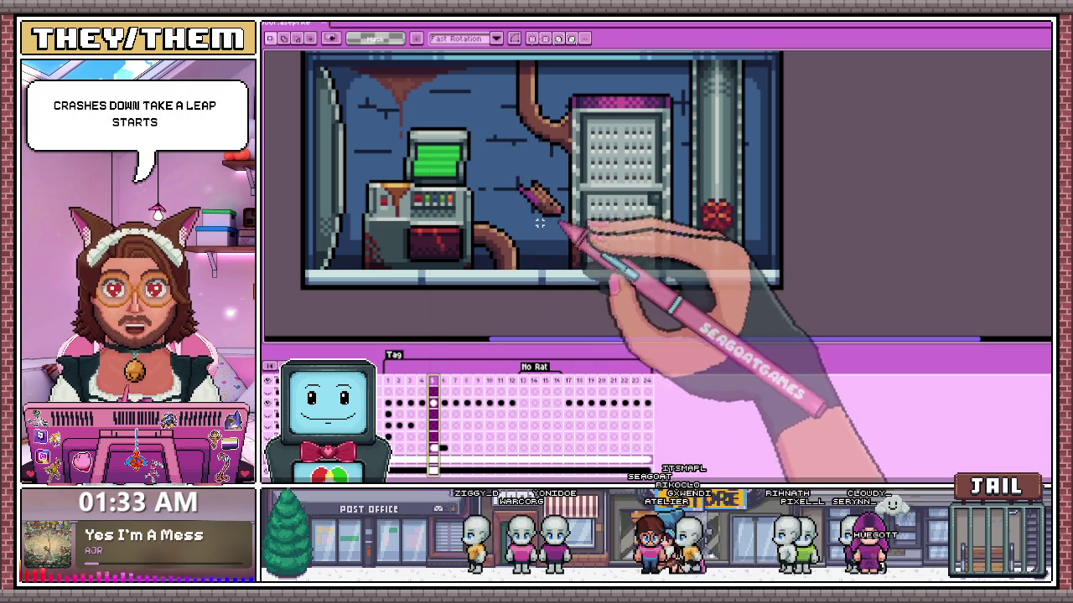
# - Step through frames 6 to 17 to follow the rat's path
pyautogui.click(444, 381)
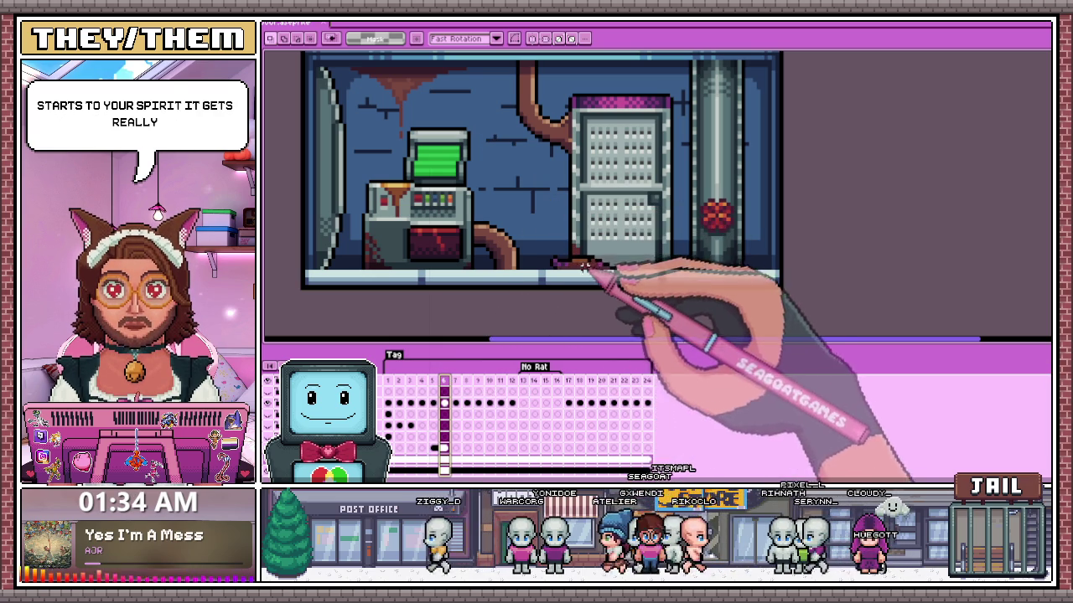
pyautogui.click(455, 381)
pyautogui.click(467, 382)
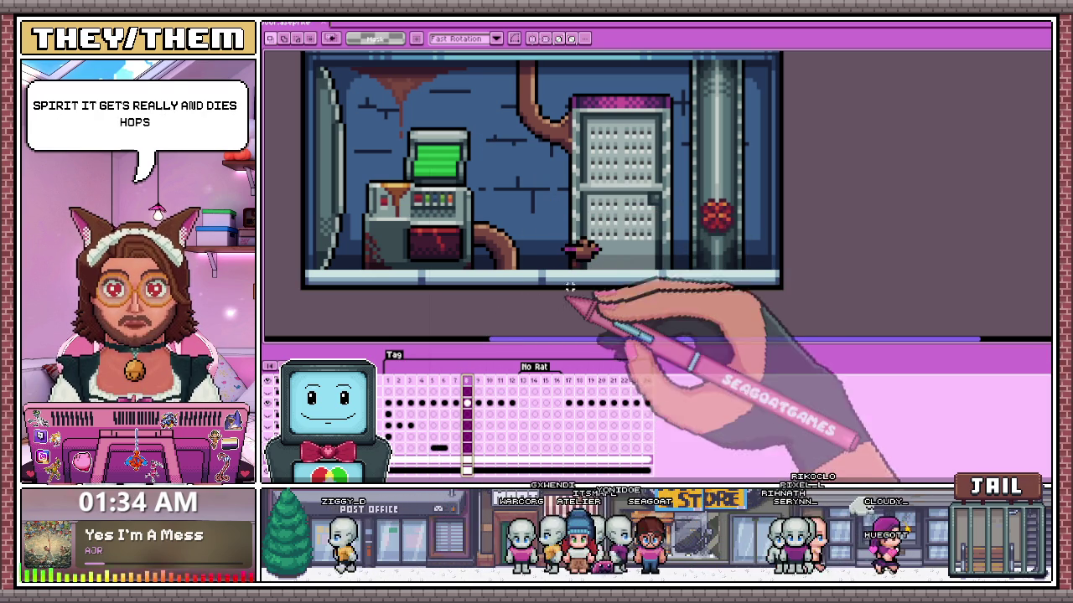
pyautogui.click(478, 381)
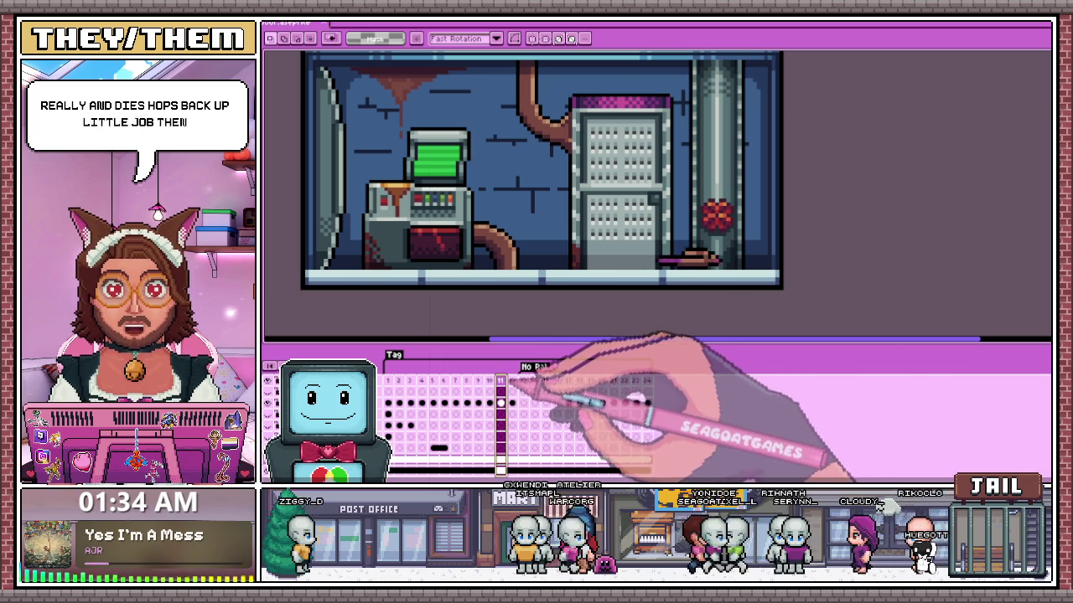
pyautogui.press('Right')
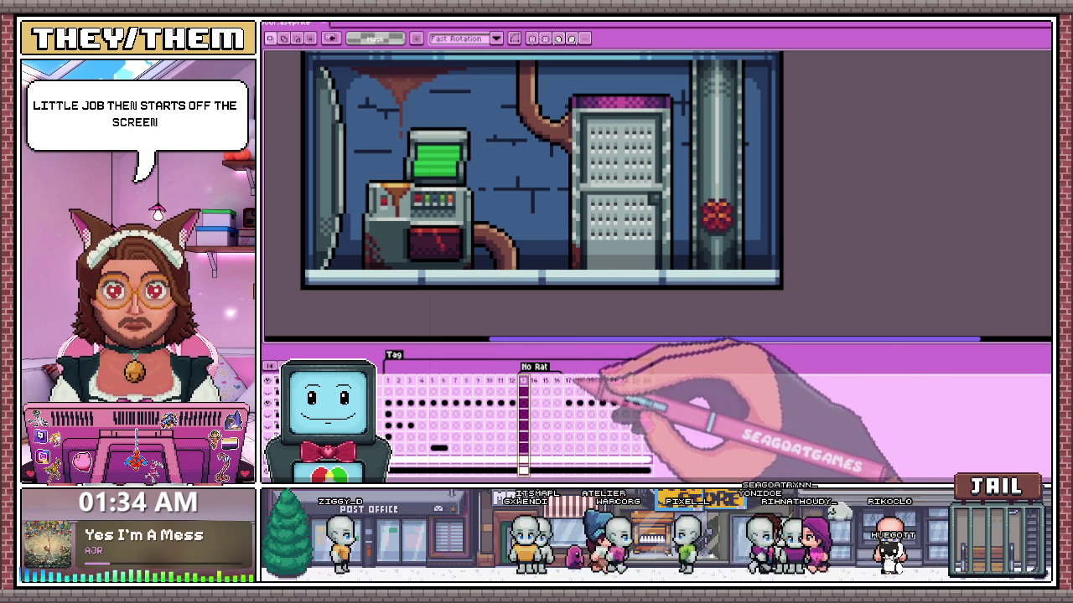
pyautogui.press('Right')
pyautogui.press('Right')
pyautogui.press('Right')
pyautogui.press('Right')
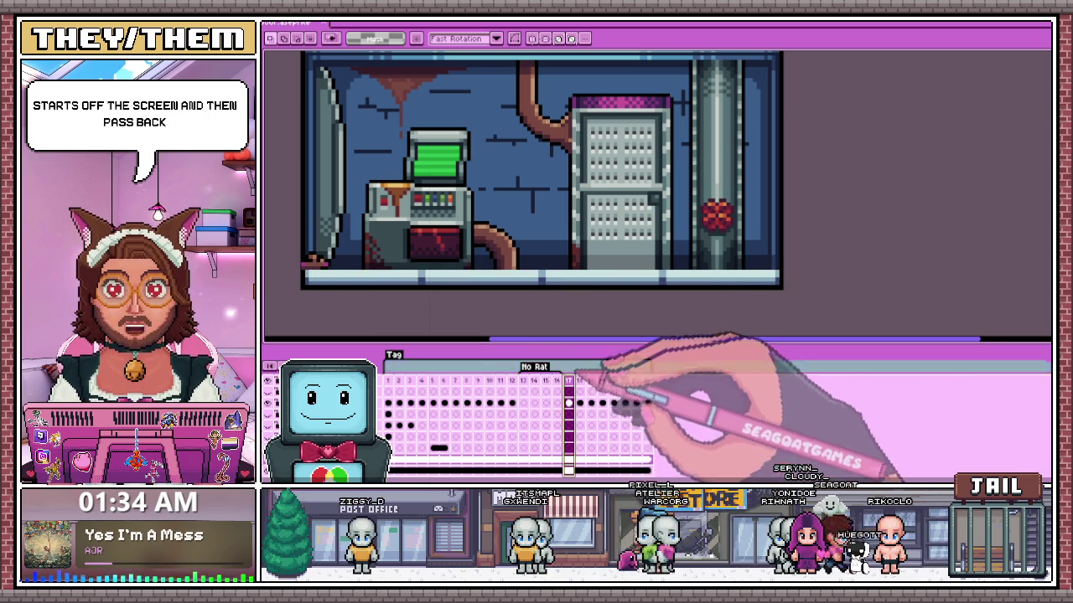
# - Toggle between the Pencil and Move tools while zoomed on frame 17
pyautogui.scroll(1, 335, 280)
pyautogui.scroll(3, 331, 289)
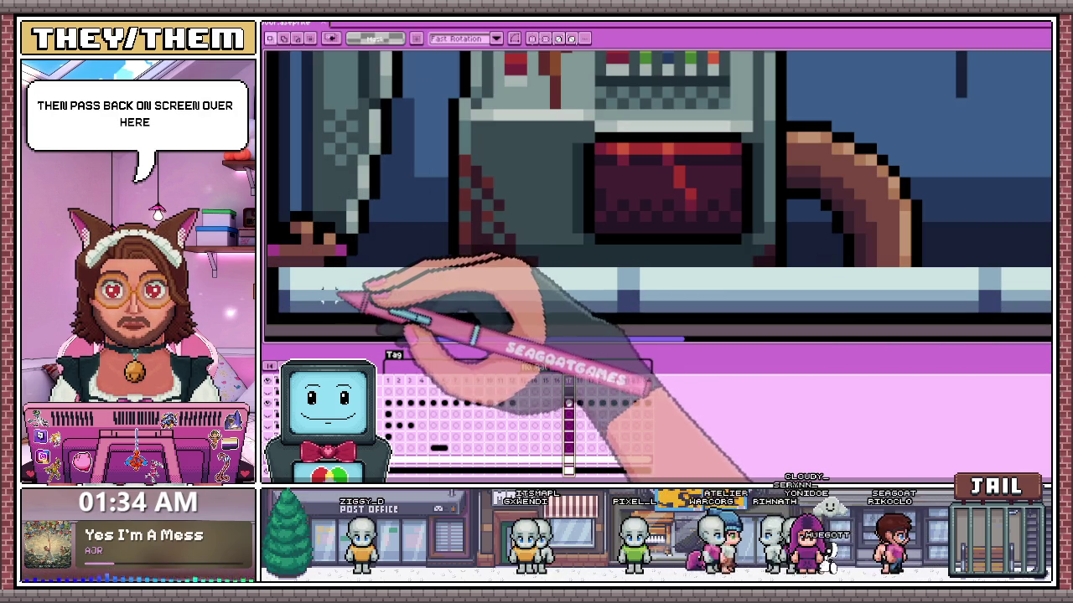
pyautogui.press('b')
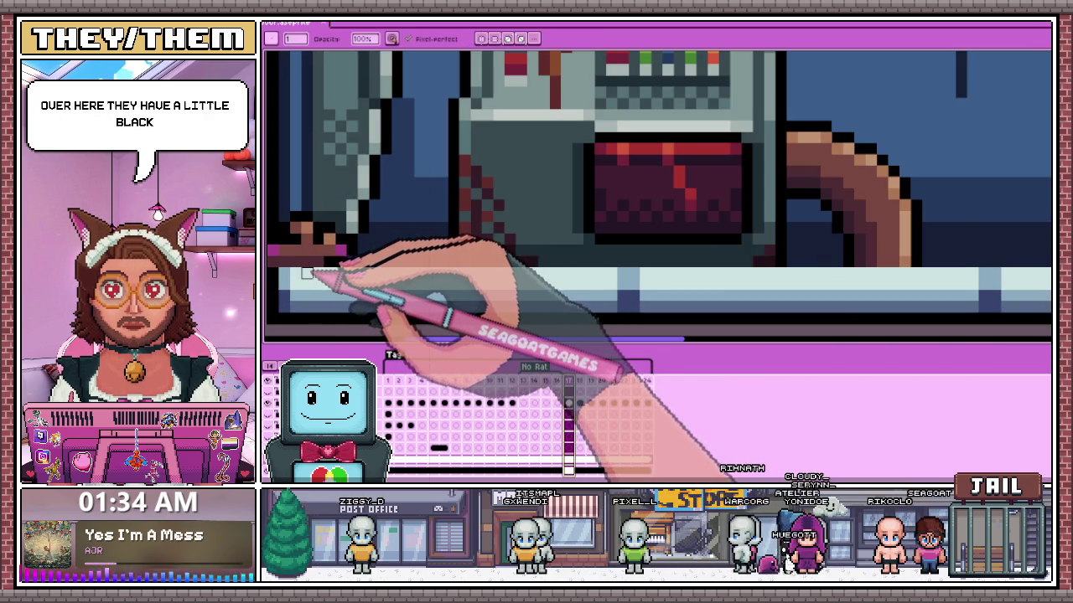
pyautogui.press('v')
pyautogui.scroll(-2, 331, 285)
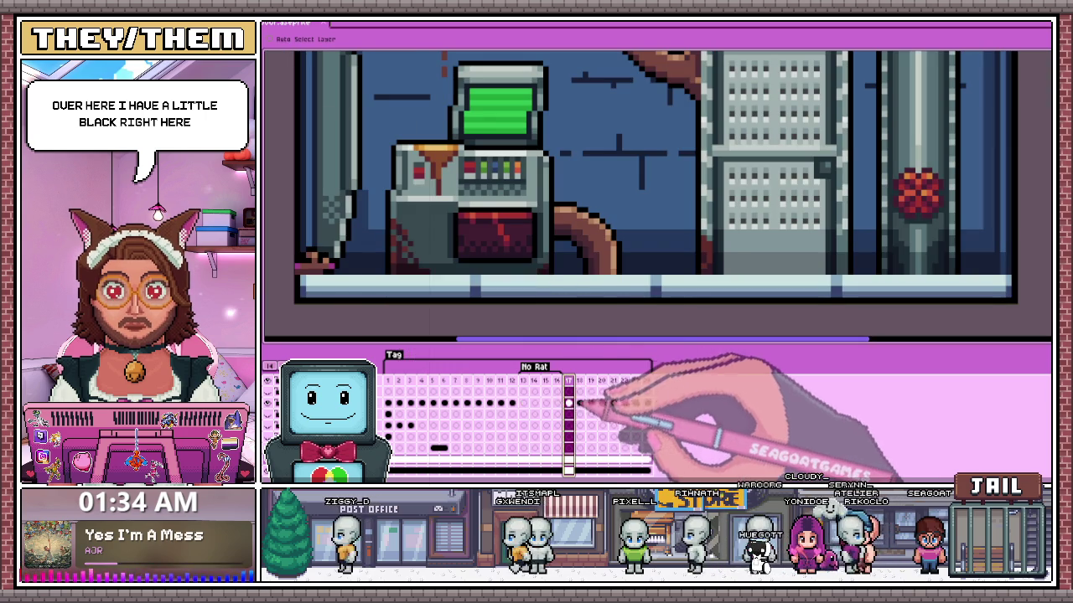
pyautogui.press('b')
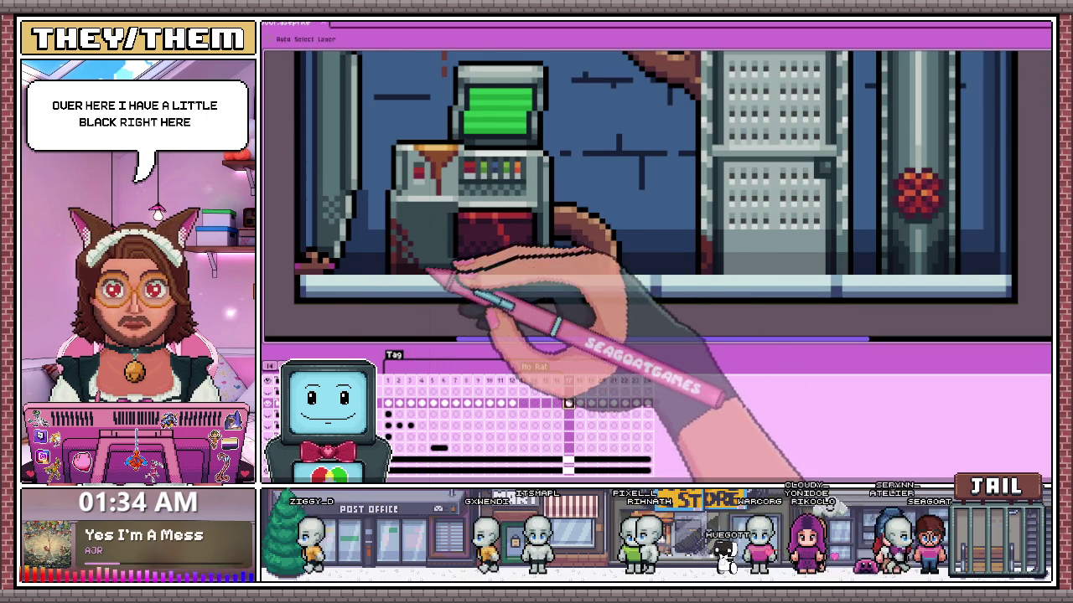
pyautogui.scroll(1, 318, 285)
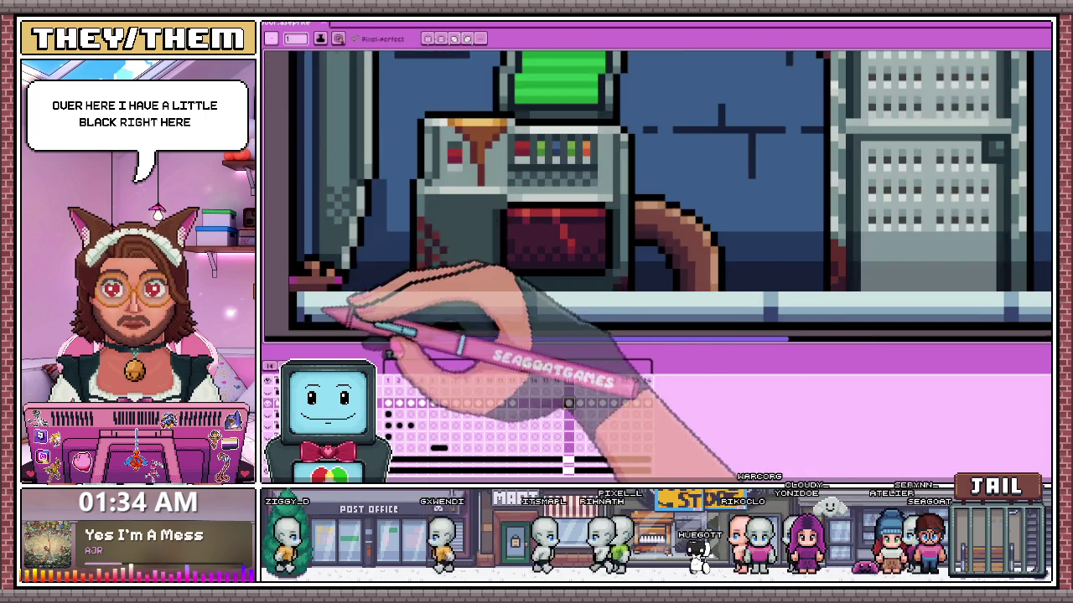
pyautogui.scroll(1, 306, 280)
pyautogui.scroll(-3, 361, 281)
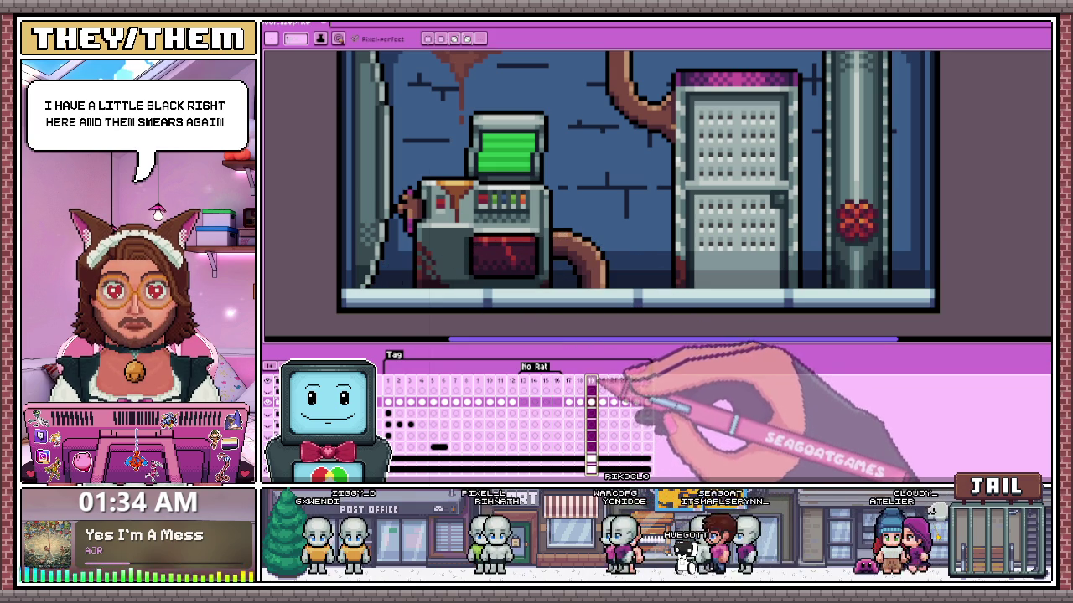
# - Advance through frames 20 to 24, then play the animation as a loop
pyautogui.press('Right')
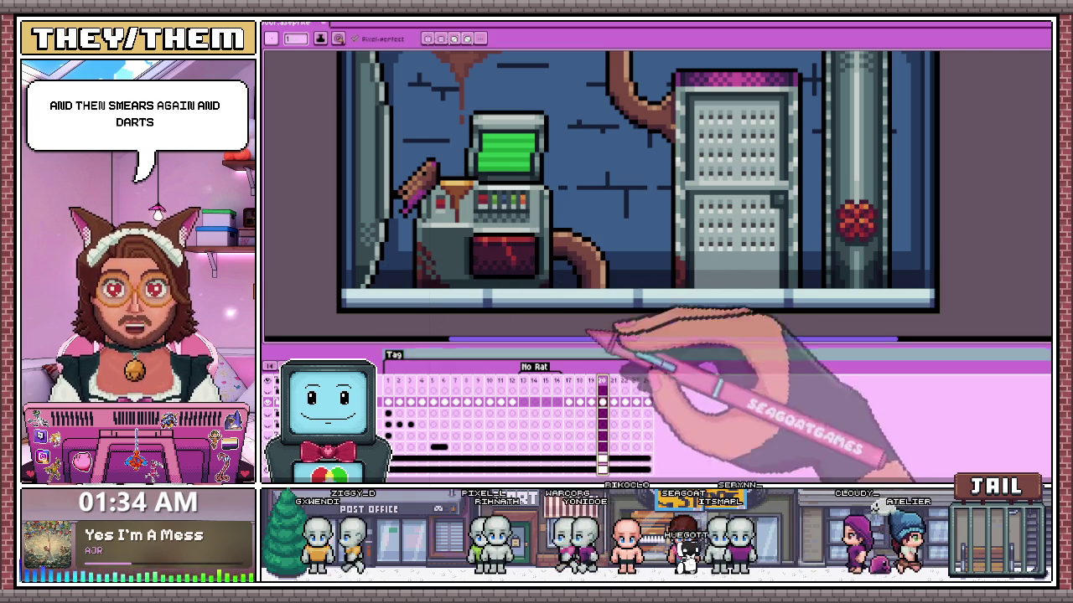
pyautogui.press('Right')
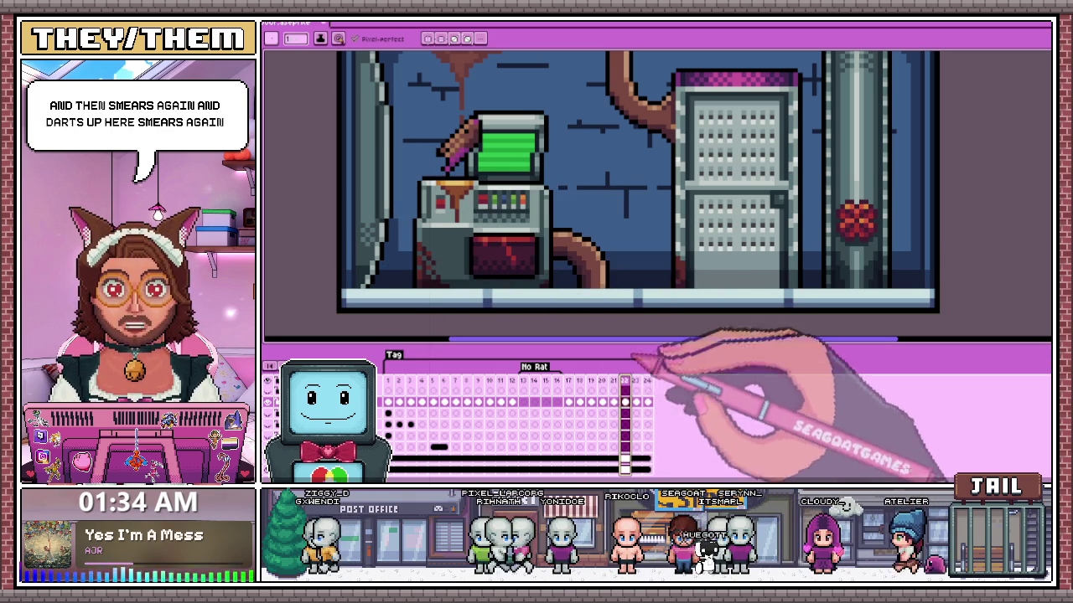
pyautogui.press('Right')
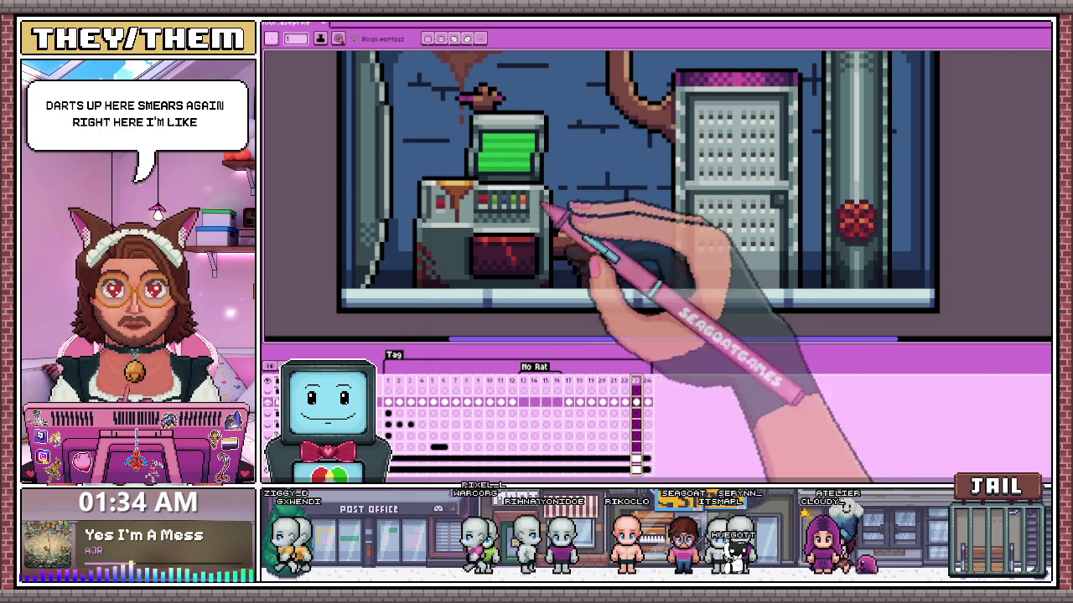
pyautogui.press('Right')
pyautogui.press('Return')
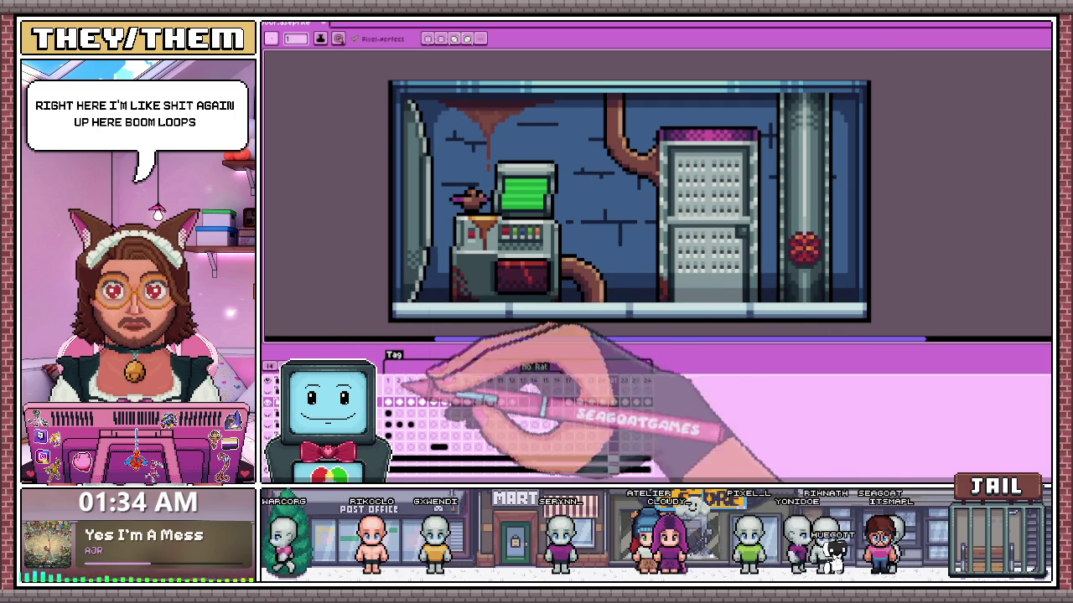
pyautogui.scroll(2, 506, 189)
# - Select the cels for frames 21 through 24 on the timeline
pyautogui.scroll(2, 505, 190)
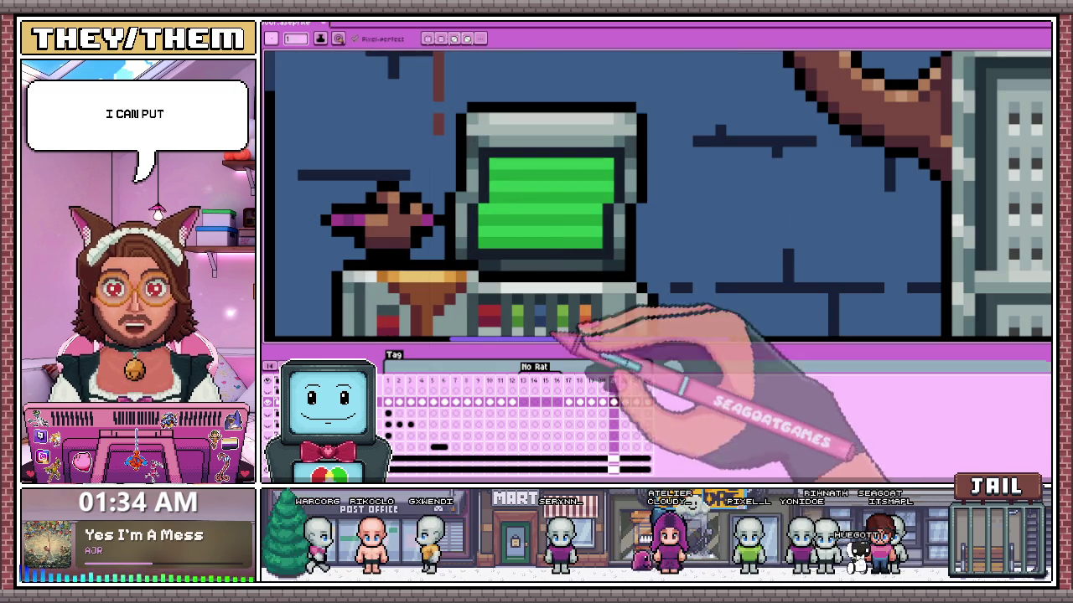
pyautogui.click(599, 379)
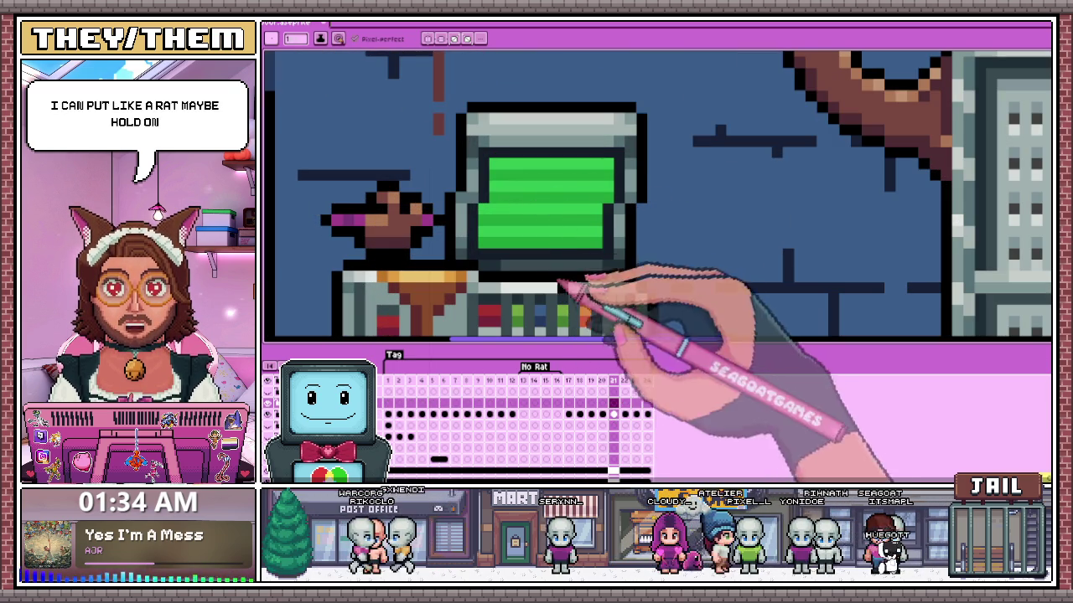
pyautogui.click(624, 404)
pyautogui.click(614, 402)
pyautogui.click(614, 403)
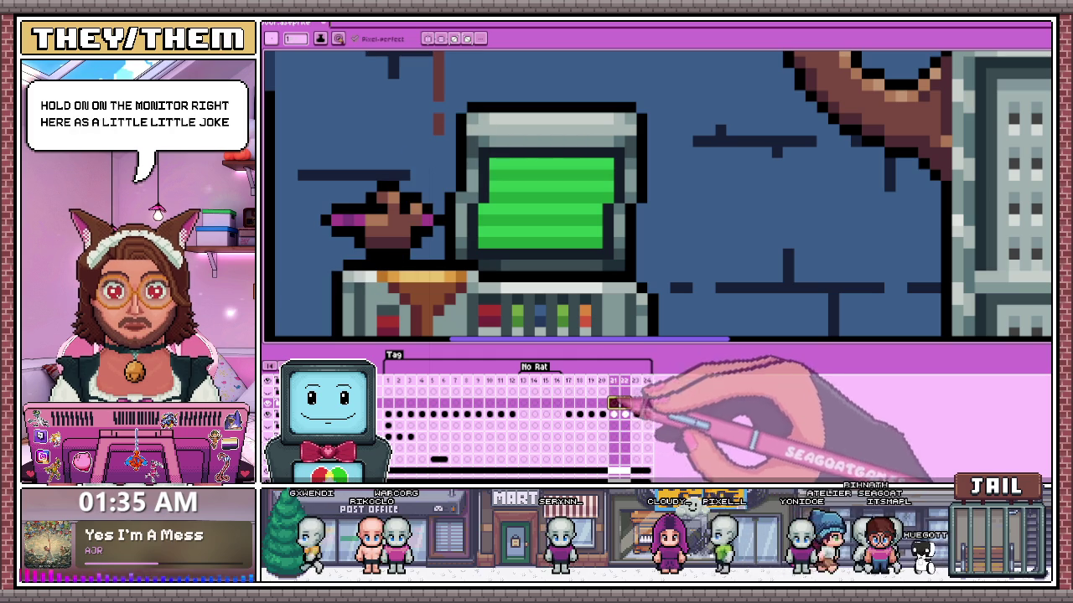
pyautogui.moveTo(615, 403); pyautogui.dragTo(646, 403)
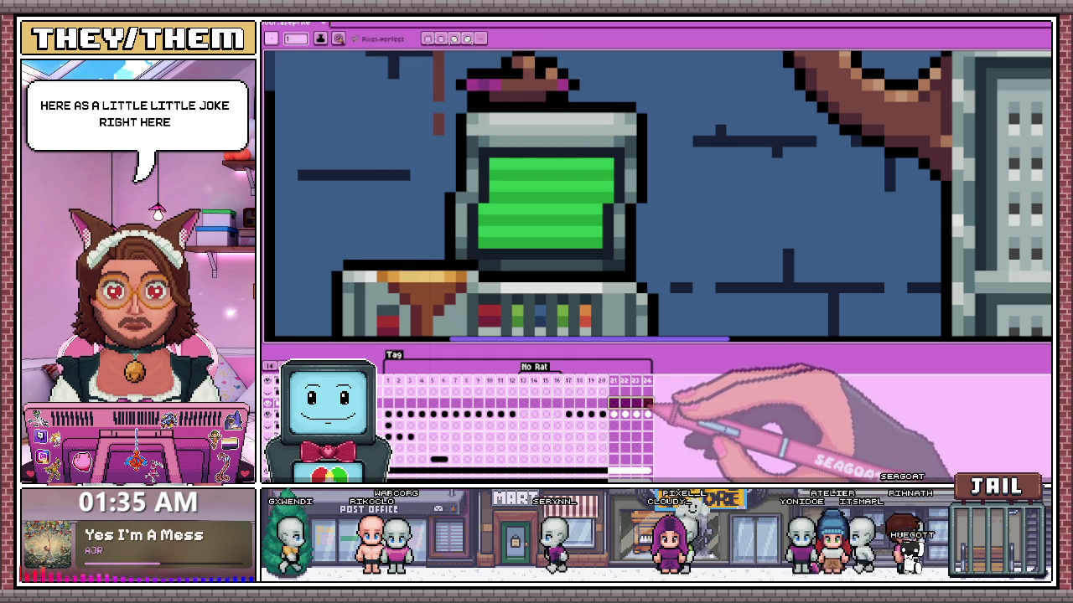
# - Draw the letter R in black on the green monitor, redoing its diagonal leg
pyautogui.scroll(2, 509, 191)
pyautogui.moveTo(502, 180)
pyautogui.mouseDown()
pyautogui.moveTo(508, 236)
pyautogui.moveTo(528, 175)
pyautogui.moveTo(507, 201)
pyautogui.moveTo(538, 220)
pyautogui.mouseUp()
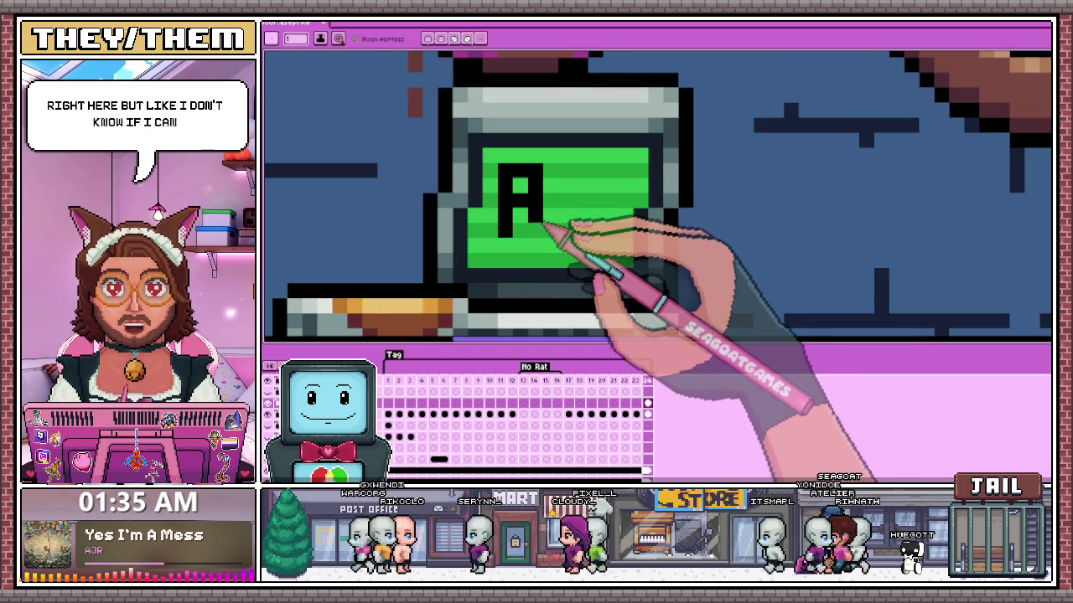
pyautogui.hotkey('ctrl', 'z')
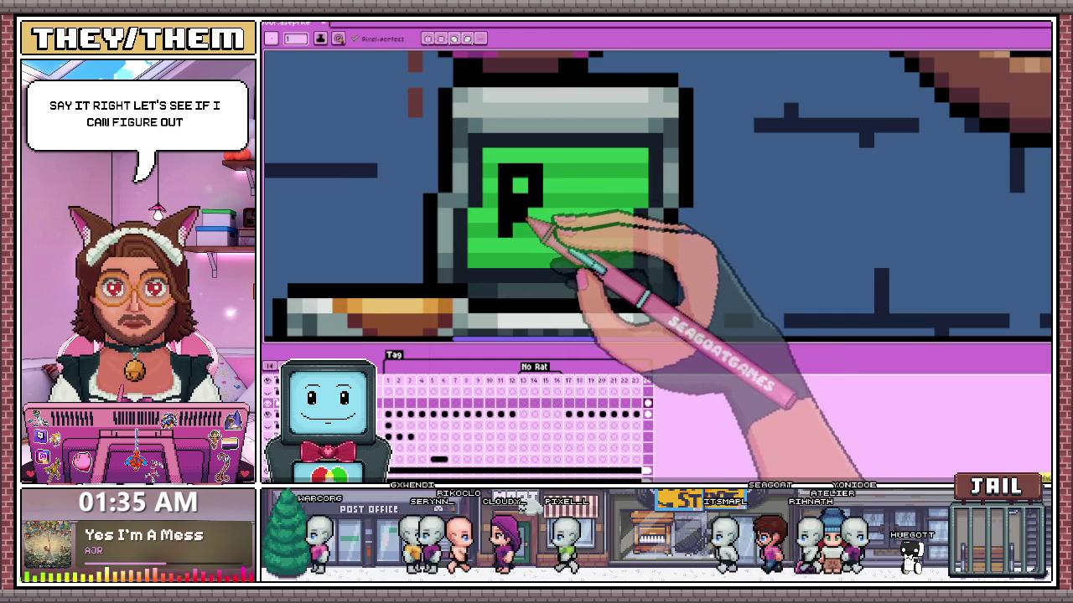
pyautogui.moveTo(518, 203); pyautogui.dragTo(526, 221)
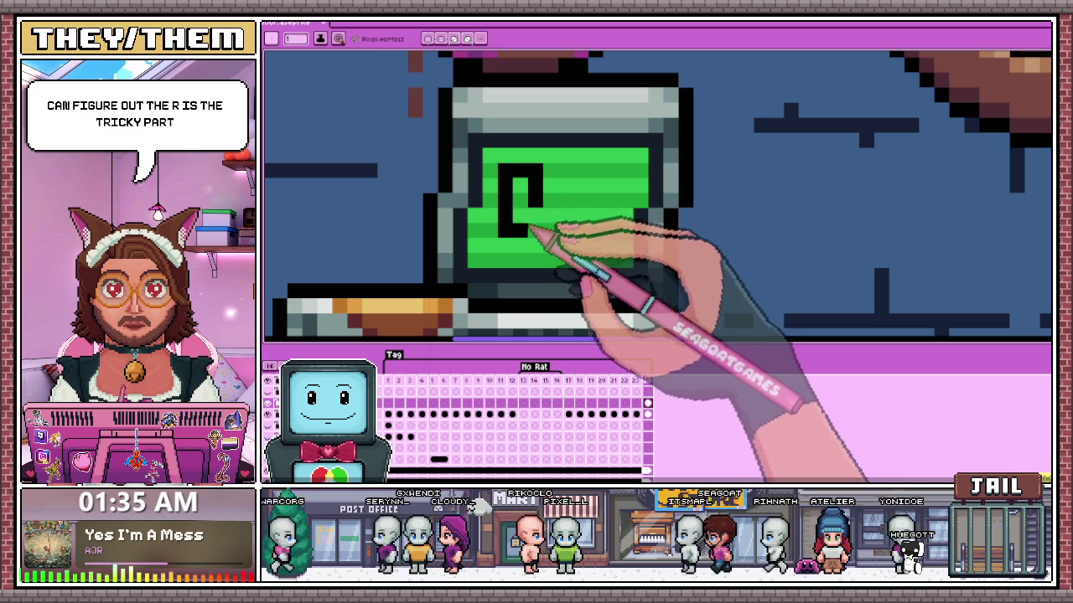
# - Return to frame 3 to confirm the monitor screen there stays blank
pyautogui.scroll(1, 553, 213)
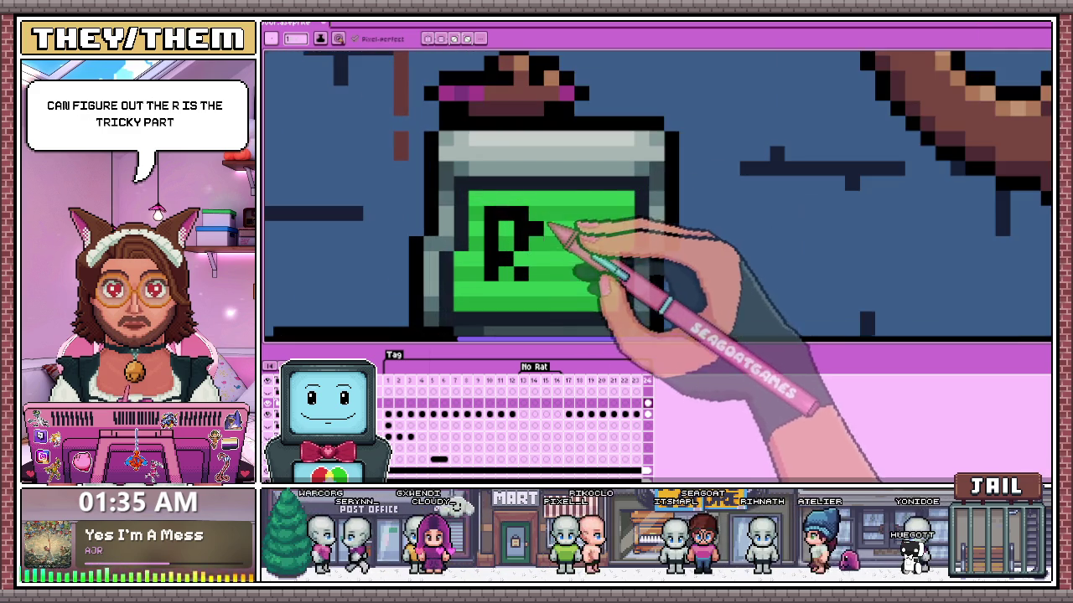
pyautogui.scroll(1, 543, 251)
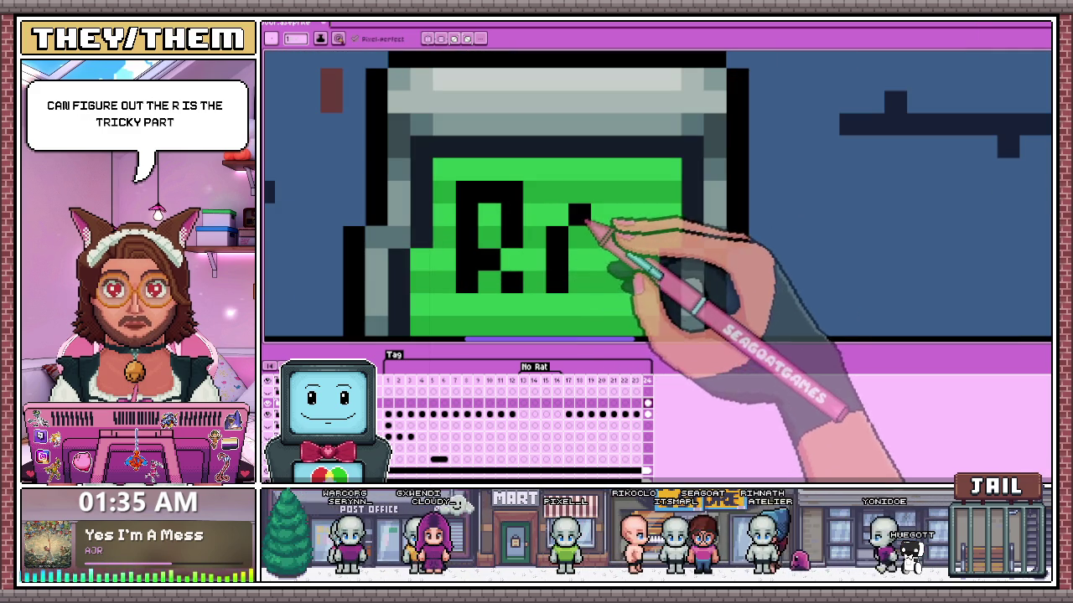
pyautogui.scroll(-2, 603, 288)
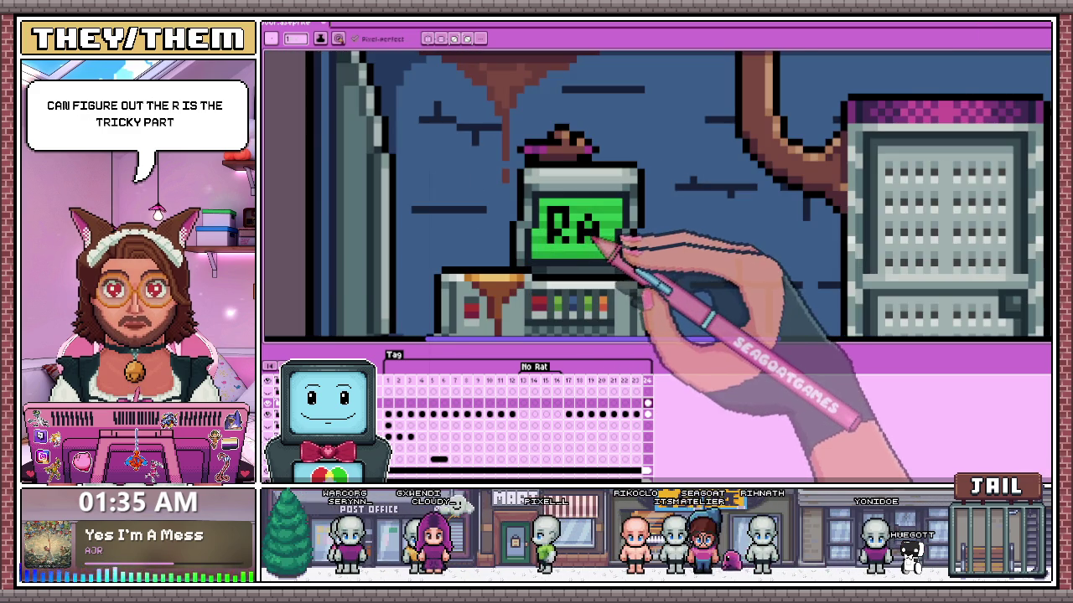
pyautogui.scroll(2, 609, 243)
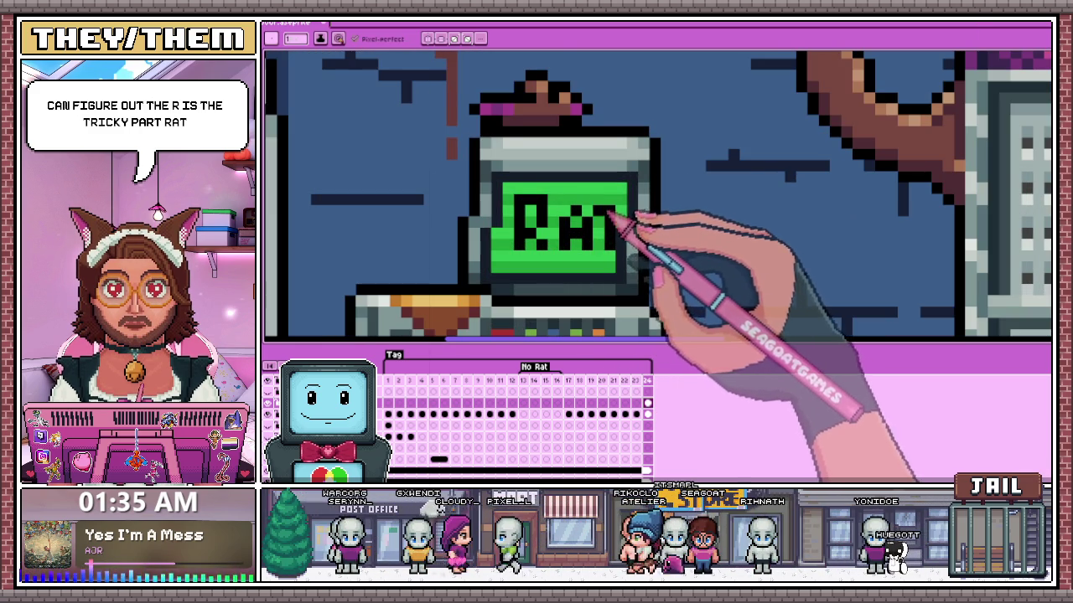
pyautogui.scroll(-2, 624, 243)
pyautogui.scroll(-1, 635, 252)
pyautogui.scroll(-1, 612, 285)
pyautogui.scroll(2, 604, 307)
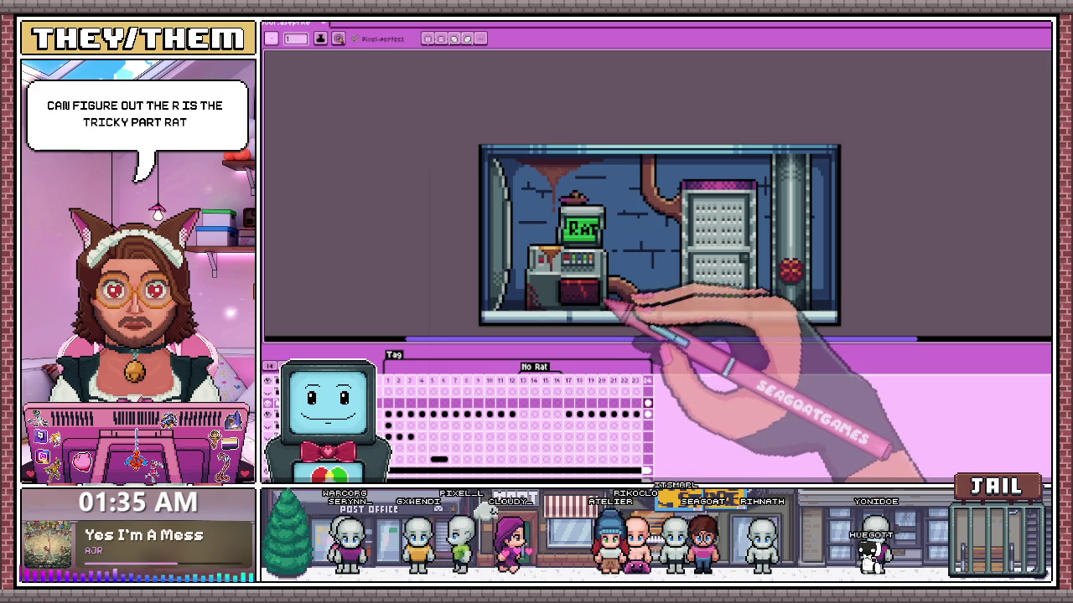
pyautogui.click(410, 404)
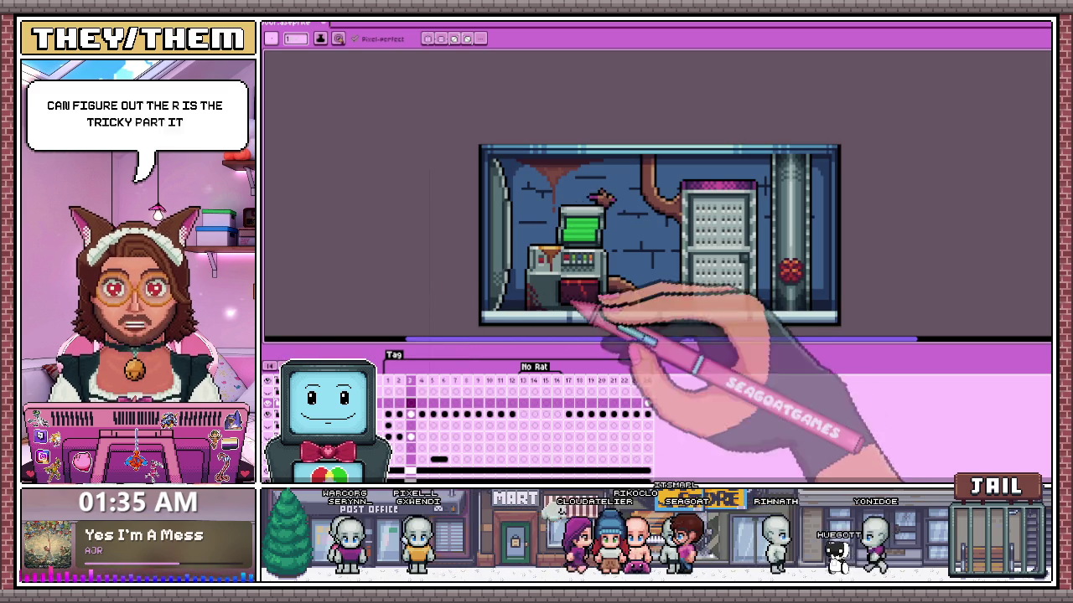
pyautogui.scroll(1, 570, 316)
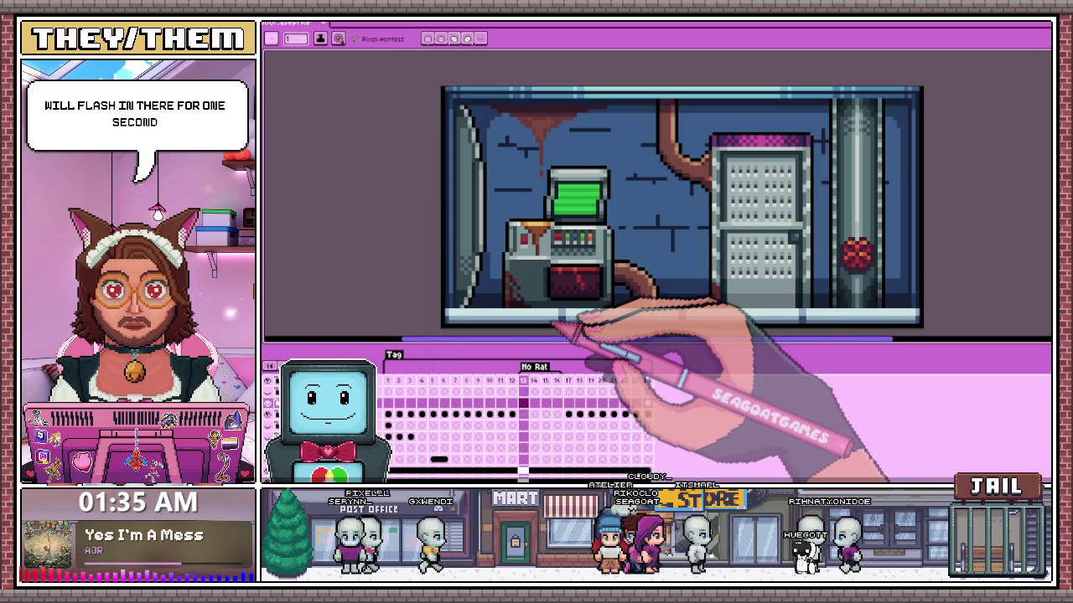
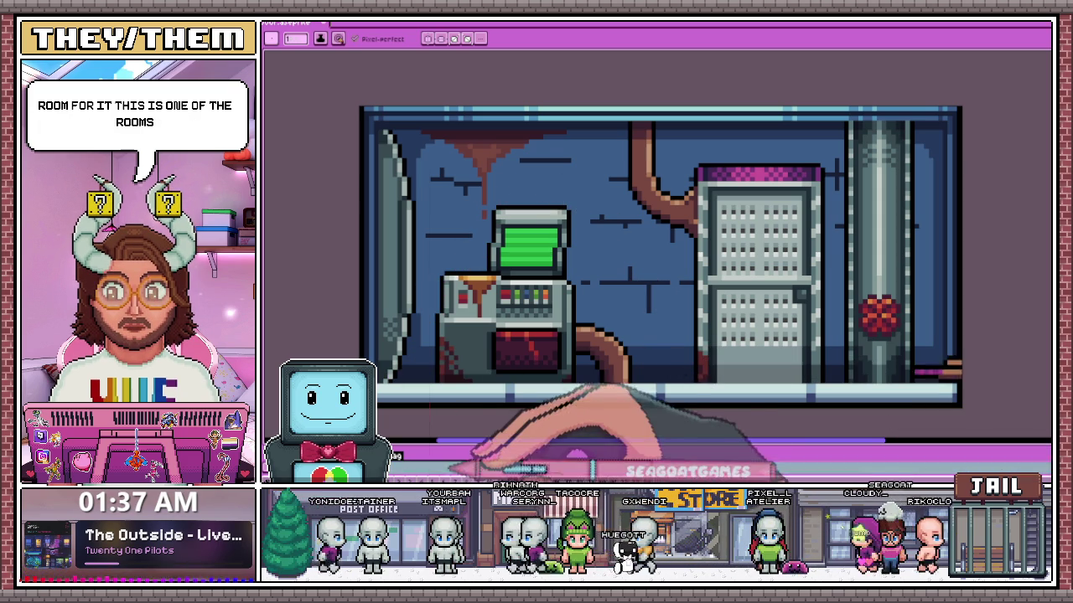
# - Resize the timeline, glance at the character sheet, and reposition the room scene view
pyautogui.moveTo(482, 438); pyautogui.dragTo(482, 362)
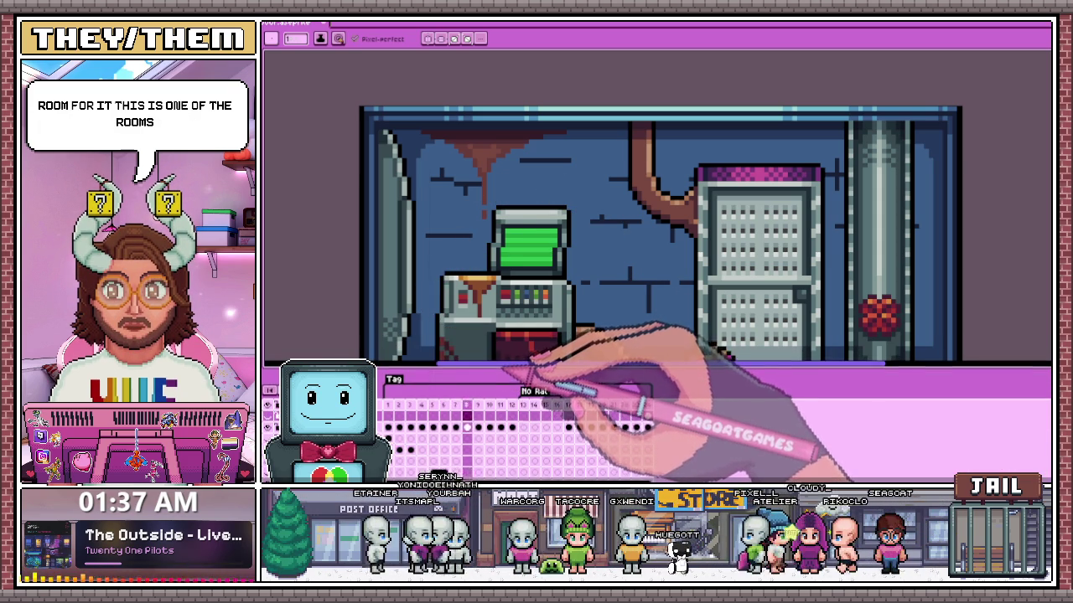
pyautogui.moveTo(512, 367); pyautogui.dragTo(514, 457)
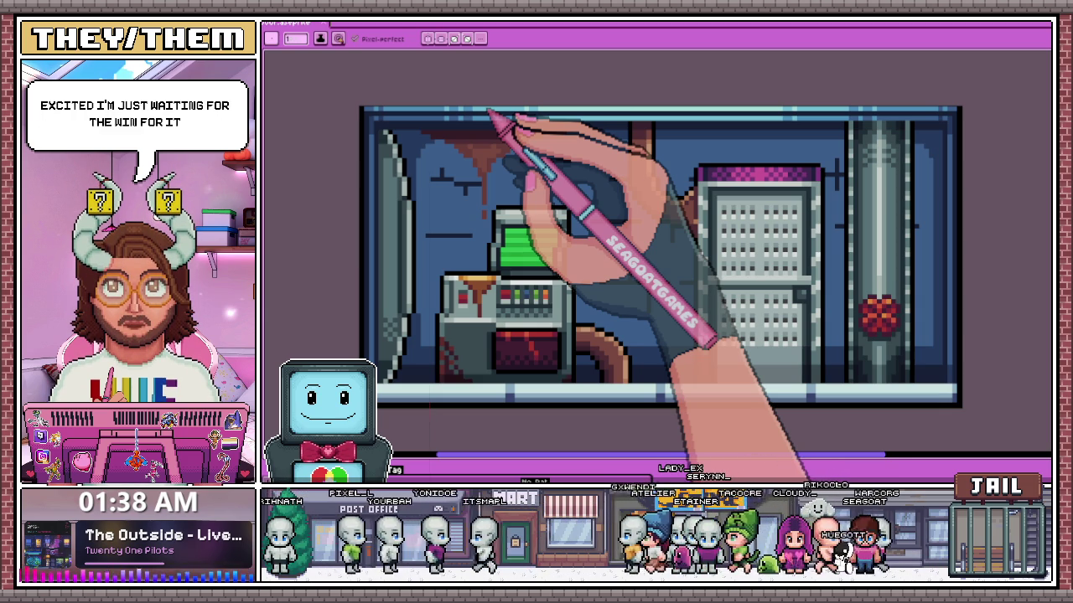
pyautogui.hotkey('ctrl', 'Tab')
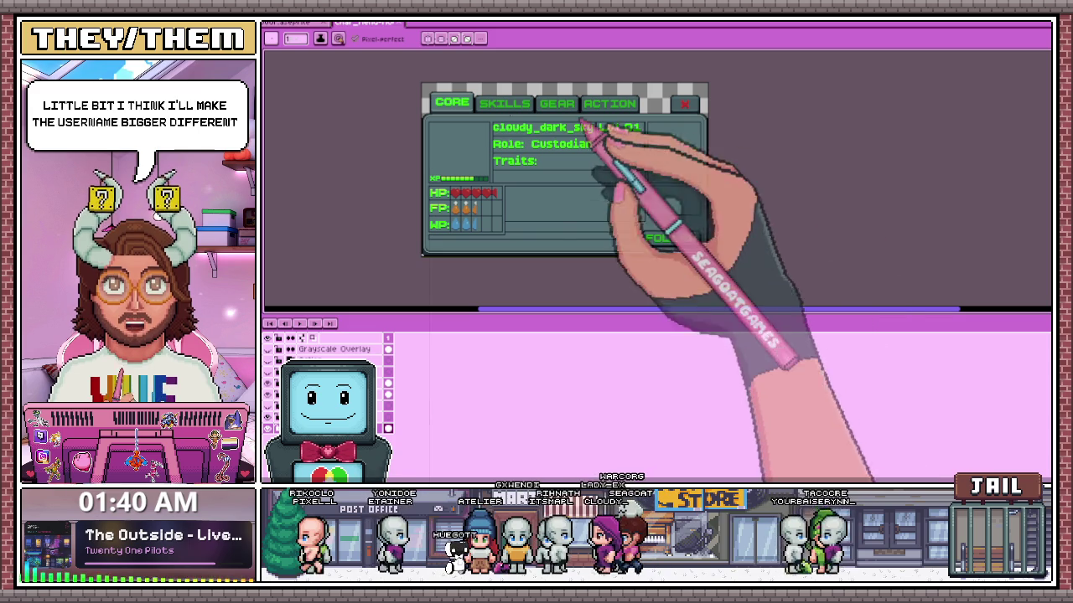
pyautogui.scroll(-1, 552, 181)
pyautogui.scroll(1, 564, 163)
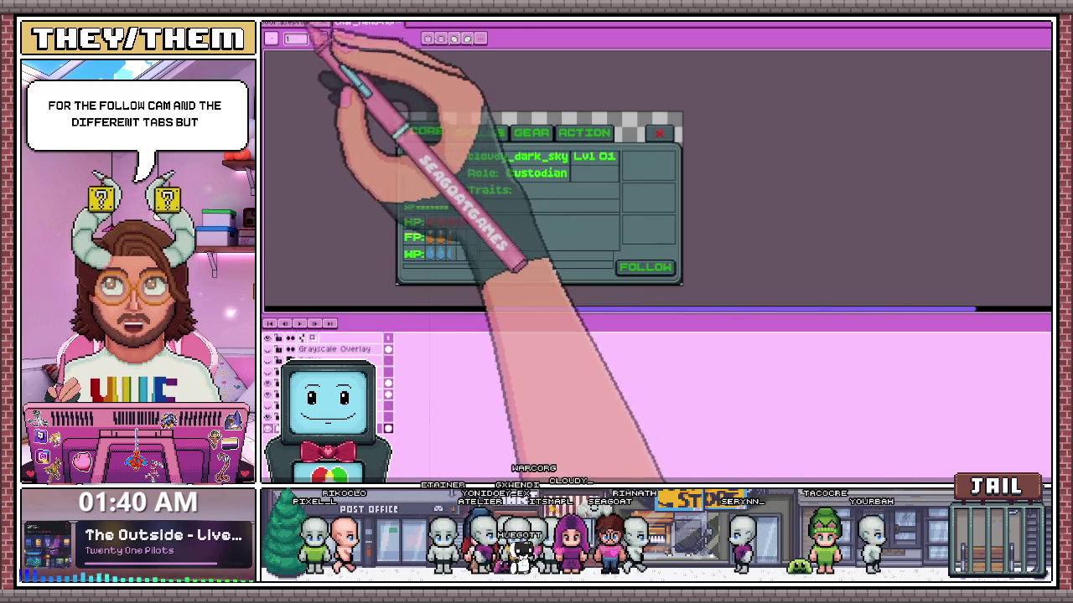
pyautogui.click(302, 22)
pyautogui.scroll(-1, 668, 178)
pyautogui.scroll(-1, 659, 247)
pyautogui.scroll(-1, 697, 246)
pyautogui.scroll(1, 688, 227)
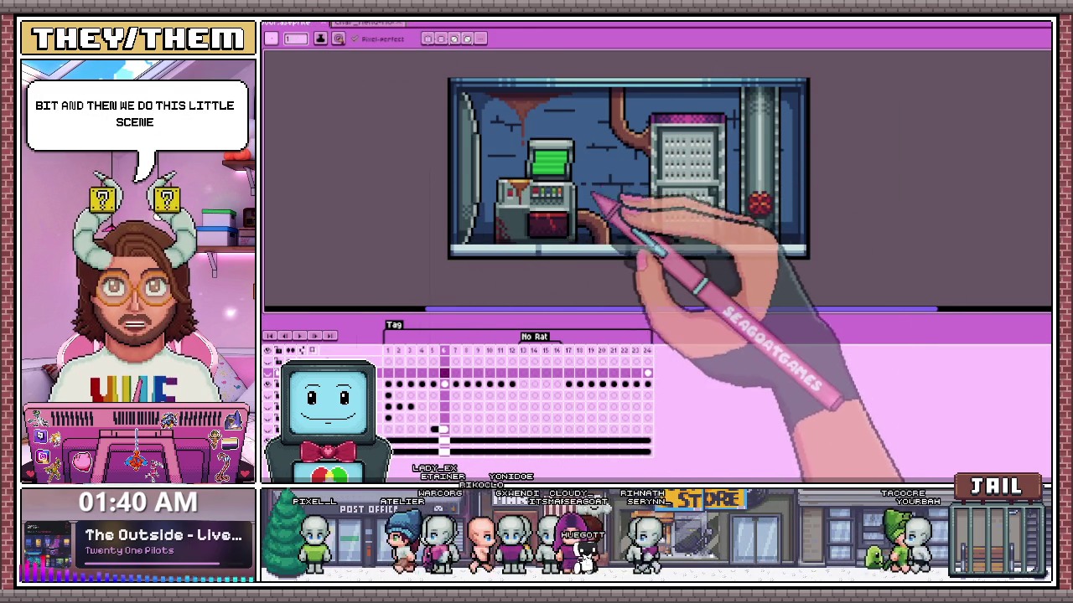
pyautogui.moveTo(629, 160); pyautogui.dragTo(593, 197)
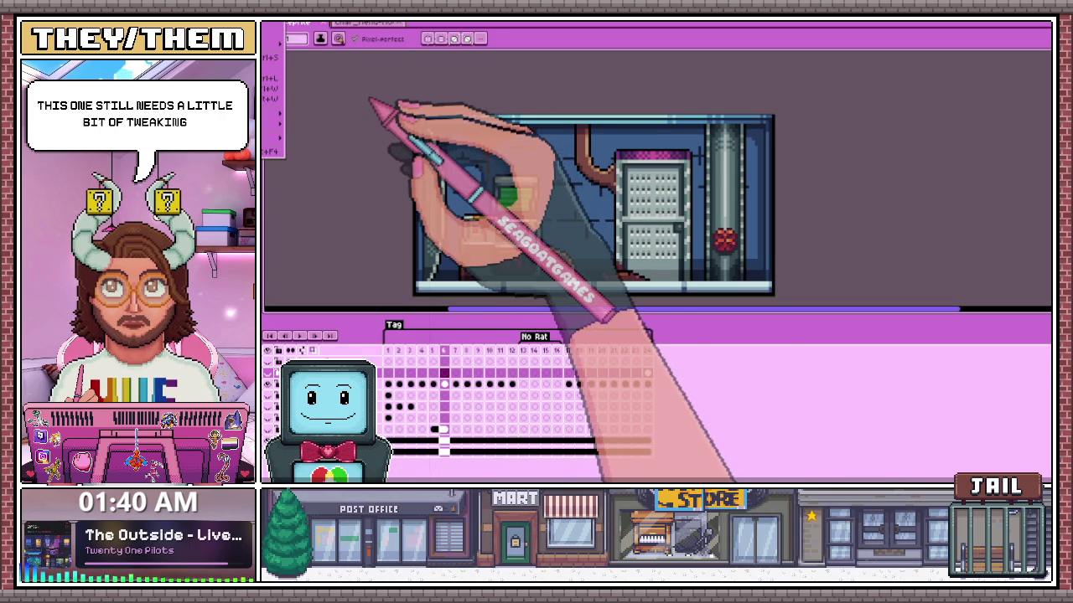
# - Check the elevator-door animation, stopping on frame 3 with the door closed
pyautogui.hotkey('ctrl', 'Tab')
pyautogui.click(387, 338)
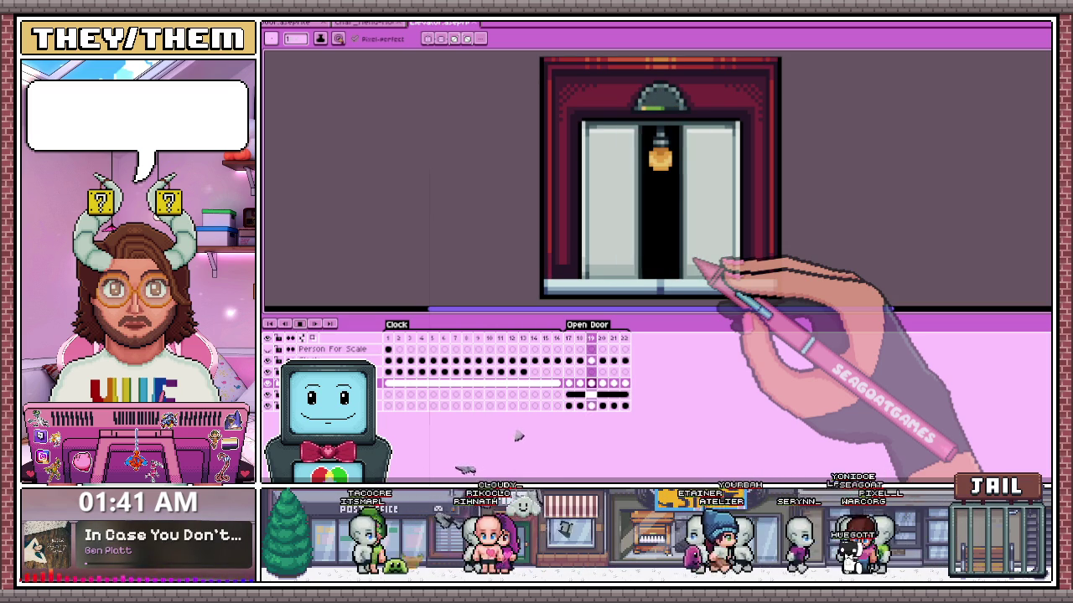
pyautogui.click(410, 338)
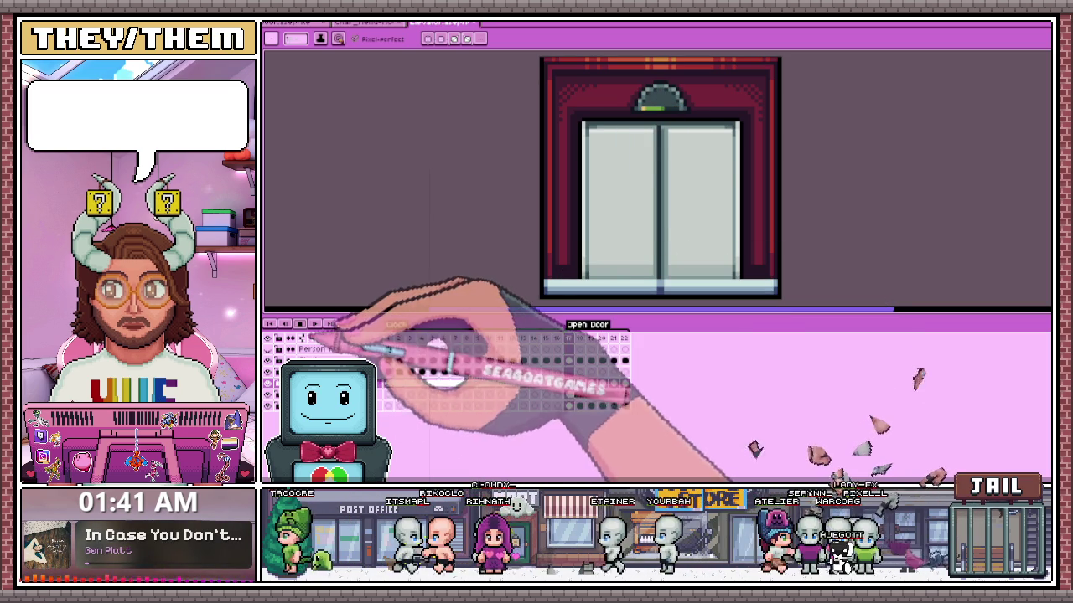
# - Return to the room scene and select its entire canvas
pyautogui.click(293, 23)
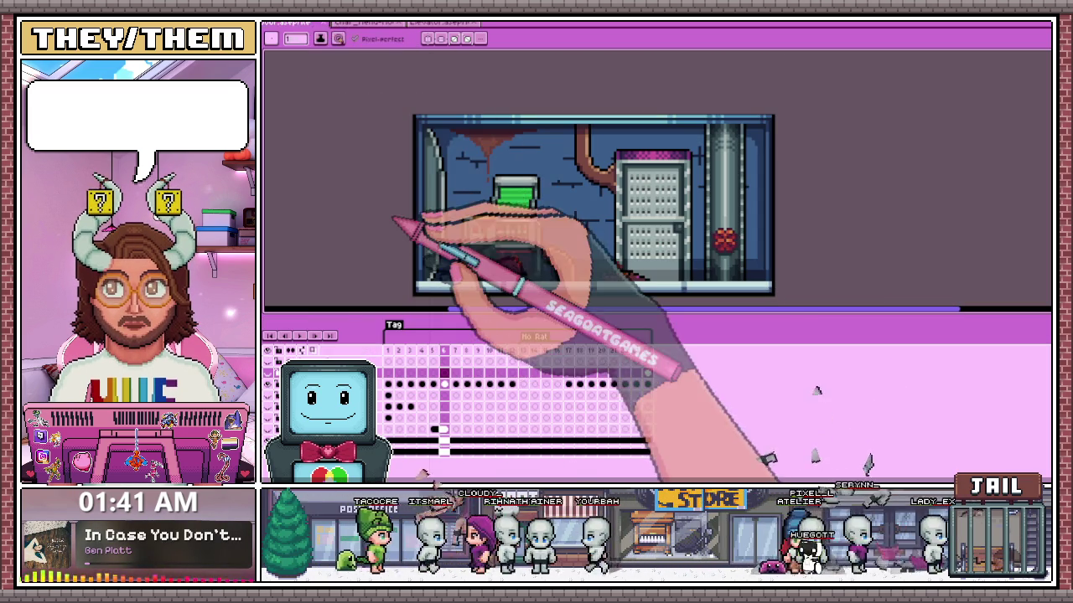
pyautogui.scroll(-3, 515, 206)
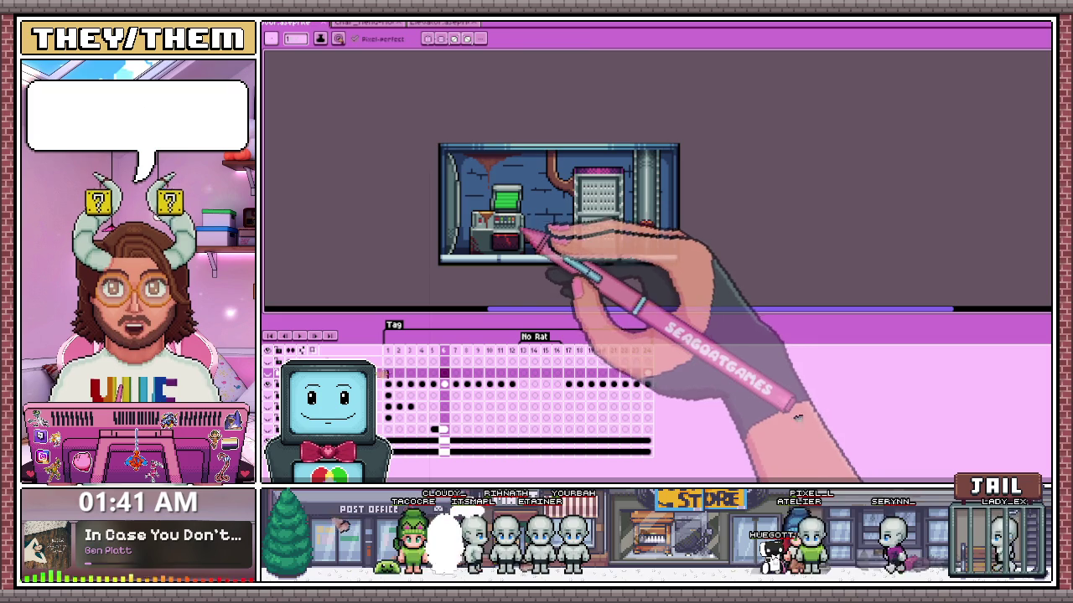
pyautogui.scroll(2, 518, 209)
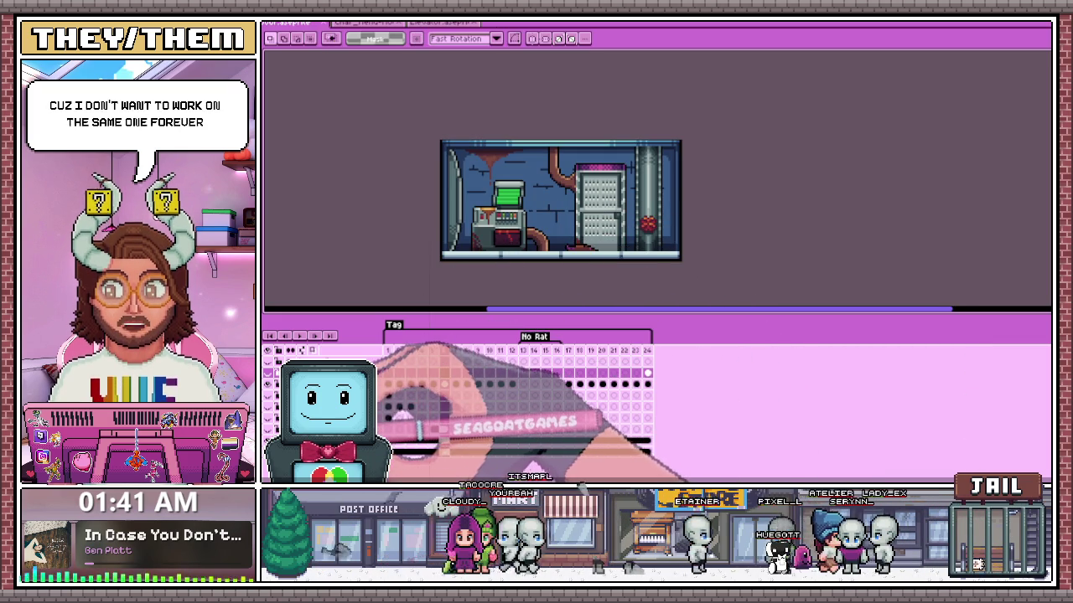
pyautogui.scroll(2, 441, 139)
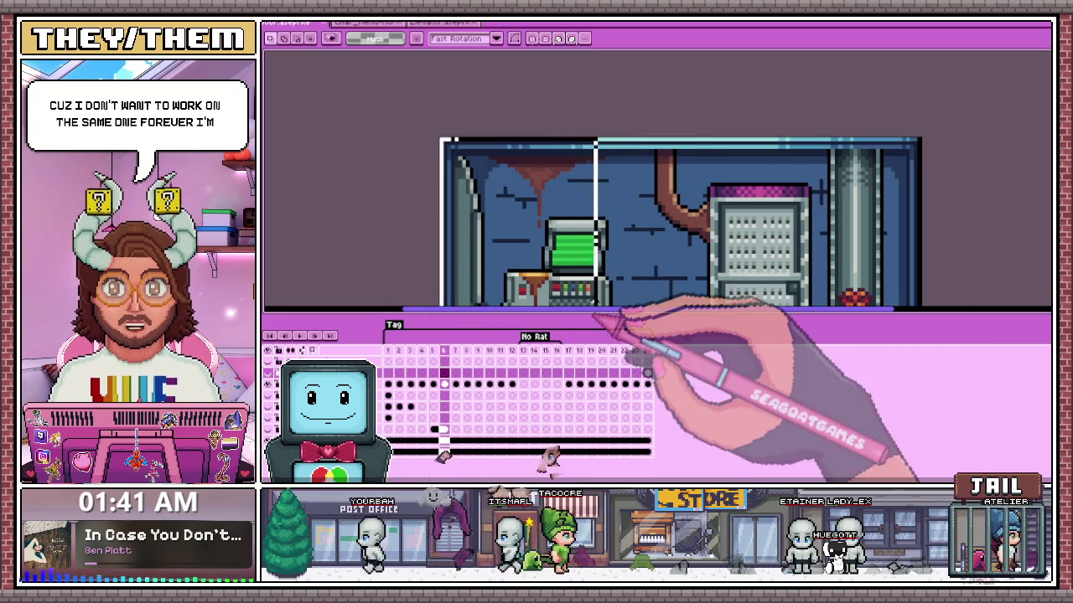
pyautogui.scroll(-2, 700, 167)
pyautogui.scroll(2, 817, 150)
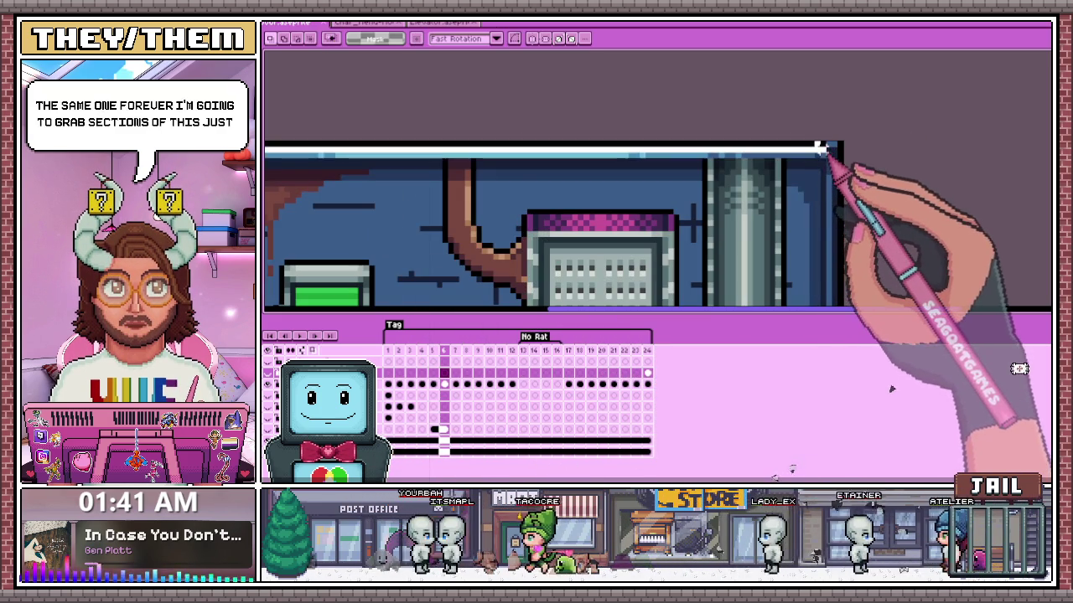
pyautogui.scroll(-2, 833, 196)
pyautogui.hotkey('ctrl', 'a')
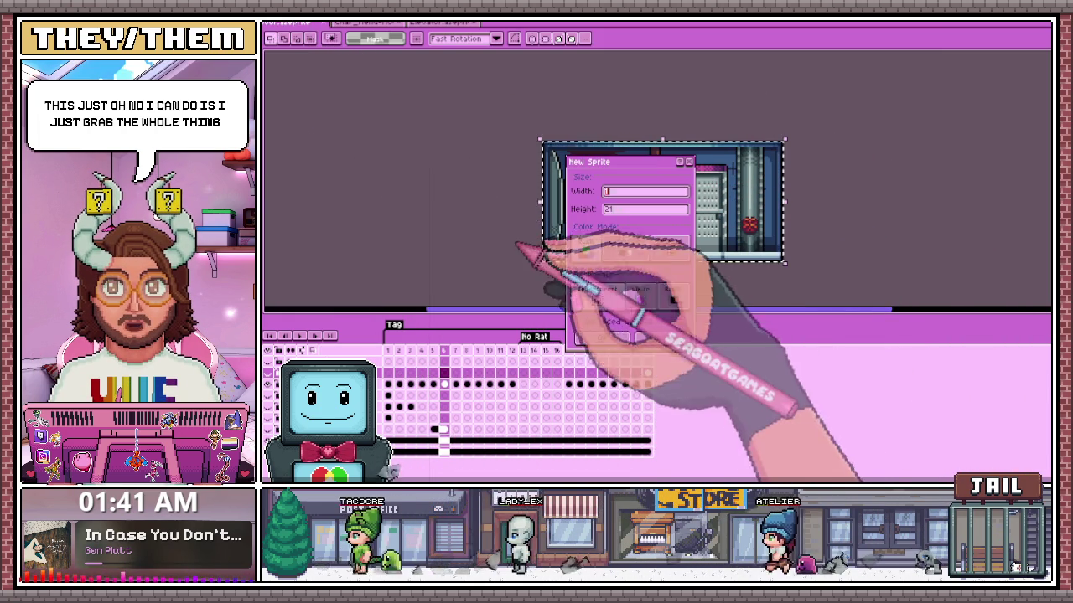
# - Copy the room scene from frame 1 and paste it into a new sprite
pyautogui.click(388, 351)
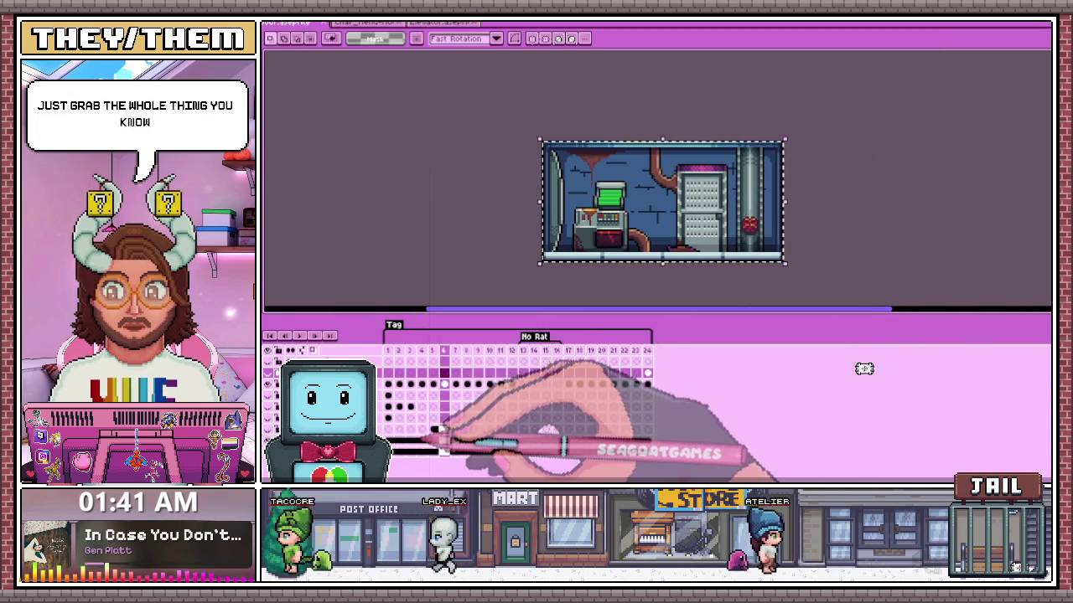
pyautogui.hotkey('ctrl', 'v')
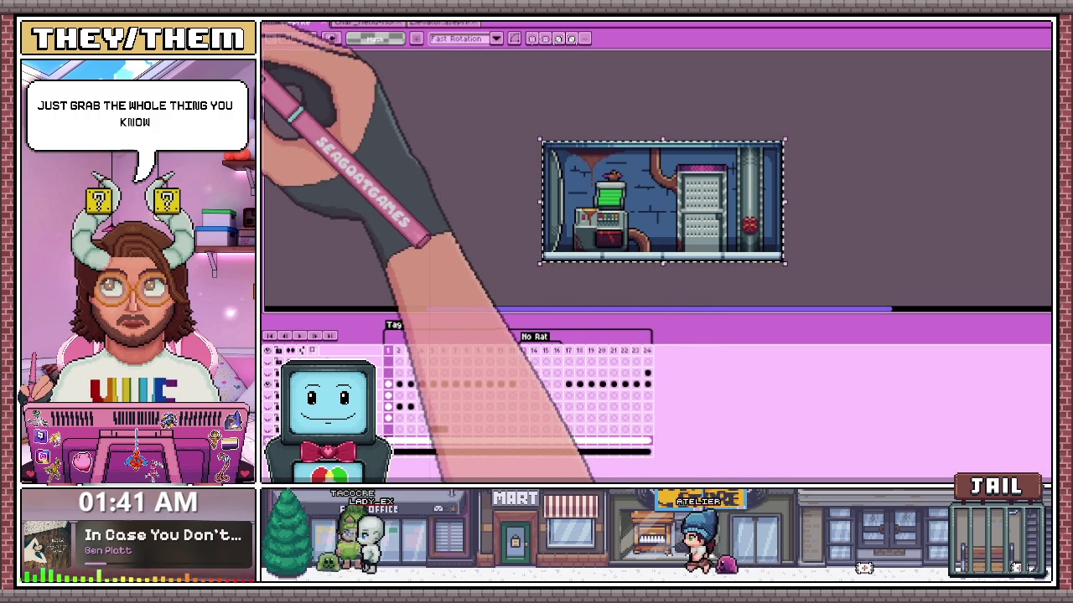
pyautogui.hotkey('ctrl', 'n')
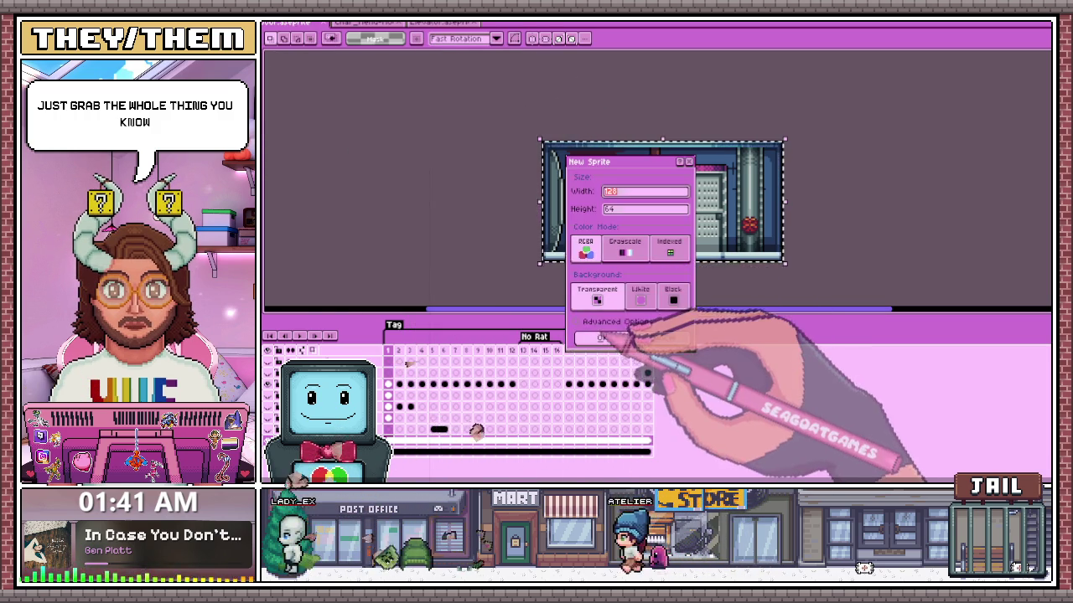
pyautogui.press('Return')
pyautogui.hotkey('ctrl', 'v')
# - Erase the scene content inside the frame, leaving only its border
pyautogui.scroll(3, 478, 168)
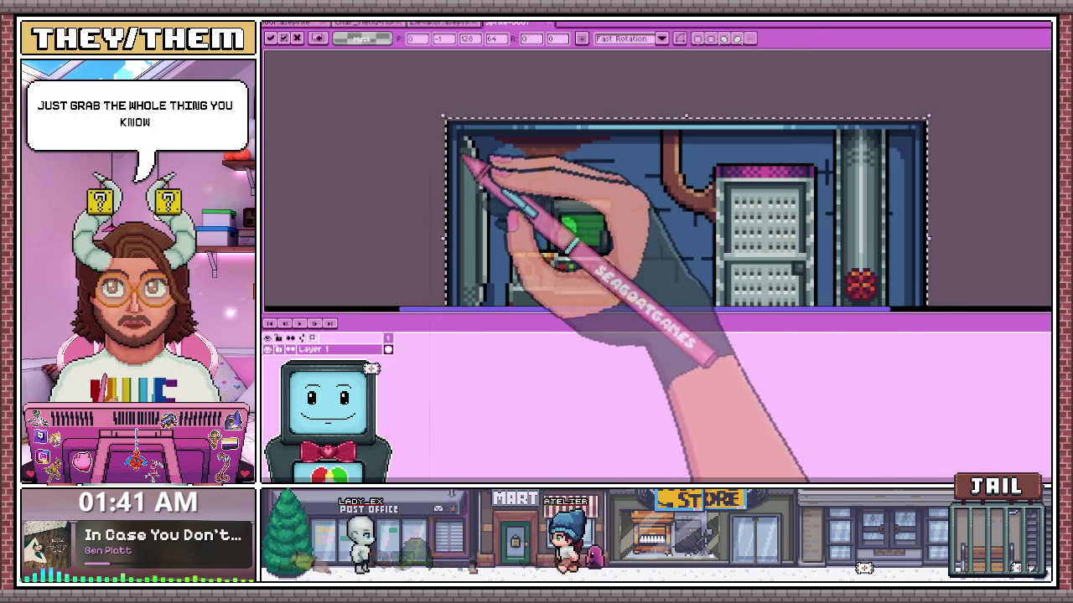
pyautogui.scroll(-3, 586, 193)
pyautogui.hotkey('ctrl', 'd')
pyautogui.scroll(1, 481, 149)
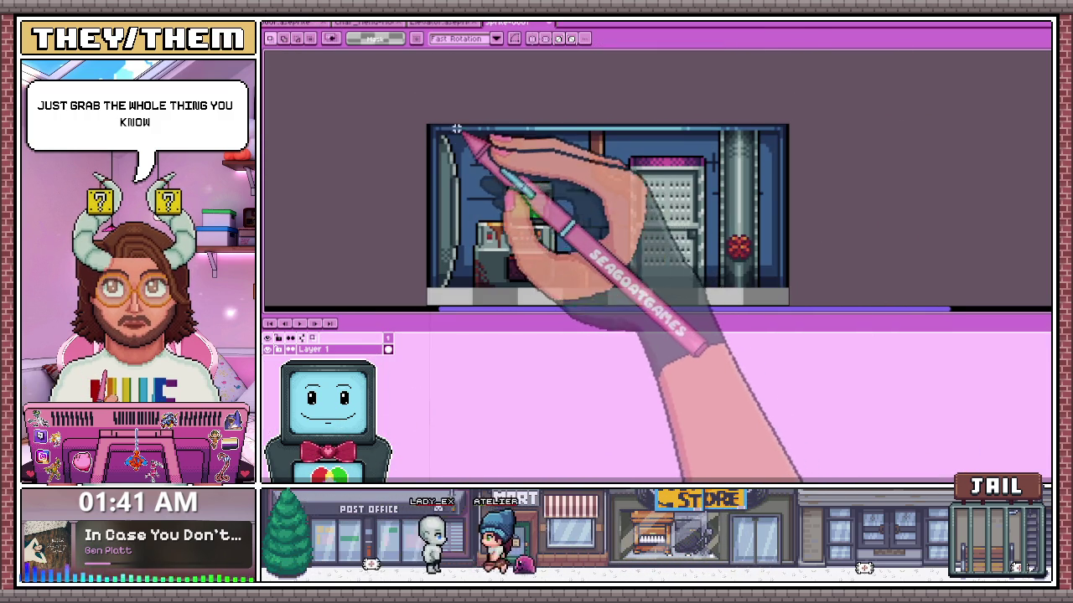
pyautogui.scroll(1, 453, 134)
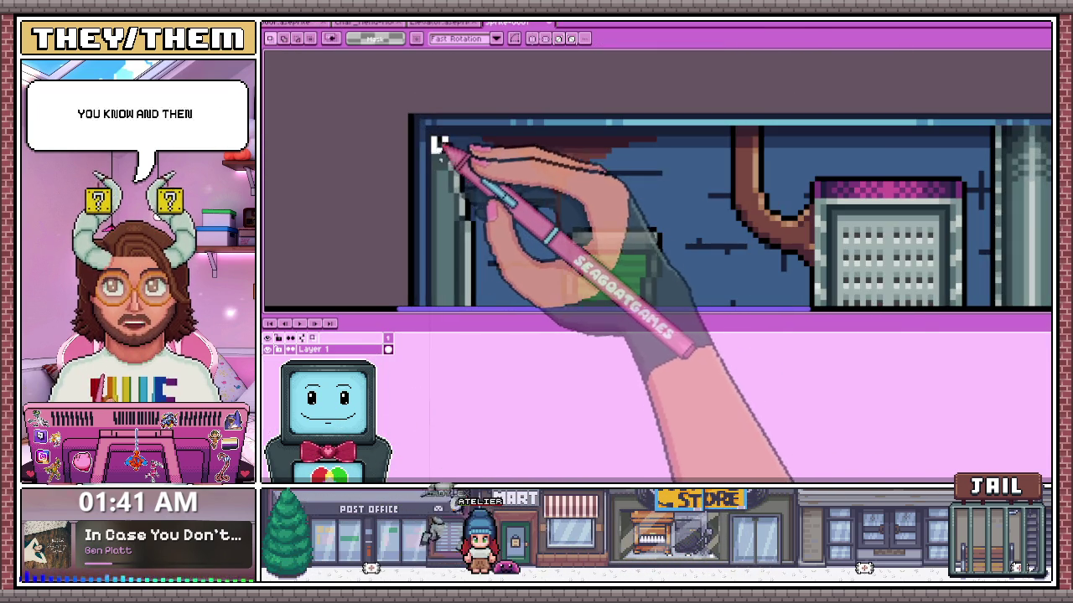
pyautogui.scroll(-2, 443, 148)
pyautogui.scroll(-2, 598, 311)
pyautogui.scroll(-1, 641, 234)
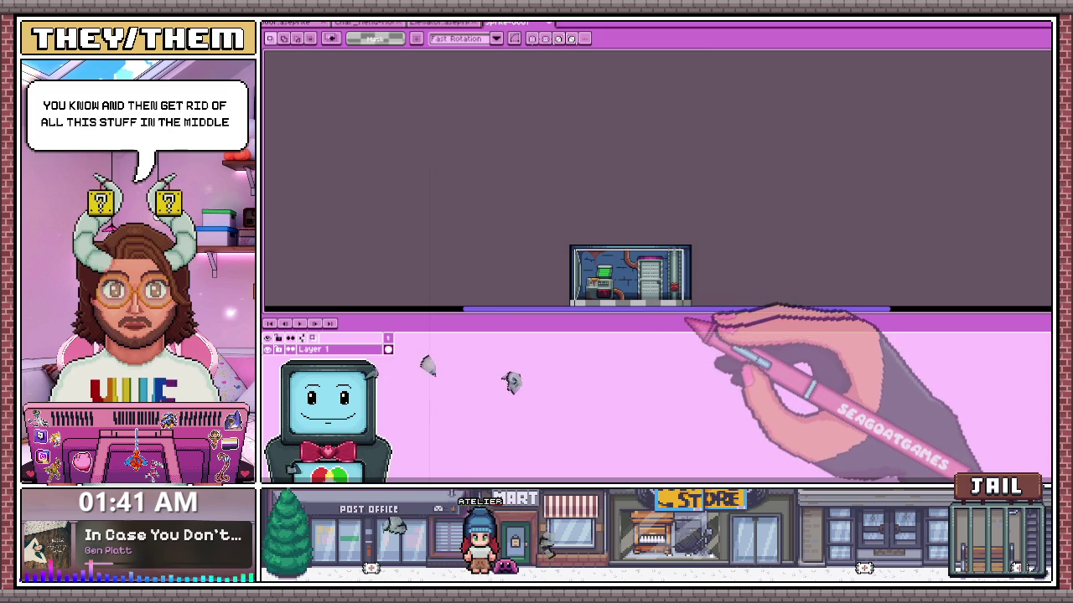
pyautogui.scroll(-1, 634, 202)
pyautogui.scroll(2, 659, 295)
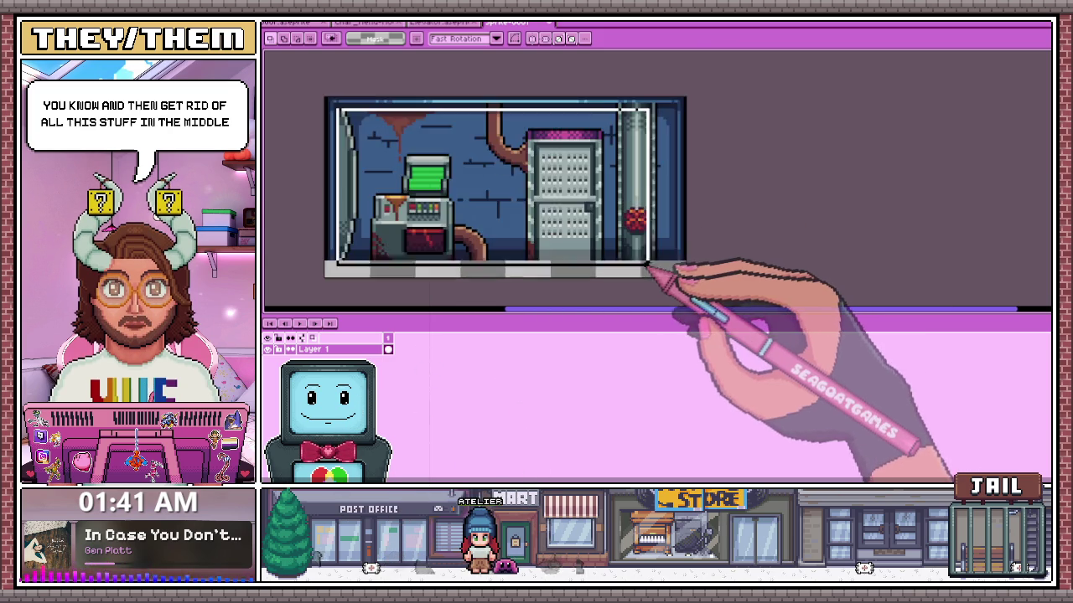
pyautogui.scroll(1, 652, 271)
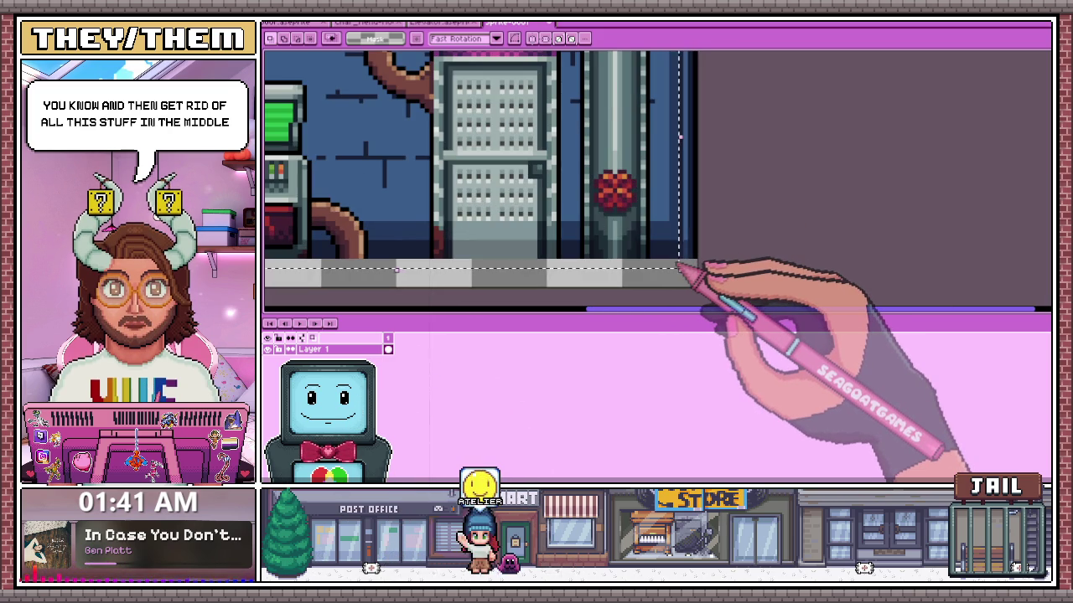
pyautogui.press('Delete')
# - Paint dark pixels along the top border with the Pencil to fill its gap
pyautogui.scroll(-2, 695, 263)
pyautogui.scroll(2, 596, 163)
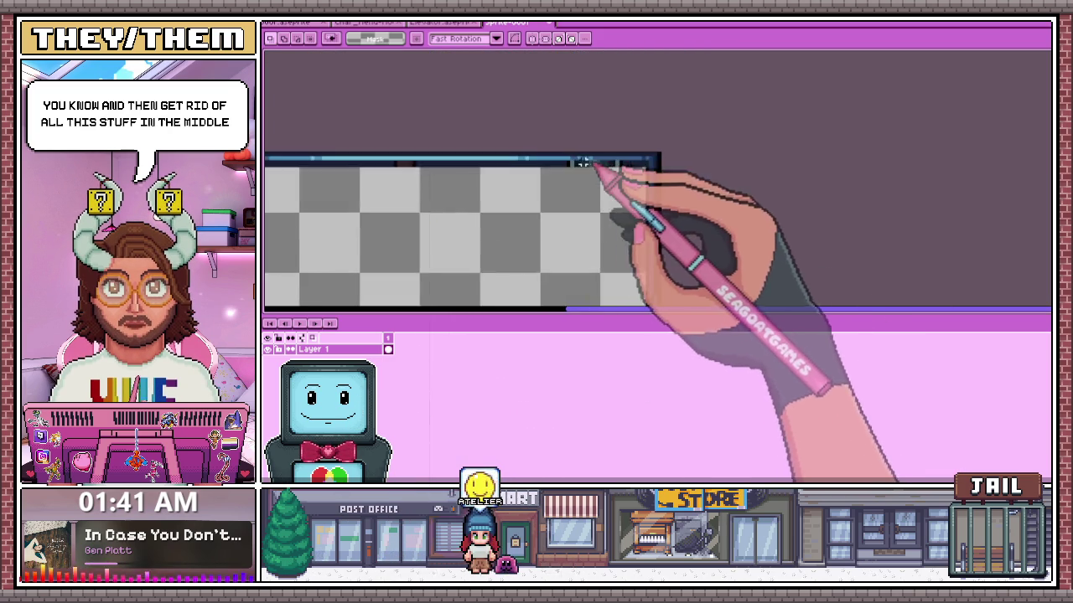
pyautogui.scroll(1, 585, 161)
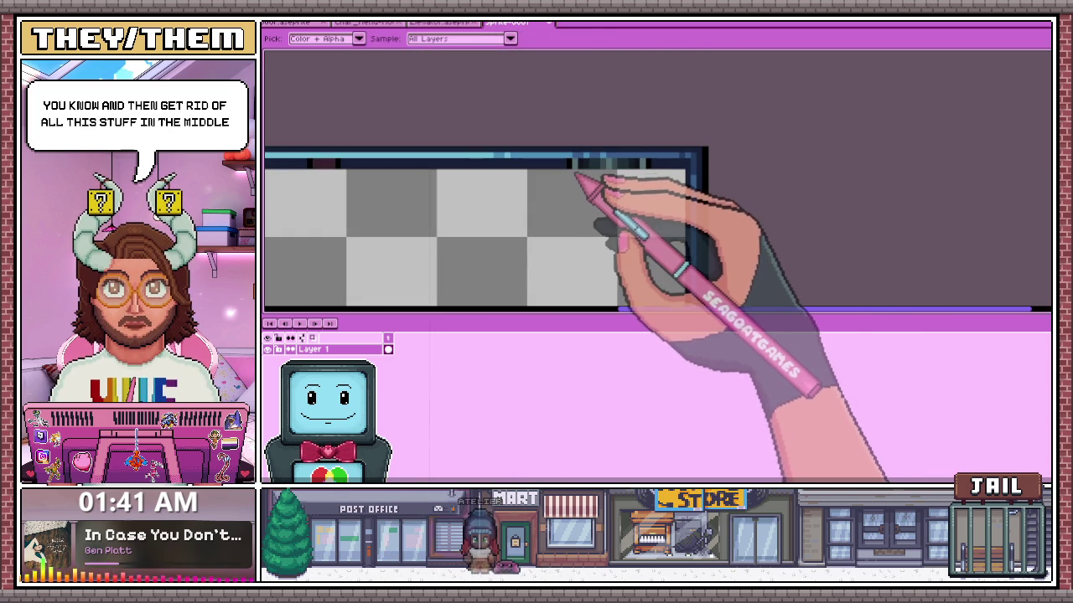
pyautogui.press('b')
pyautogui.scroll(1, 568, 162)
pyautogui.scroll(1, 557, 167)
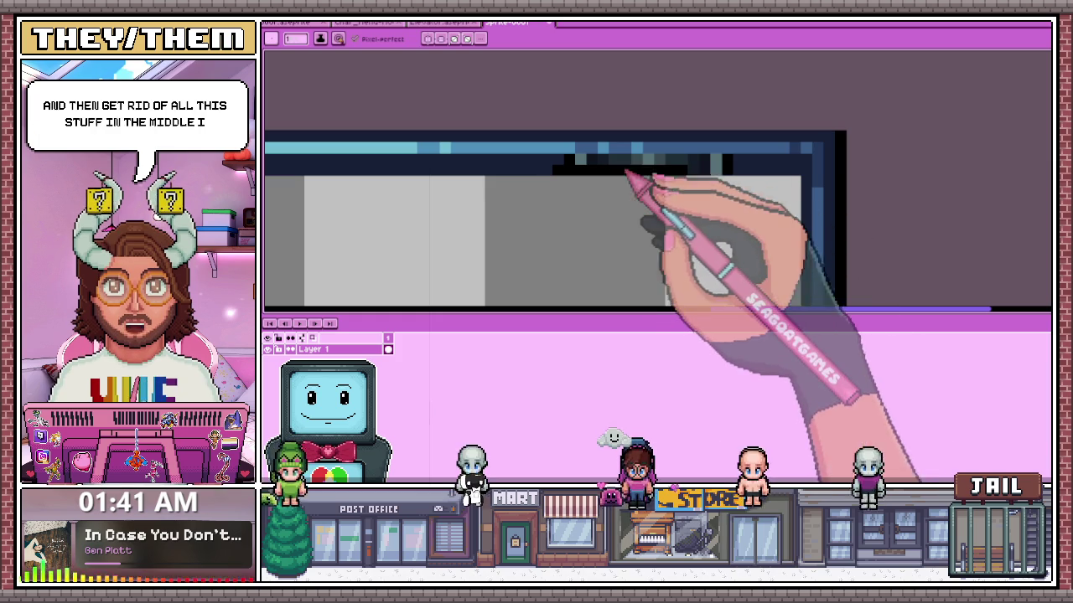
pyautogui.moveTo(634, 175); pyautogui.dragTo(762, 179)
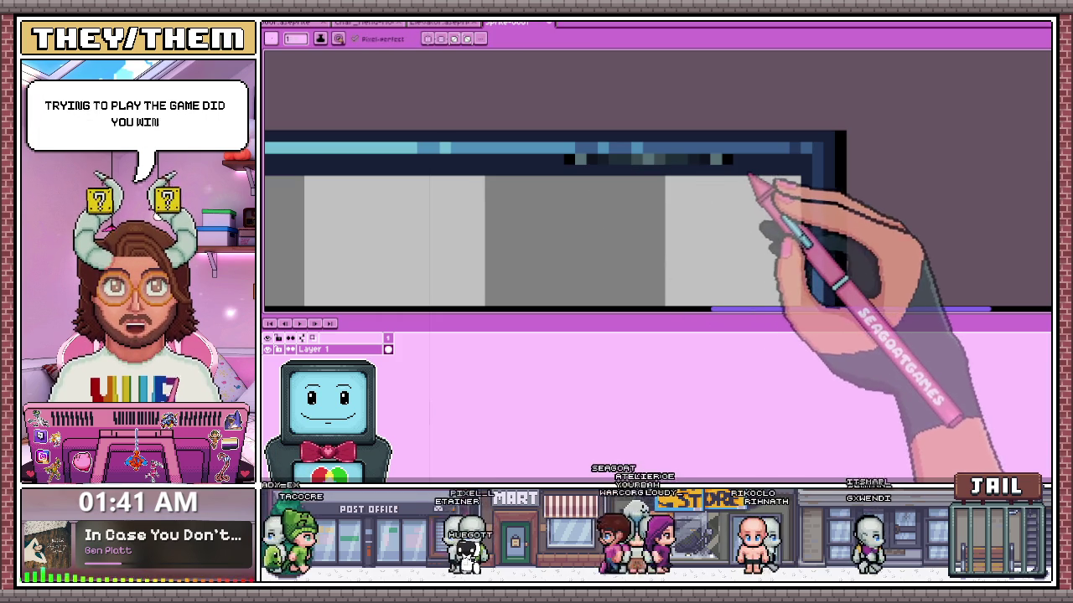
pyautogui.scroll(-3, 503, 176)
pyautogui.scroll(1, 503, 176)
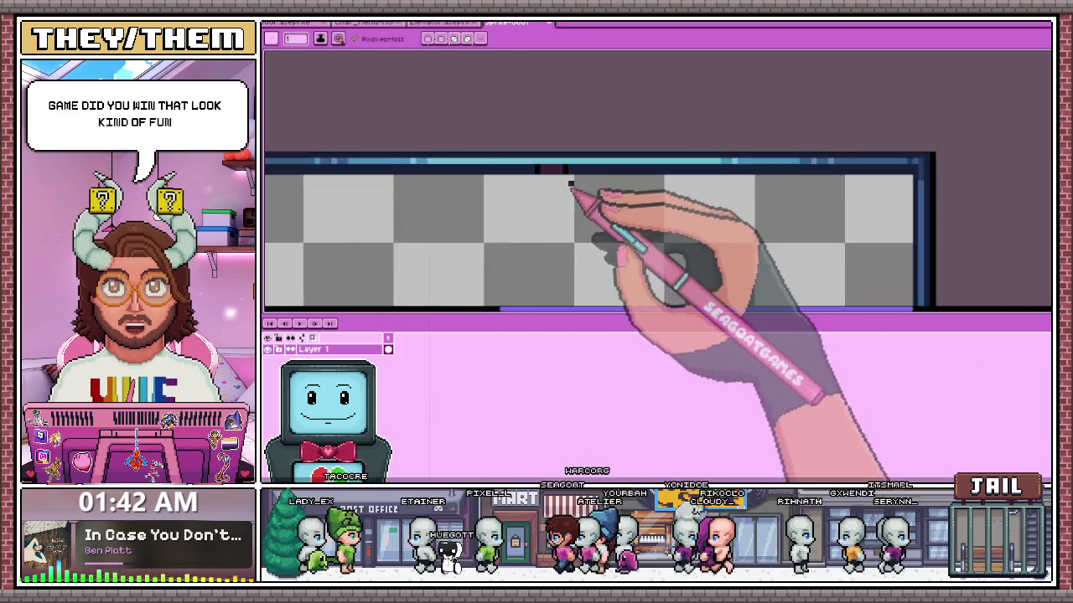
pyautogui.scroll(2, 600, 173)
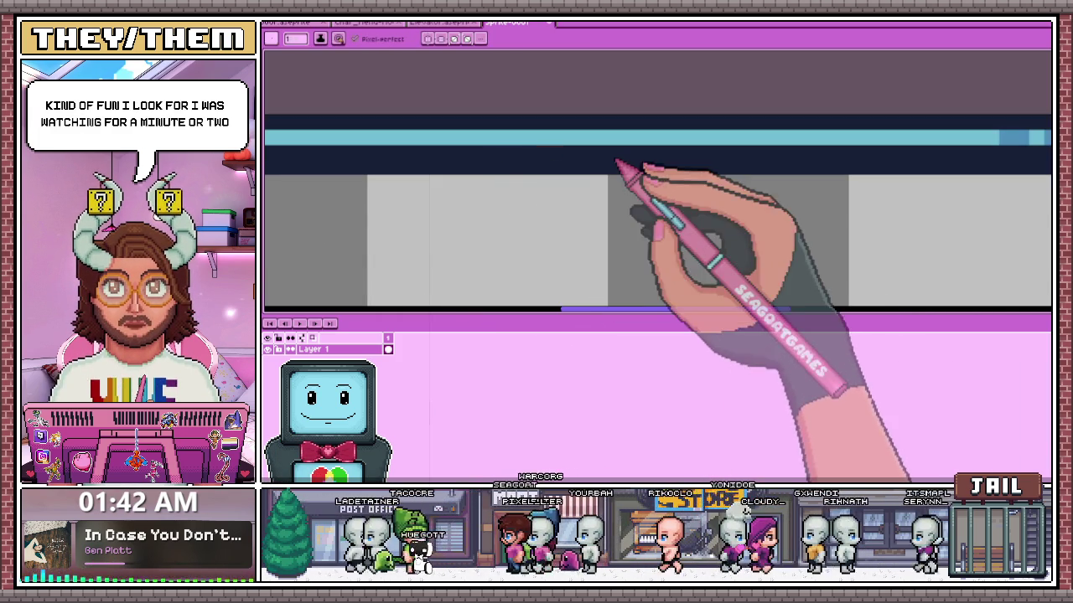
pyautogui.scroll(-2, 486, 177)
pyautogui.scroll(-2, 486, 178)
pyautogui.scroll(2, 402, 187)
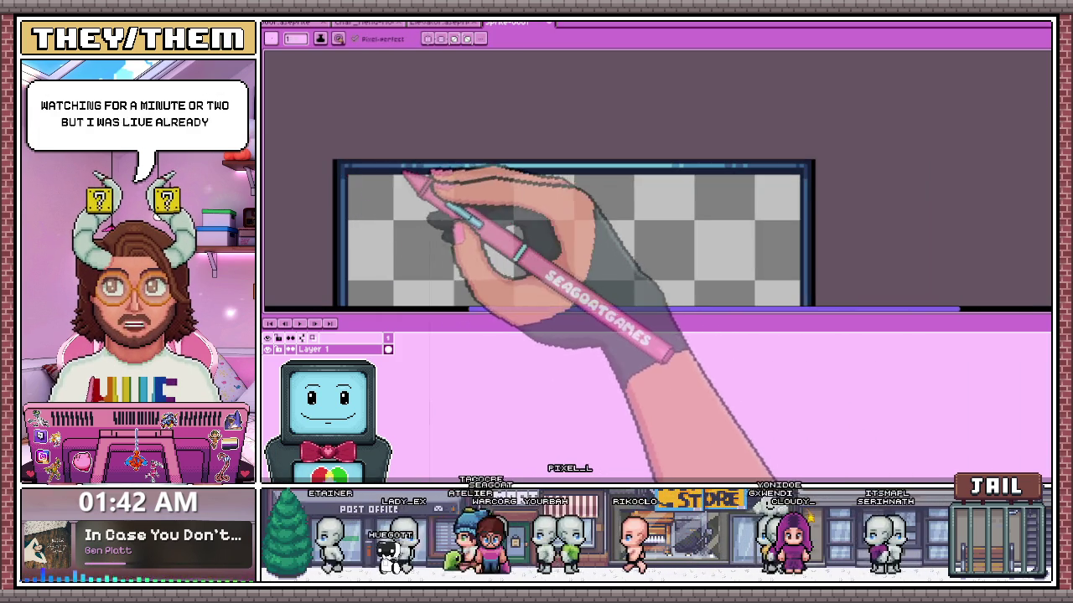
pyautogui.scroll(-1, 378, 179)
pyautogui.scroll(-1, 387, 182)
pyautogui.scroll(-1, 537, 220)
pyautogui.scroll(1, 503, 243)
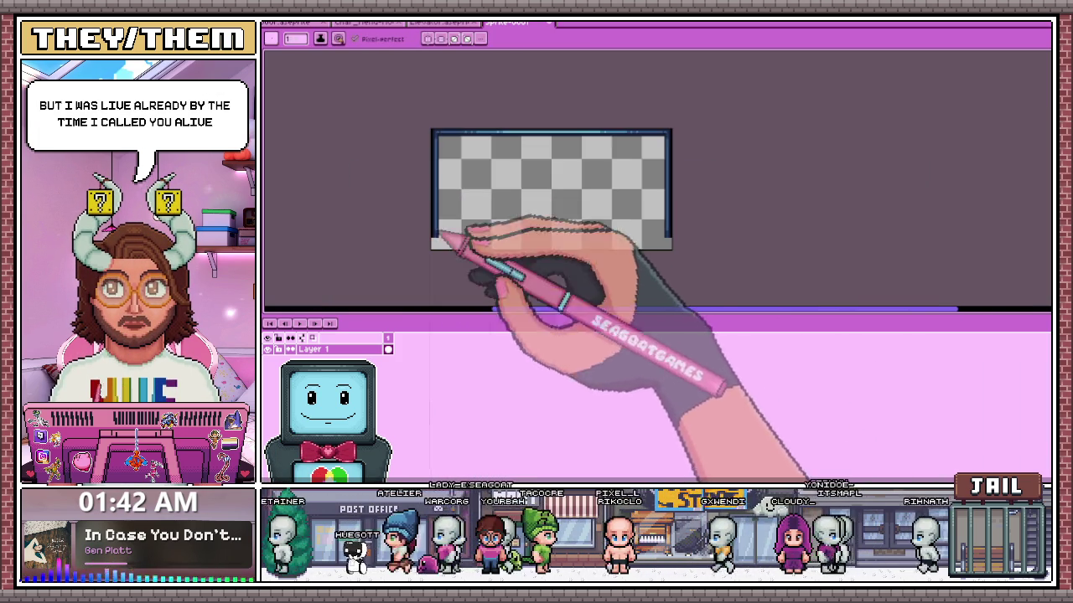
# - Compare against the elevator-door and blue-walled room sprites, then return to the new frame sprite
pyautogui.click(440, 23)
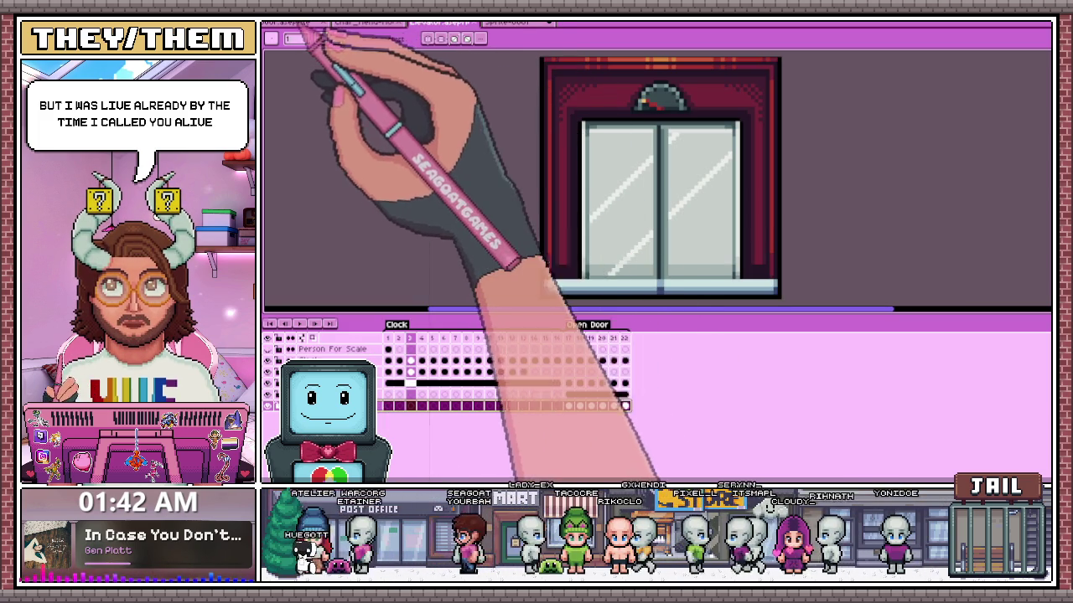
pyautogui.click(289, 23)
pyautogui.press('v')
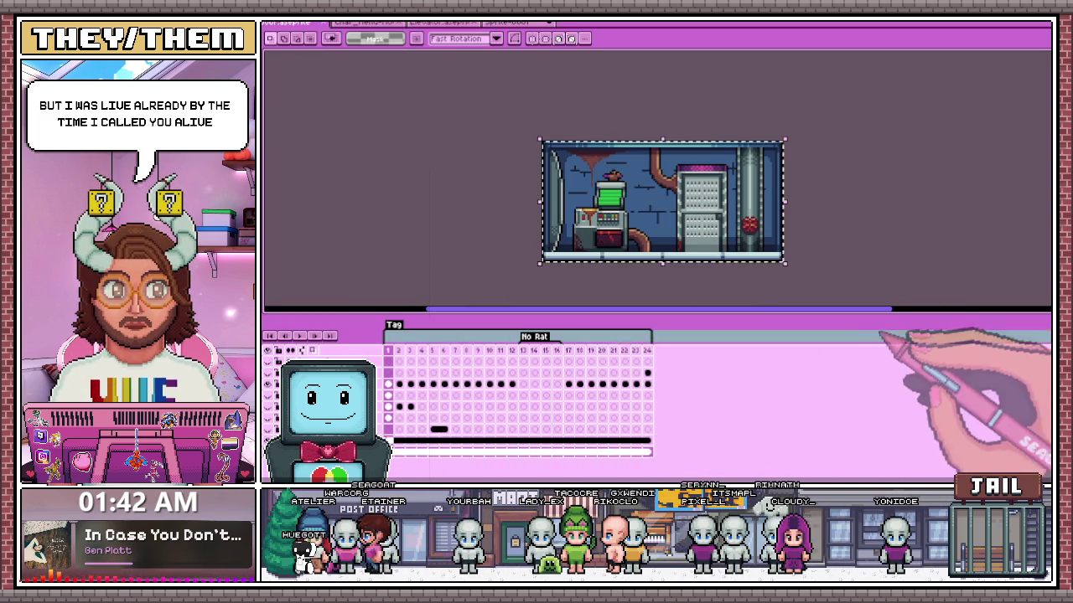
pyautogui.click(513, 23)
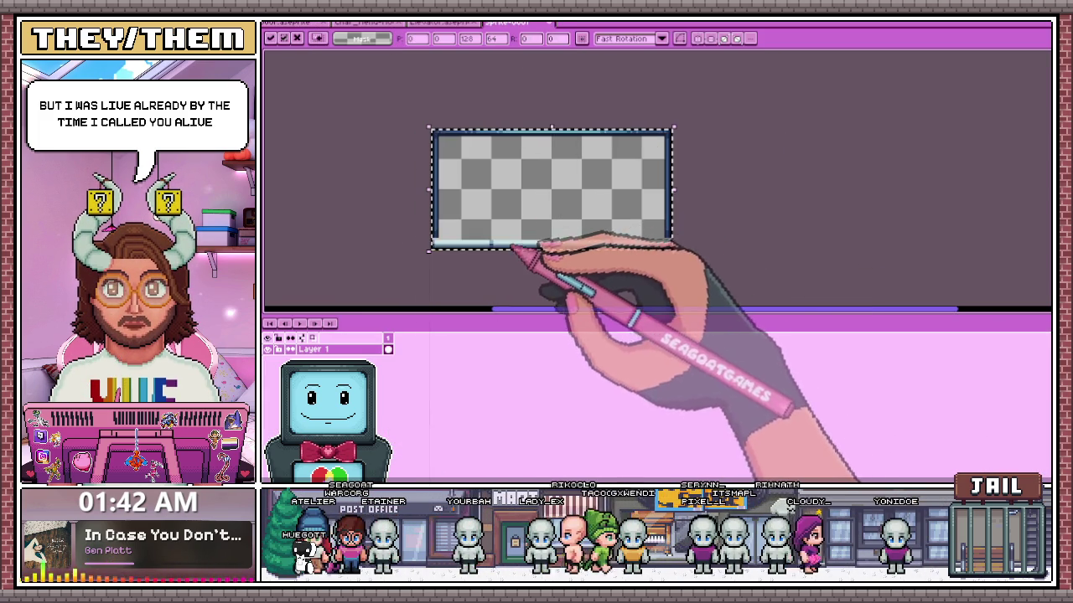
# - Clear the selection and glance back at the blue-walled room sprite for reference
pyautogui.hotkey('ctrl', 'd')
pyautogui.scroll(1, 425, 243)
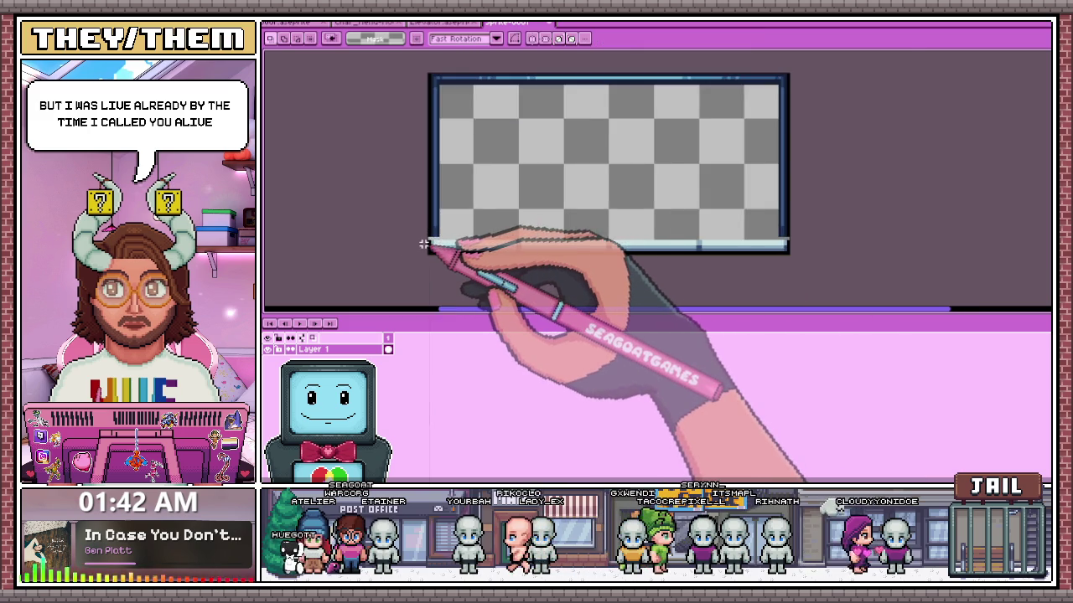
pyautogui.scroll(2, 424, 244)
pyautogui.scroll(-2, 426, 240)
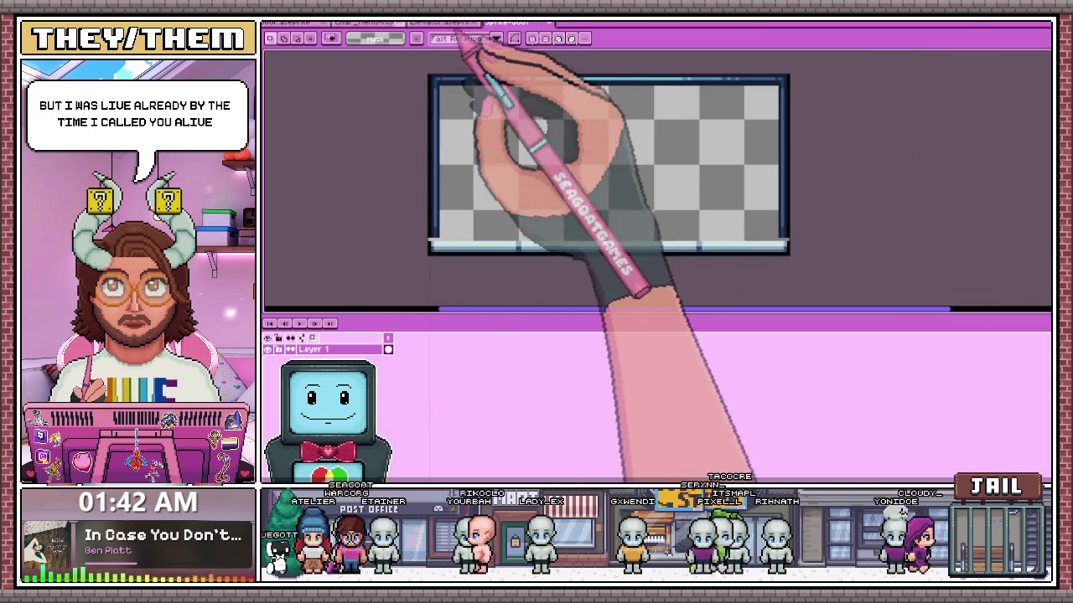
pyautogui.click(306, 24)
pyautogui.scroll(2, 530, 246)
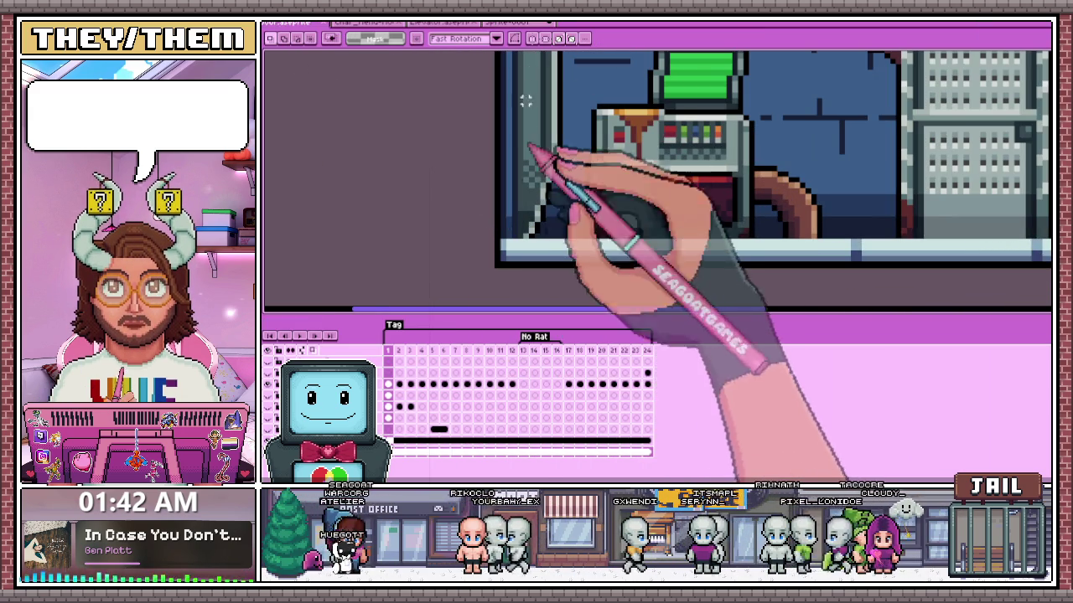
pyautogui.click(524, 24)
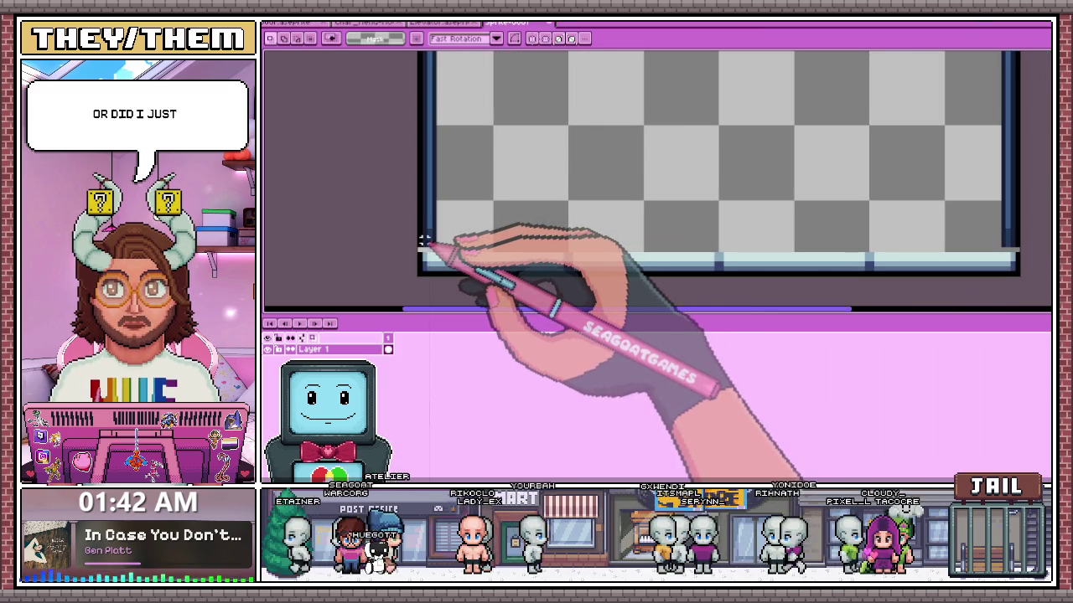
# - Select the strip along the frame's bottom edge and drag it further down
pyautogui.moveTo(421, 244); pyautogui.dragTo(1022, 250)
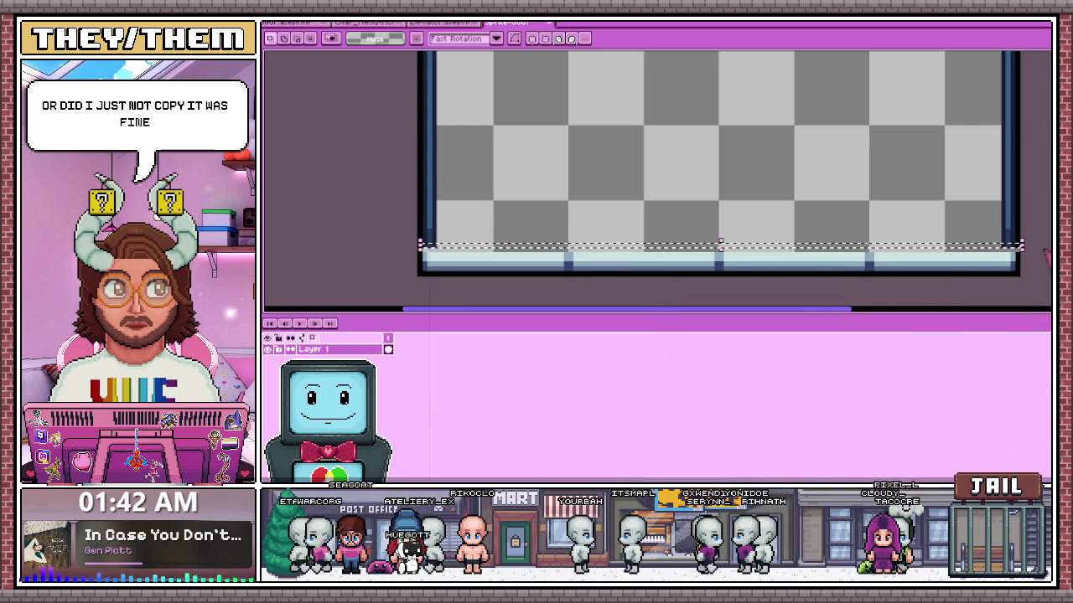
pyautogui.moveTo(720, 246); pyautogui.dragTo(726, 267)
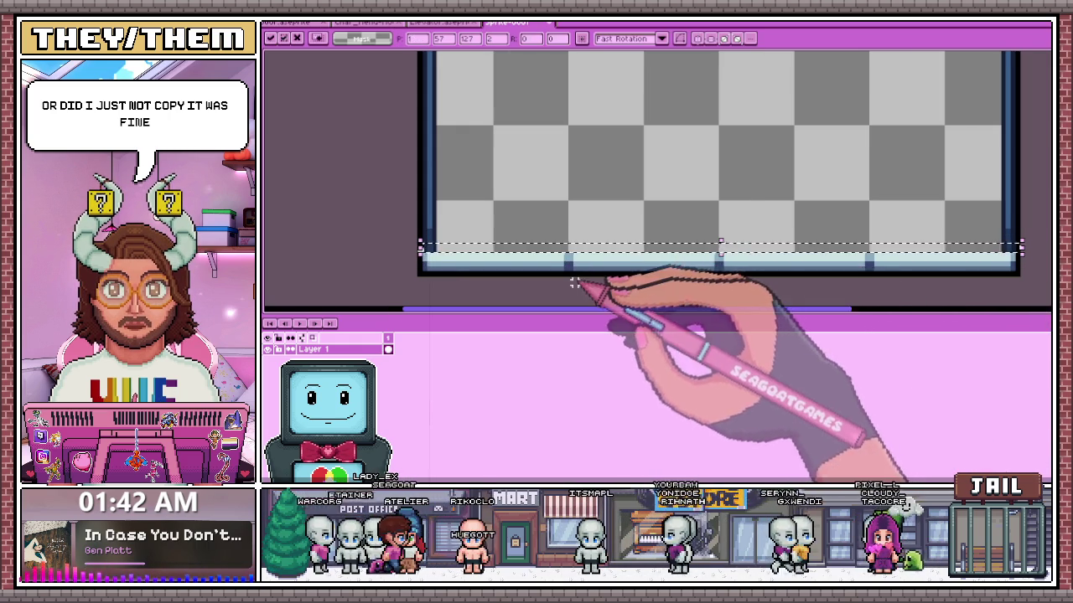
pyautogui.scroll(-2, 581, 281)
pyautogui.moveTo(659, 274); pyautogui.dragTo(614, 279)
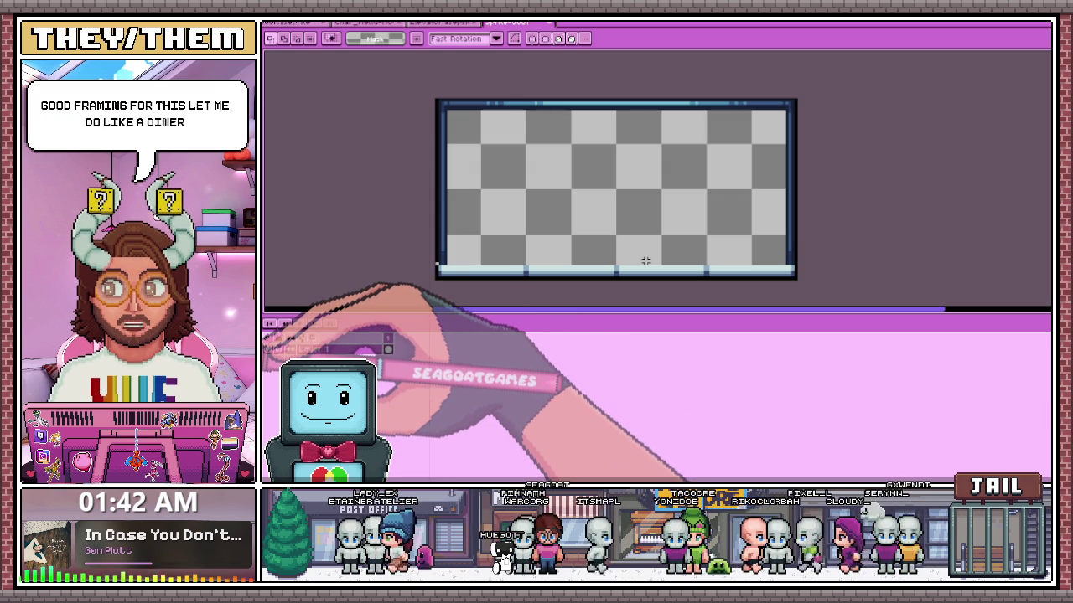
pyautogui.moveTo(467, 216); pyautogui.dragTo(444, 216)
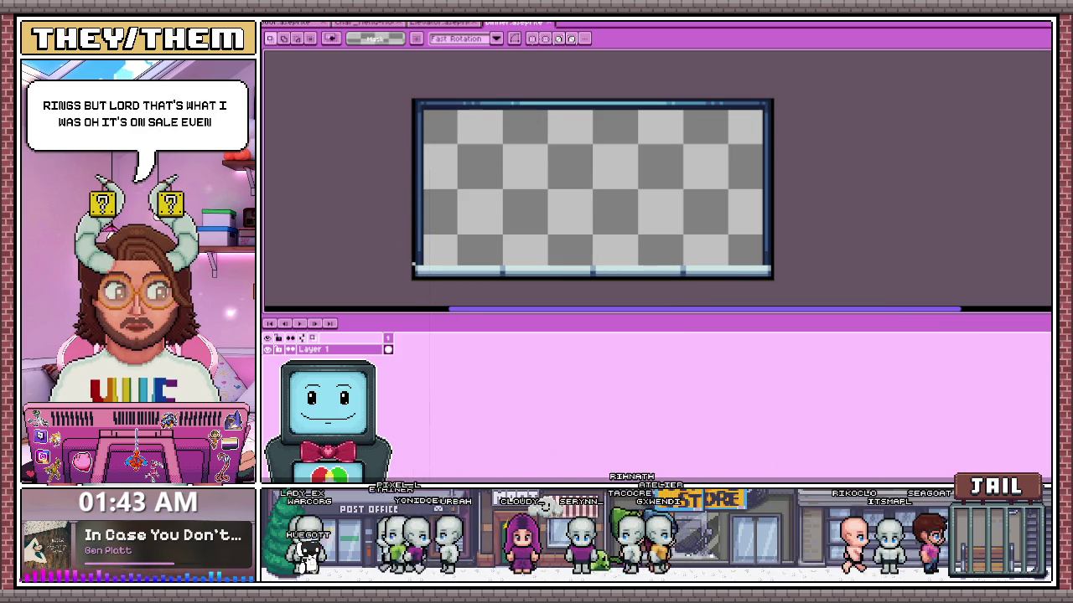
pyautogui.hotkey('alt', 'Tab')
# - Browse the LORT store page, viewing the goblin and forest screenshots
pyautogui.scroll(-1, 1046, 253)
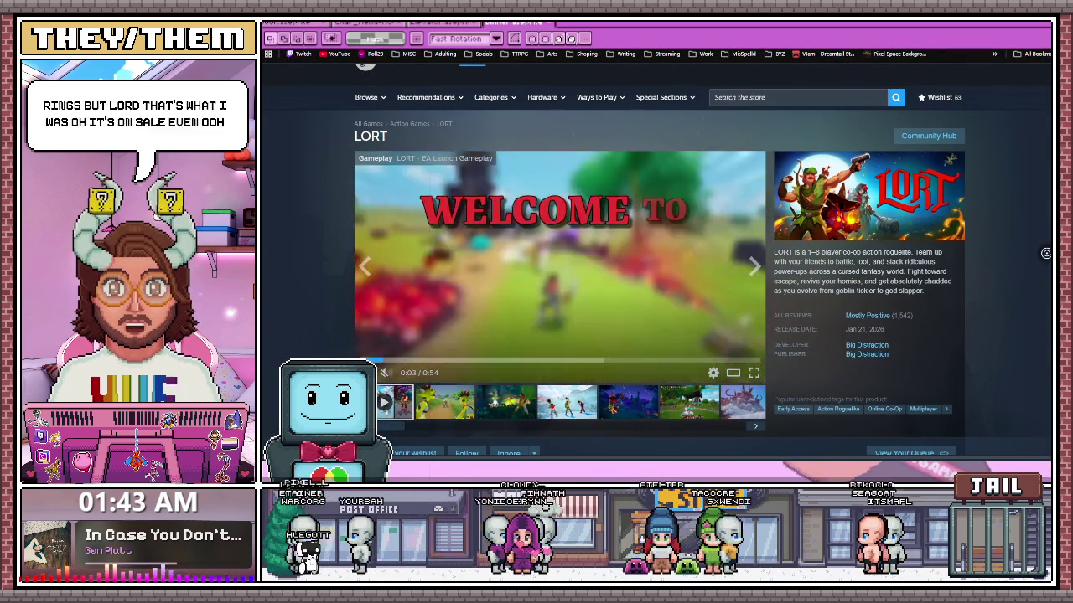
pyautogui.scroll(-1, 1046, 252)
pyautogui.scroll(-3, 1046, 252)
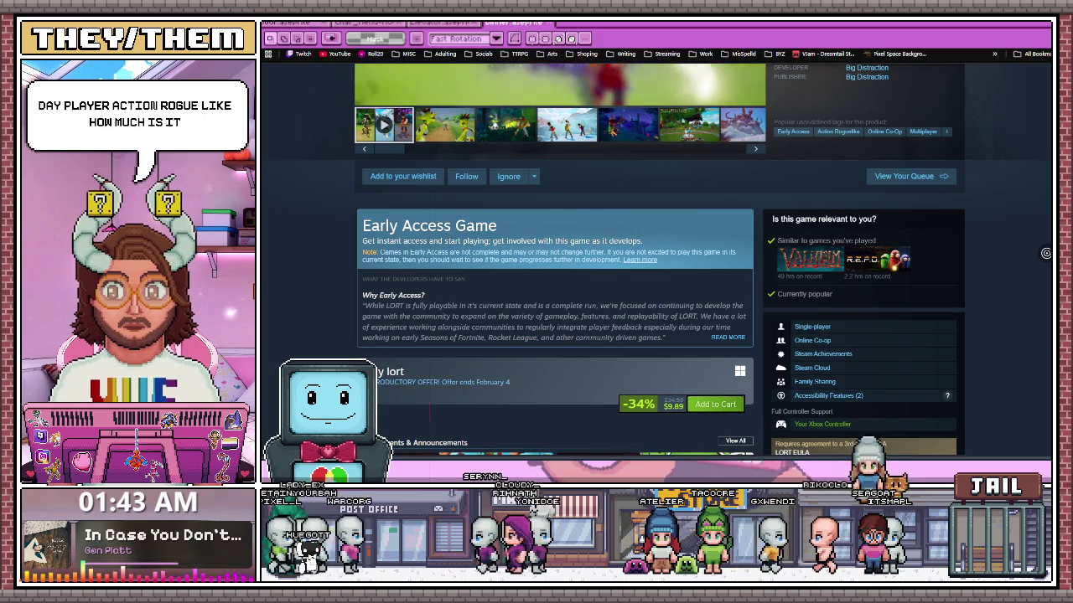
pyautogui.scroll(1, 1046, 252)
pyautogui.scroll(1, 453, 394)
pyautogui.scroll(2, 453, 394)
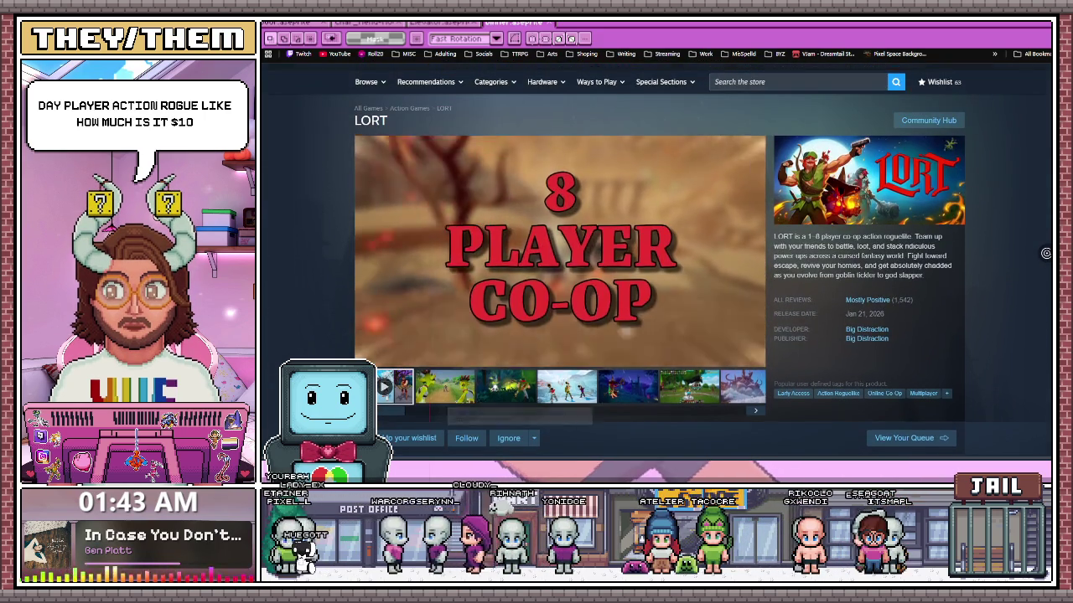
pyautogui.click(452, 394)
pyautogui.click(508, 394)
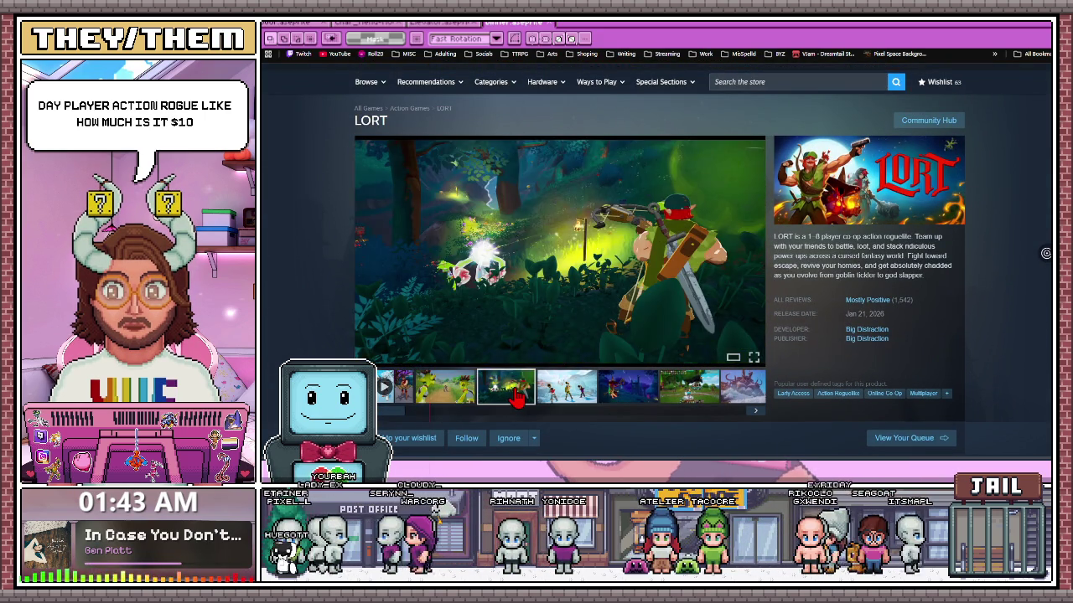
# - Play the LORT trailer, pause it briefly, then resume it
pyautogui.click(382, 390)
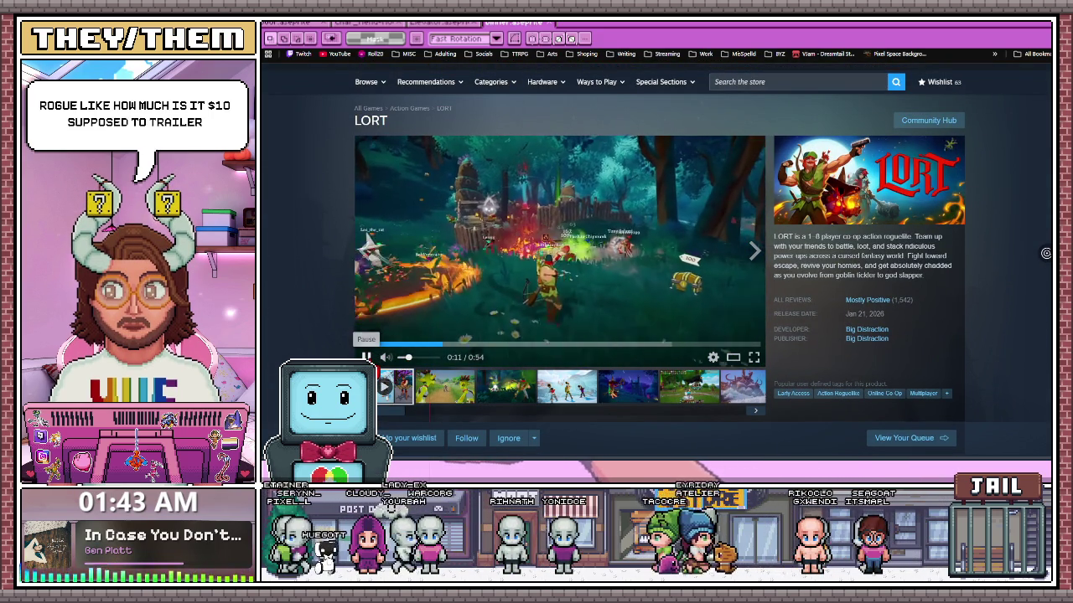
pyautogui.click(366, 357)
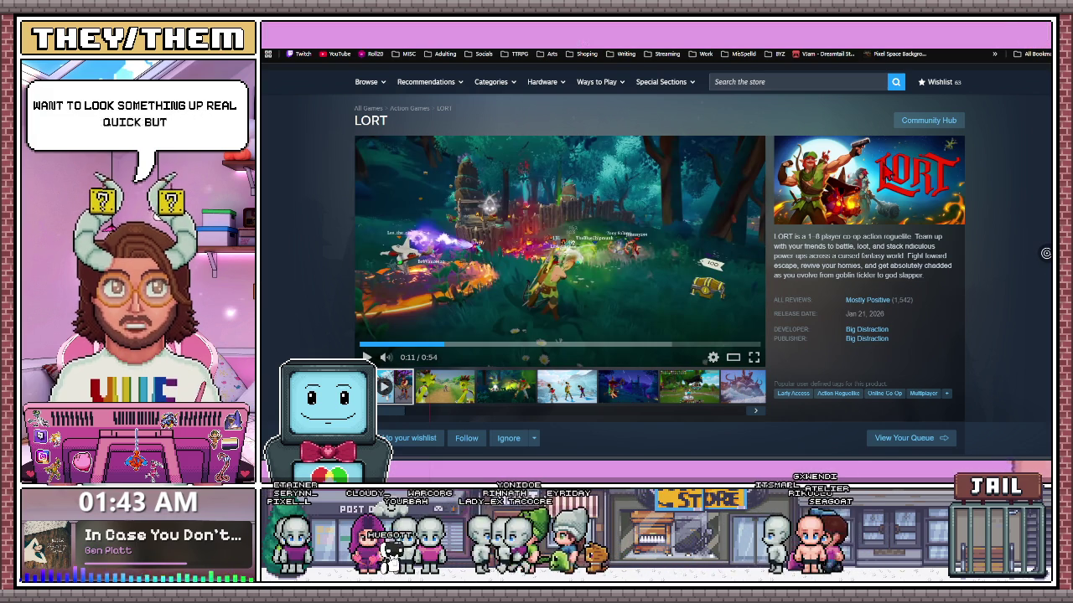
pyautogui.click(633, 299)
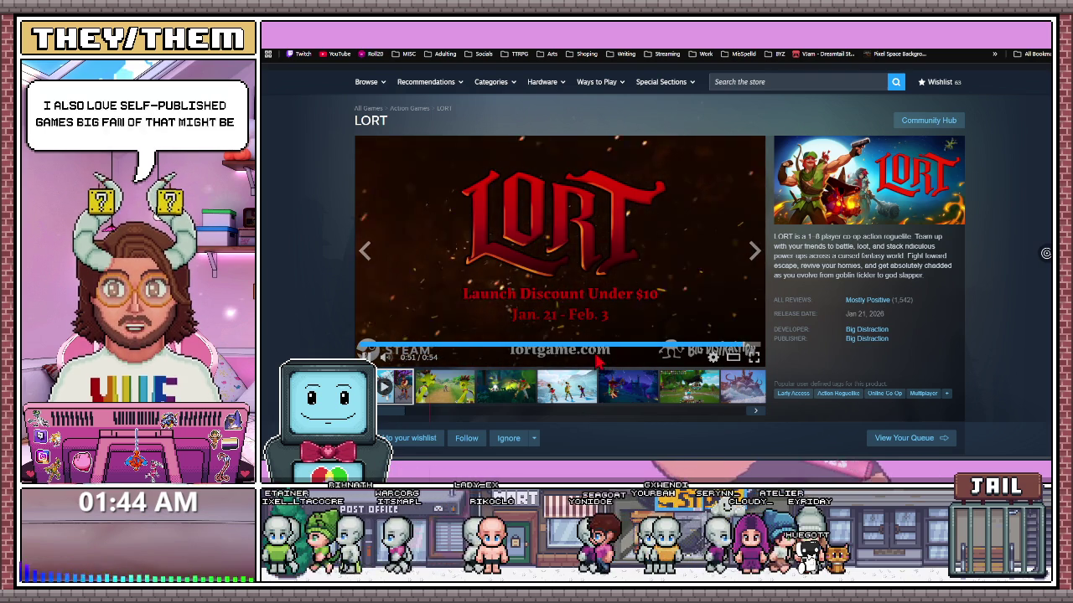
# - Step through the LORT screenshots, including the monster and forest fight shots
pyautogui.scroll(-2, 519, 294)
pyautogui.click(444, 219)
pyautogui.click(506, 222)
pyautogui.scroll(1, 536, 251)
pyautogui.click(577, 331)
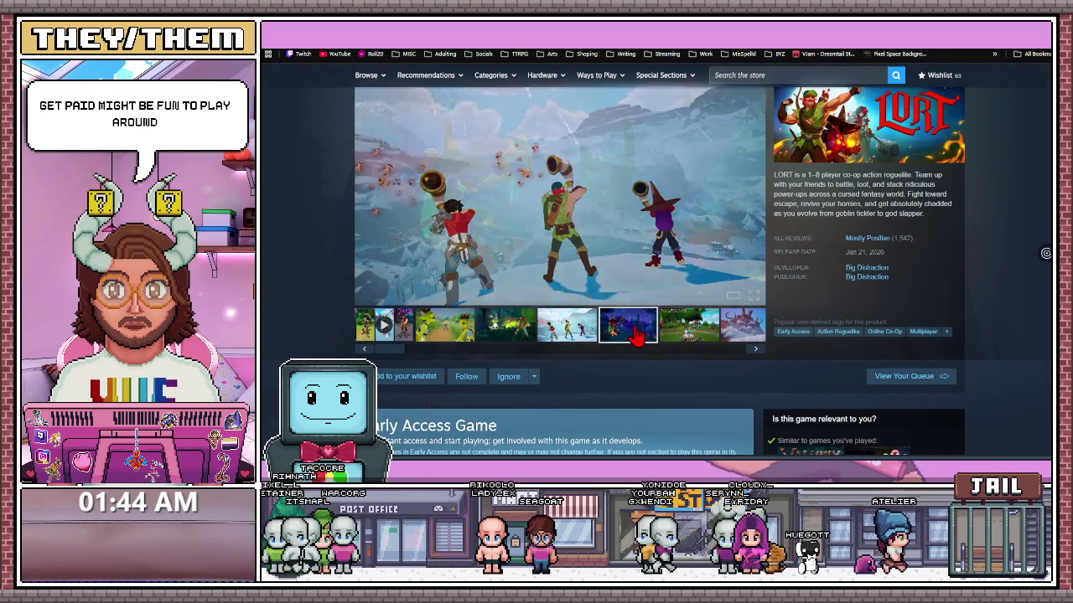
pyautogui.click(647, 335)
pyautogui.click(688, 335)
pyautogui.click(730, 335)
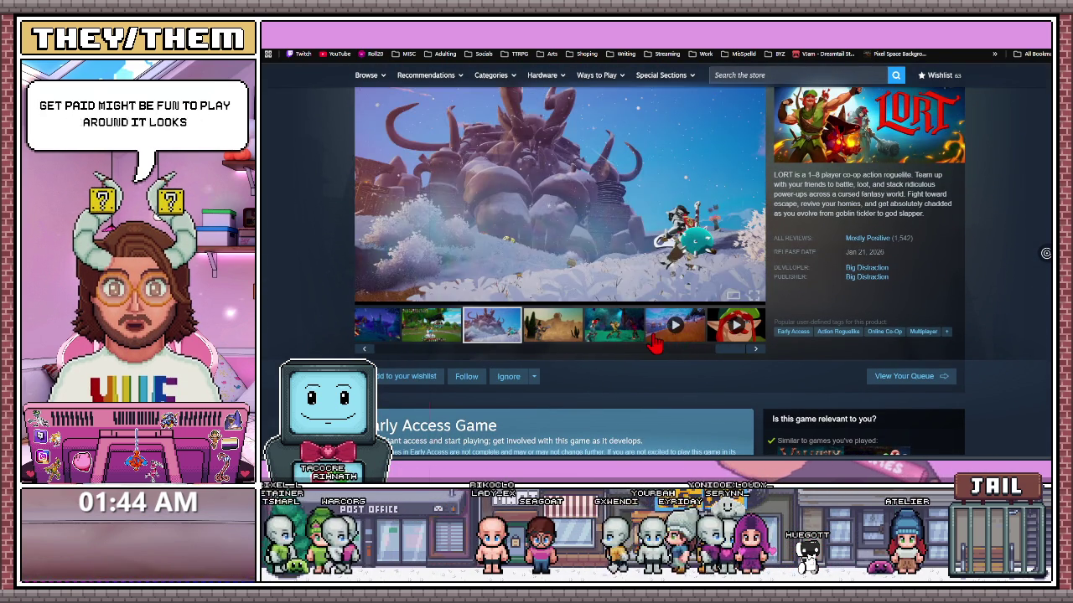
pyautogui.click(620, 339)
# - Play the second LORT gameplay video
pyautogui.click(553, 326)
pyautogui.click(615, 326)
pyautogui.click(675, 331)
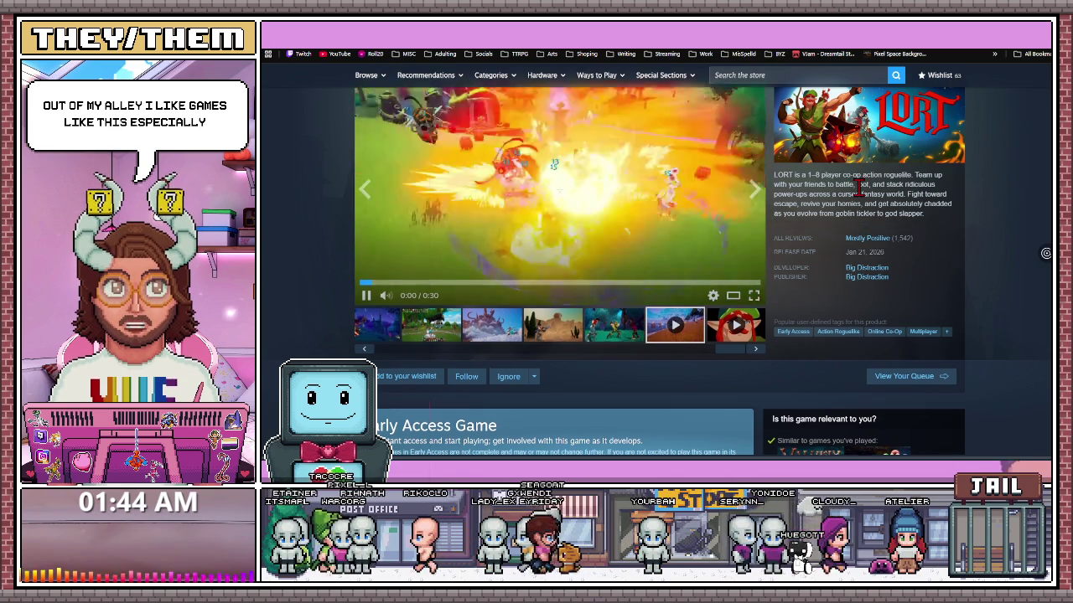
pyautogui.scroll(-1, 704, 277)
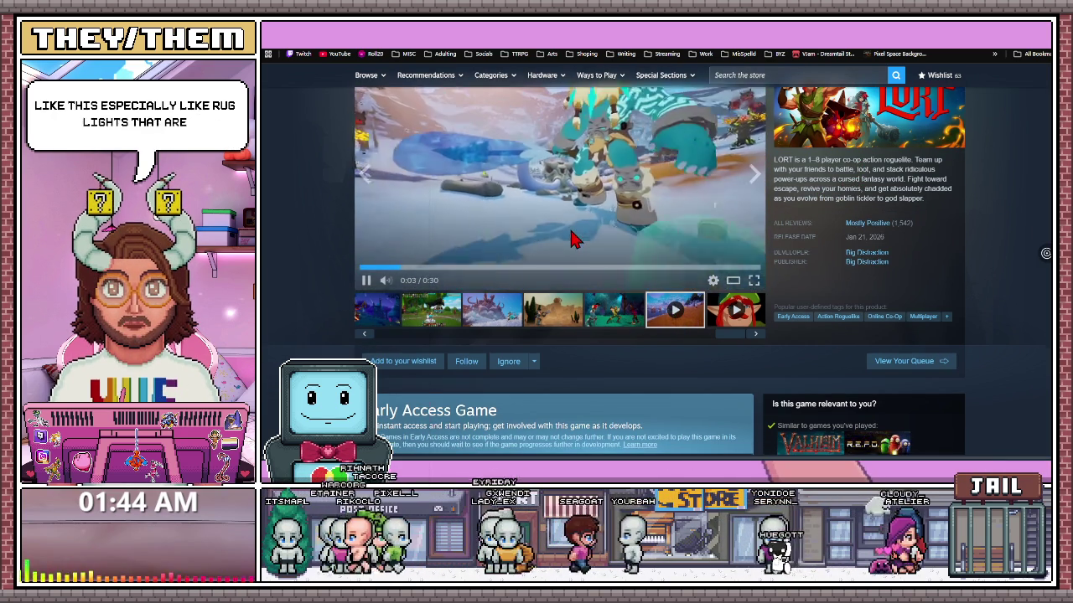
pyautogui.scroll(1, 562, 243)
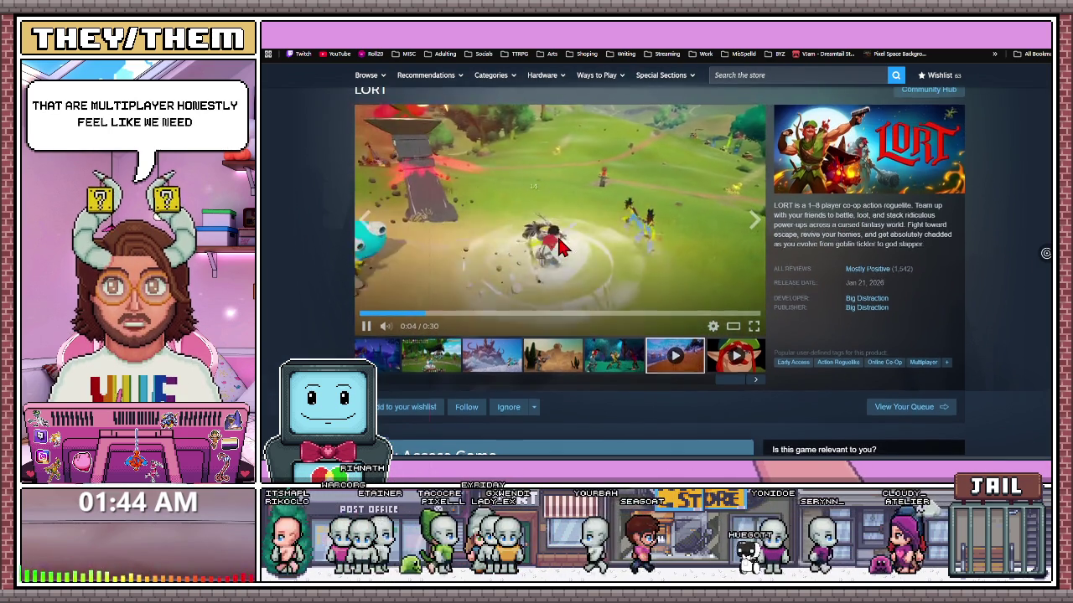
pyautogui.scroll(-3, 559, 245)
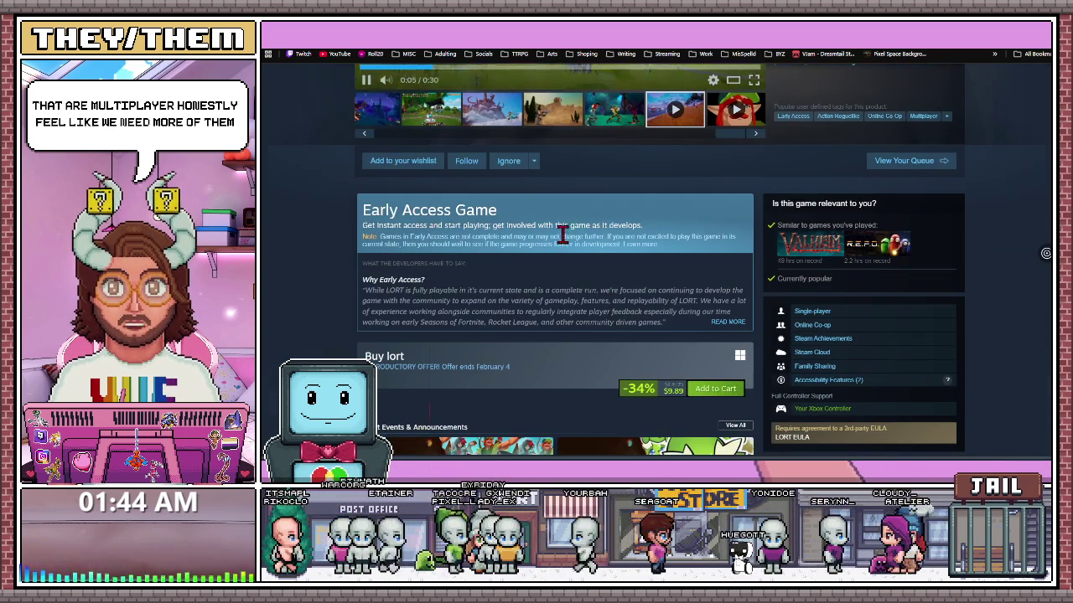
# - Add LORT to the Steam wishlist
pyautogui.click(415, 165)
pyautogui.scroll(-3, 587, 252)
pyautogui.scroll(1, 671, 285)
pyautogui.scroll(4, 786, 314)
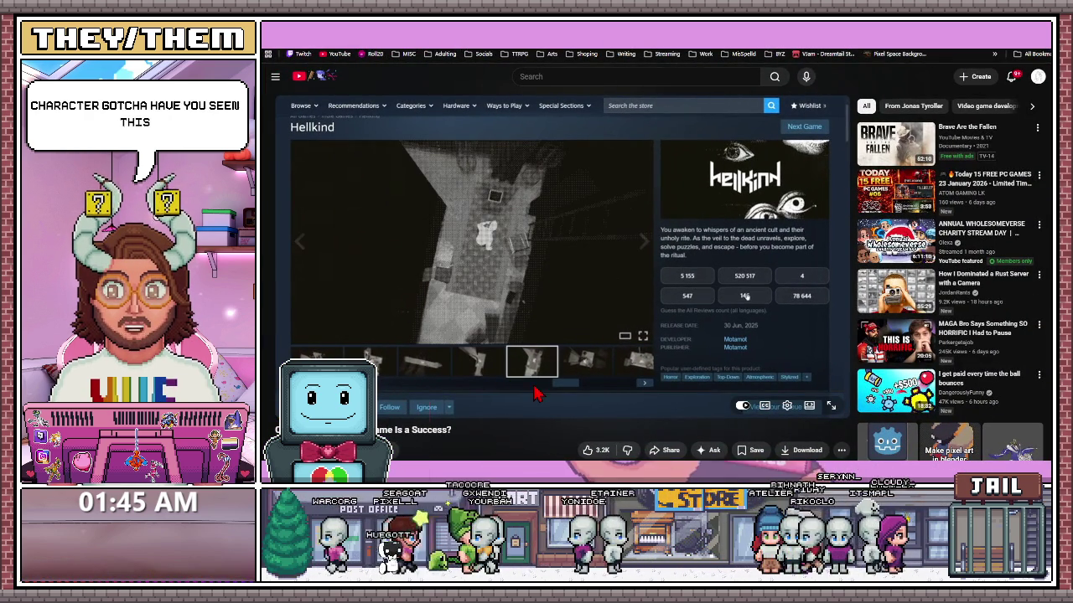
# - Switch the video to theater mode and play it, pausing around 0:47
pyautogui.click(809, 406)
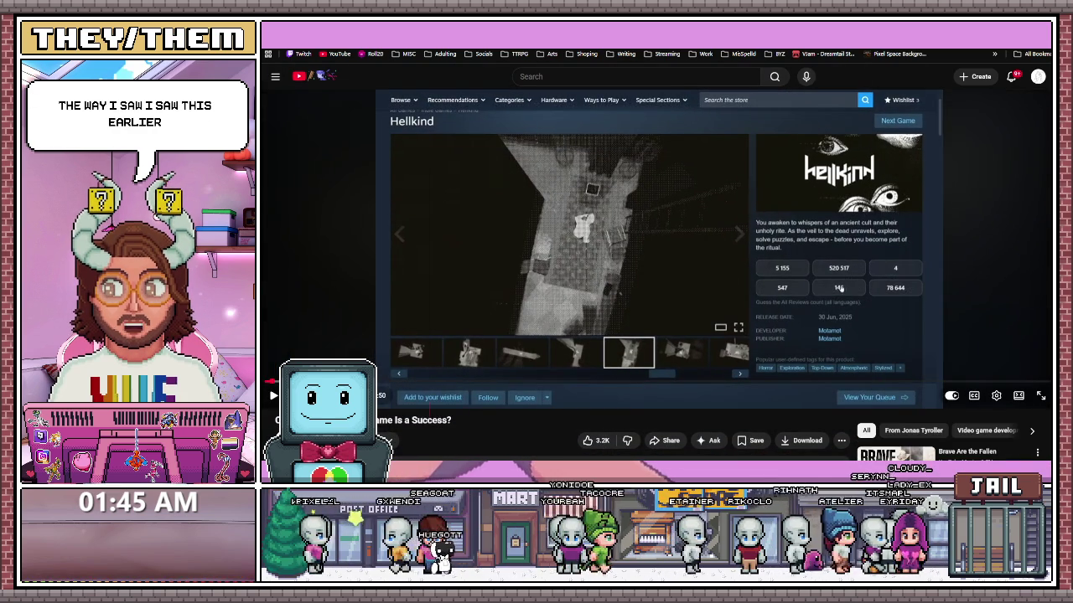
pyautogui.click(671, 256)
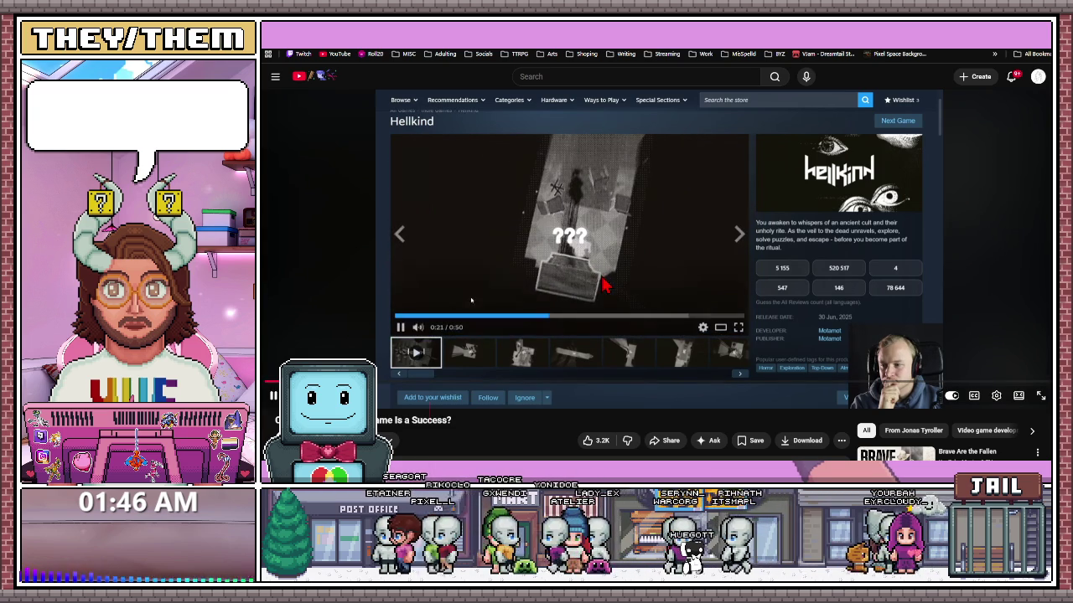
pyautogui.click(602, 283)
pyautogui.scroll(-2, 582, 304)
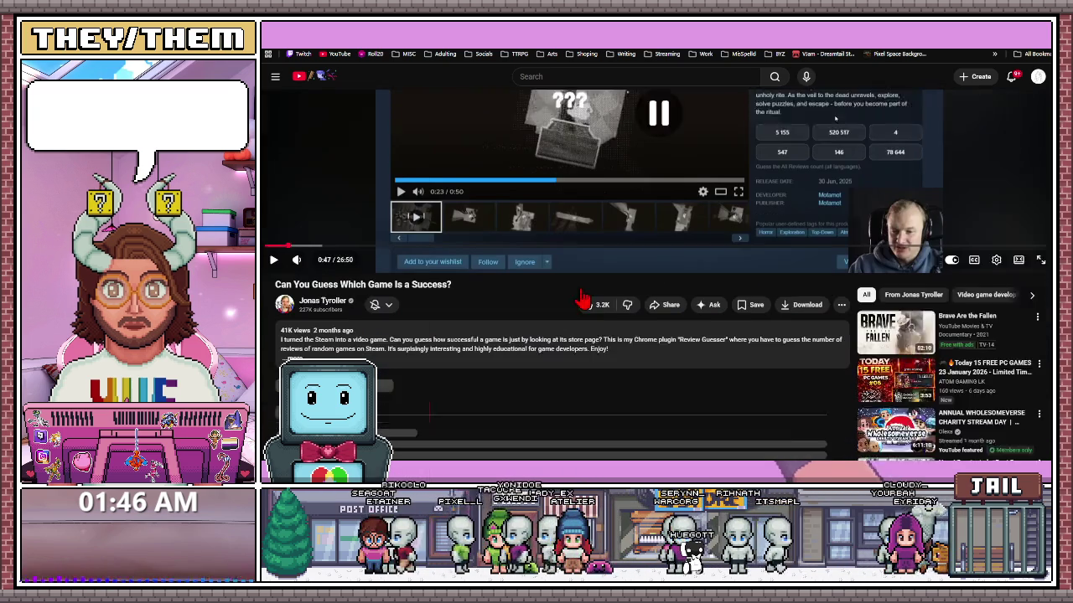
# - Expand the video description to check its links
pyautogui.click(377, 319)
pyautogui.scroll(-1, 415, 319)
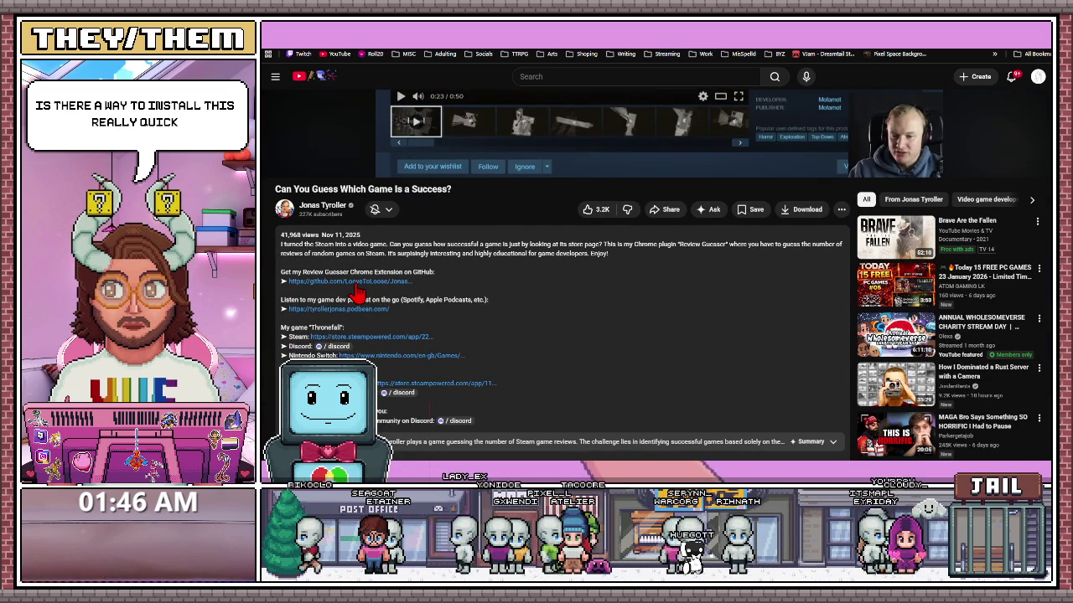
pyautogui.scroll(3, 517, 304)
pyautogui.scroll(2, 683, 263)
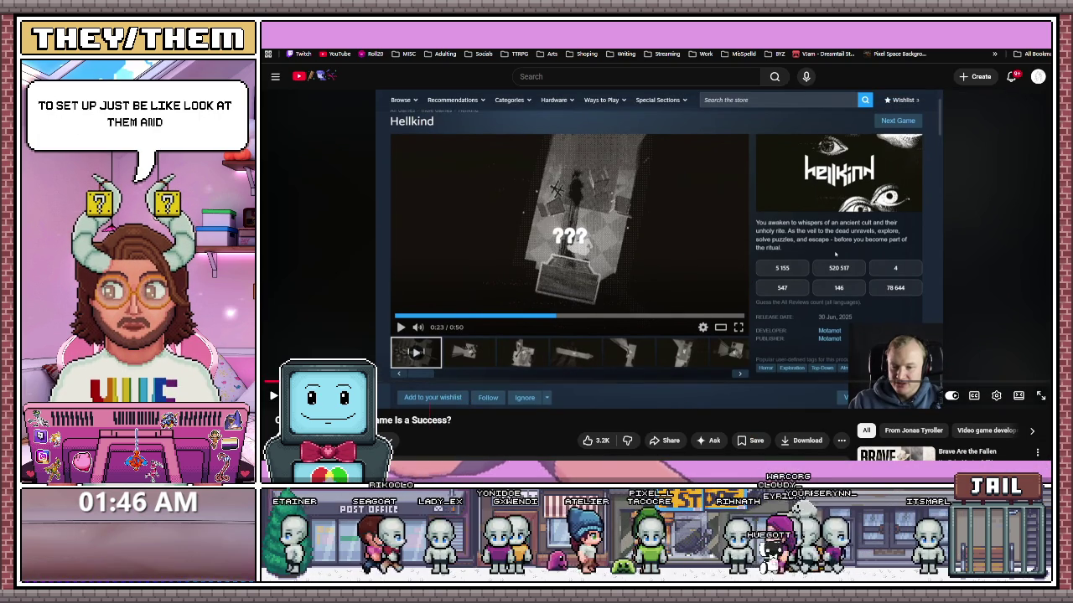
# - Skip ahead along the seek bar past Sphere Game Epic to the Evil Awaits page near 19:16
pyautogui.moveTo(520, 377); pyautogui.dragTo(318, 387)
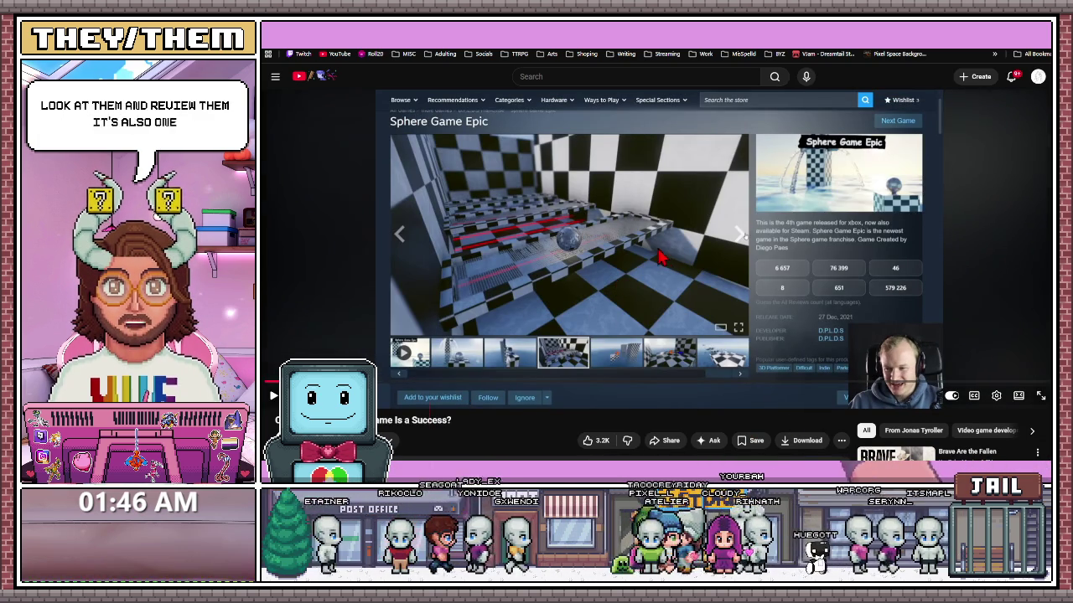
pyautogui.click(748, 442)
pyautogui.click(692, 449)
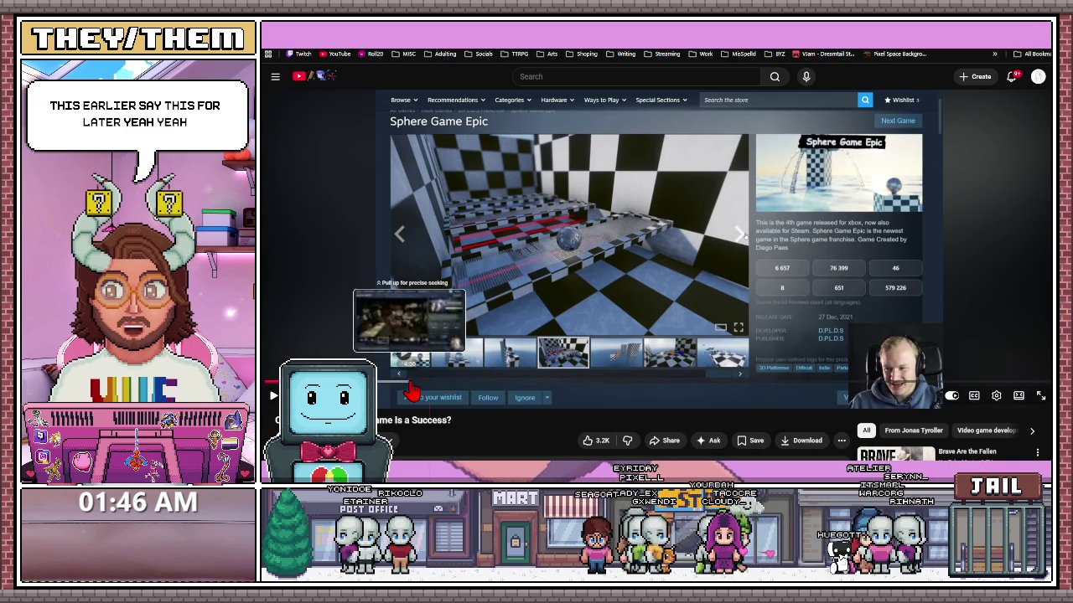
pyautogui.click(411, 384)
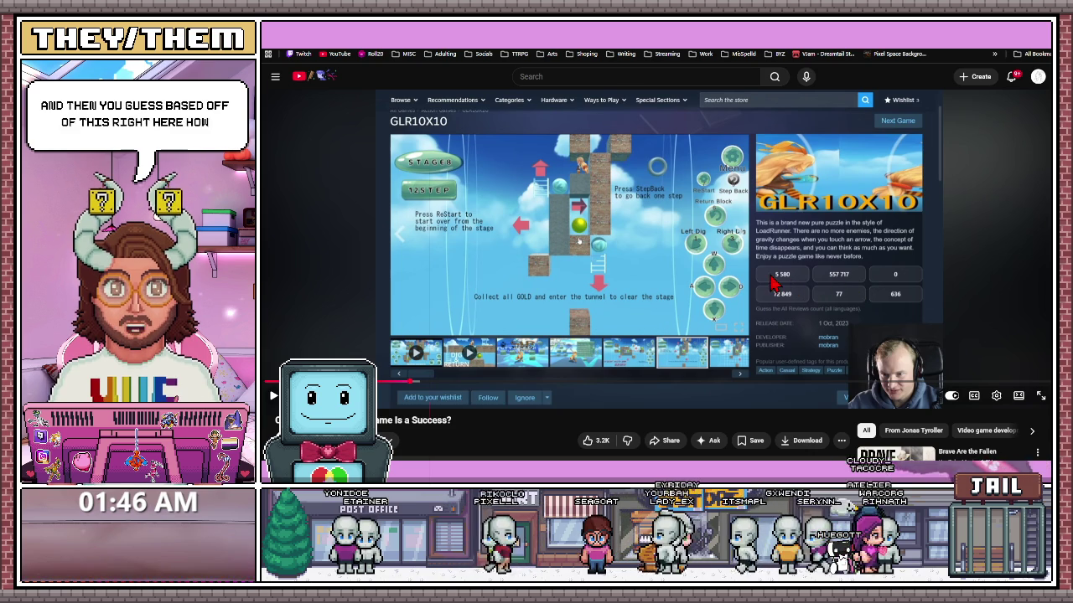
pyautogui.moveTo(659, 385); pyautogui.dragTo(707, 386)
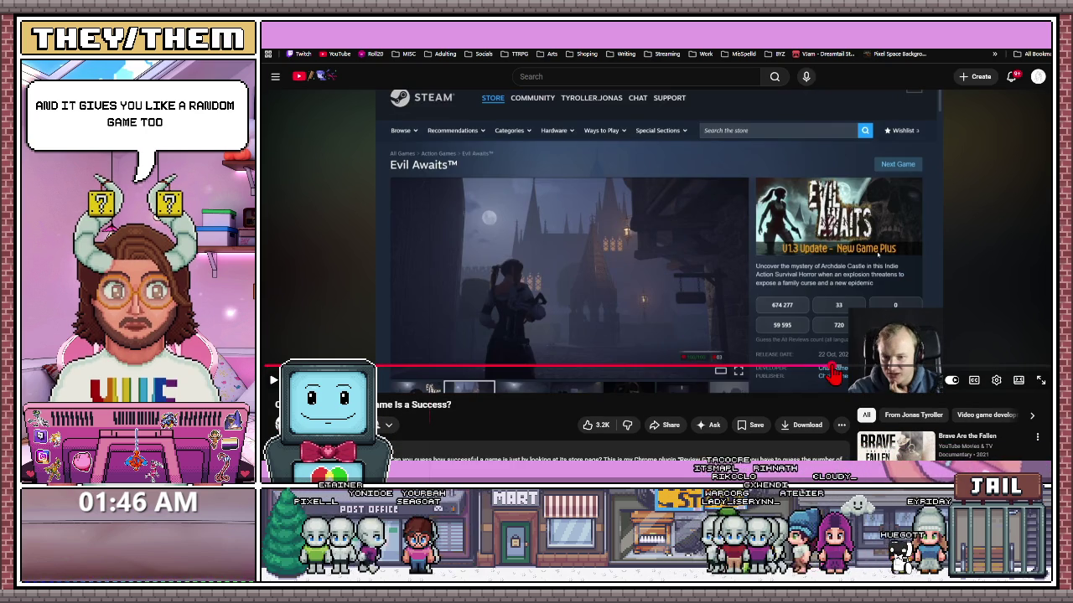
pyautogui.scroll(-5, 717, 323)
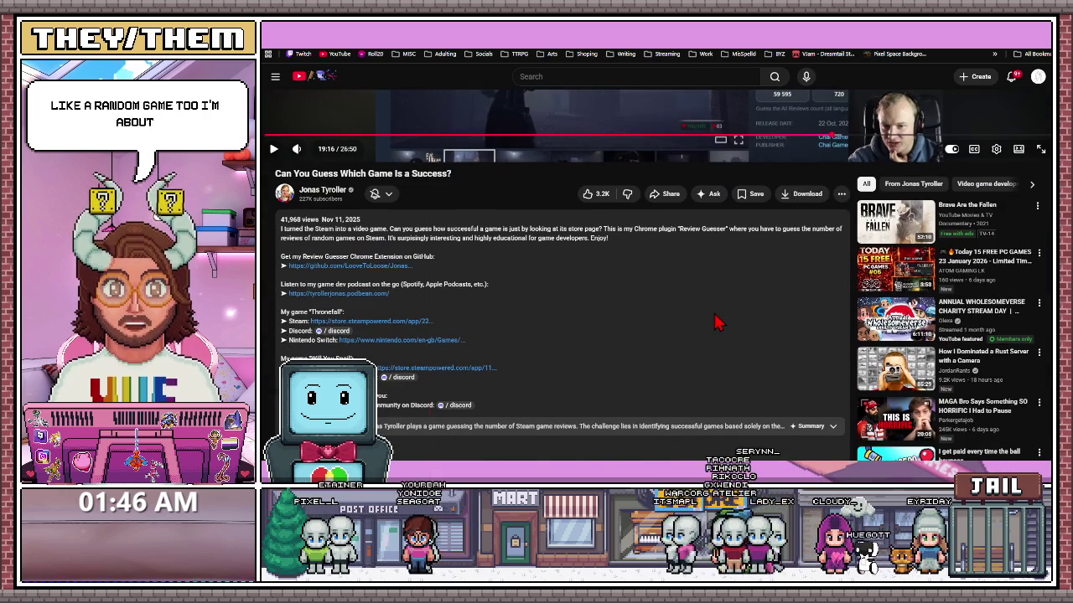
pyautogui.scroll(5, 717, 322)
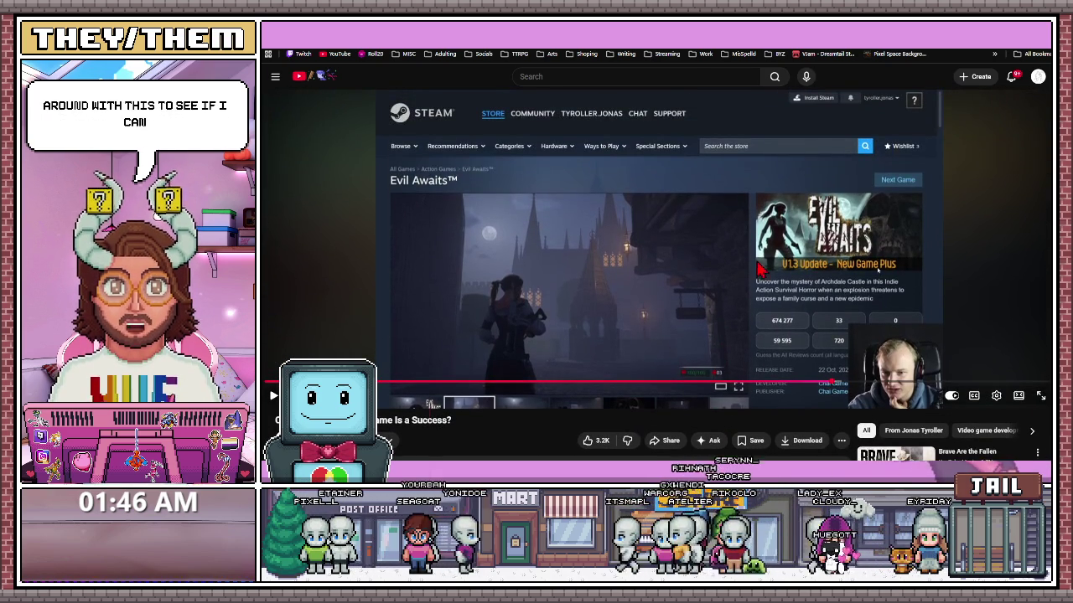